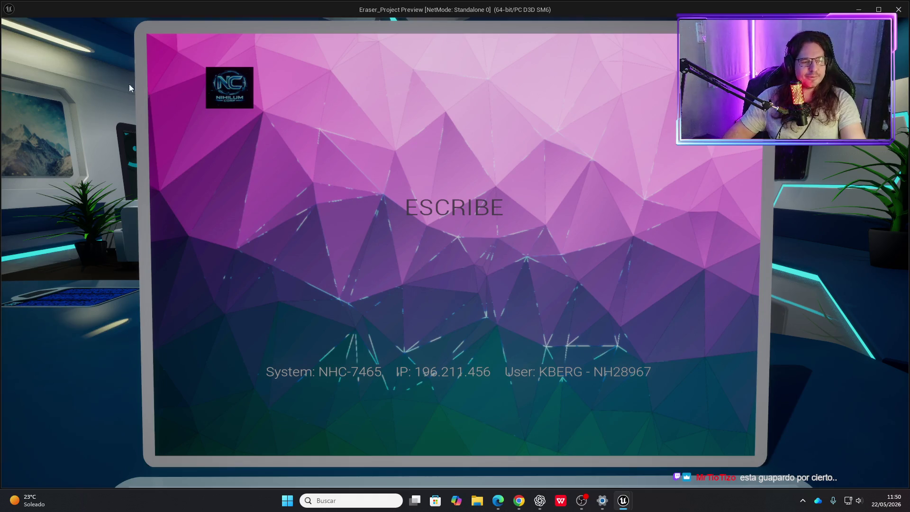
Play-test the laptop screen twice, then resize the PC widget designer preview to 1288 x 884.
{"action": "key", "text": "Escape"}
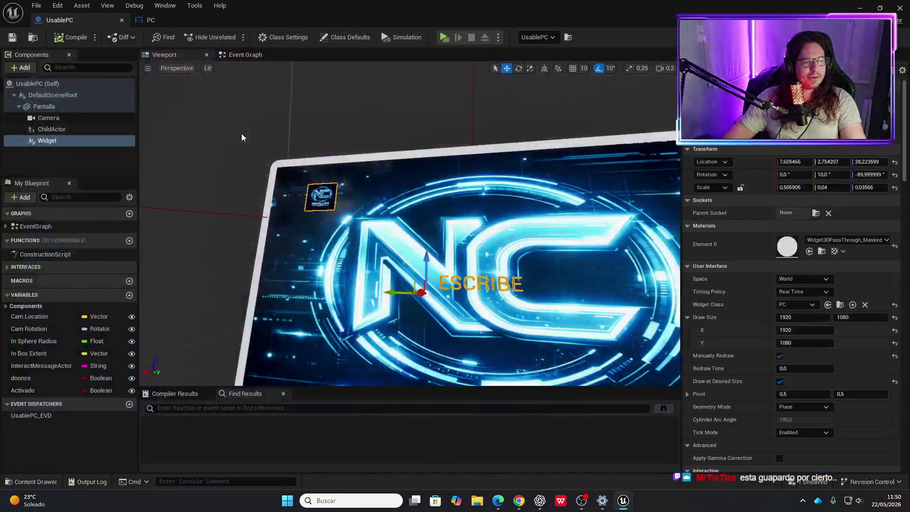
{"action": "mouse_move", "coordinate": [387, 258]}
{"action": "left_mouse_down"}
{"action": "mouse_move", "coordinate": [388, 237]}
{"action": "mouse_move", "coordinate": [387, 262]}
{"action": "left_mouse_up"}
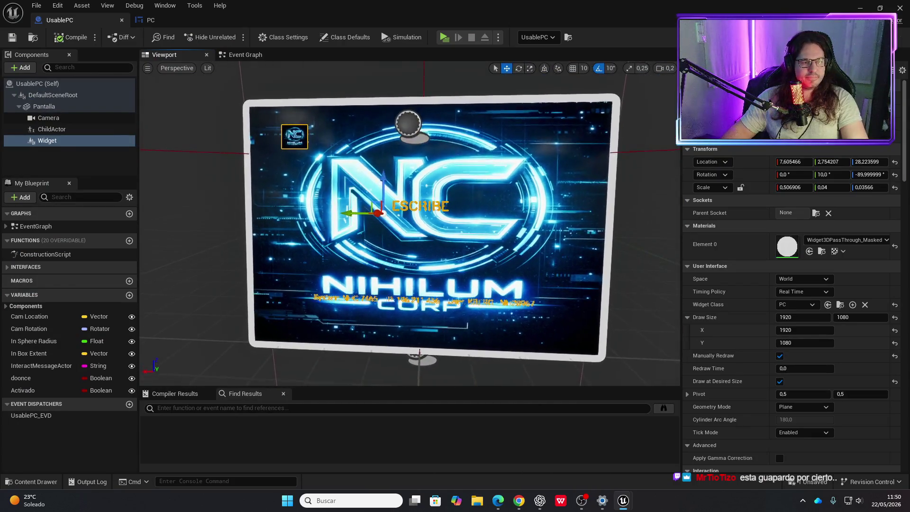
{"action": "left_click", "coordinate": [444, 37]}
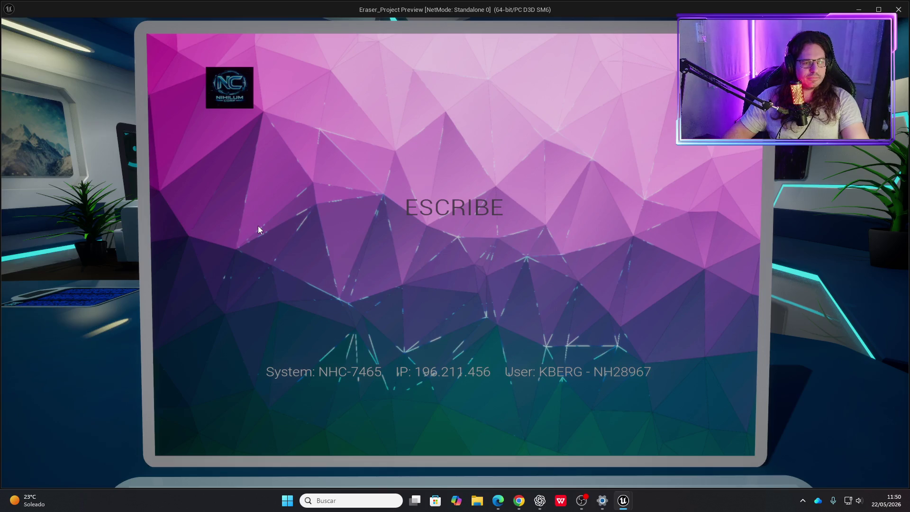
{"action": "key", "text": "Escape"}
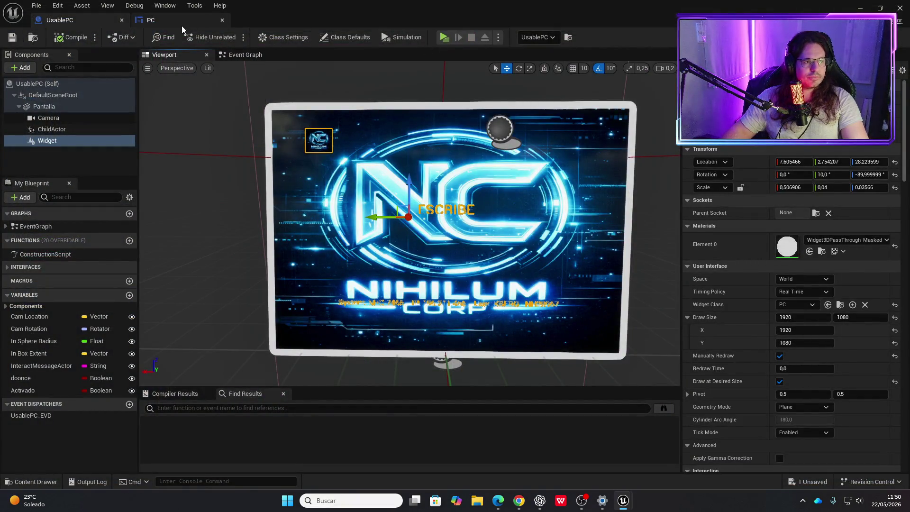
{"action": "left_click", "coordinate": [149, 20]}
{"action": "left_click_drag", "start_coordinate": [646, 402], "coordinate": [649, 460]}
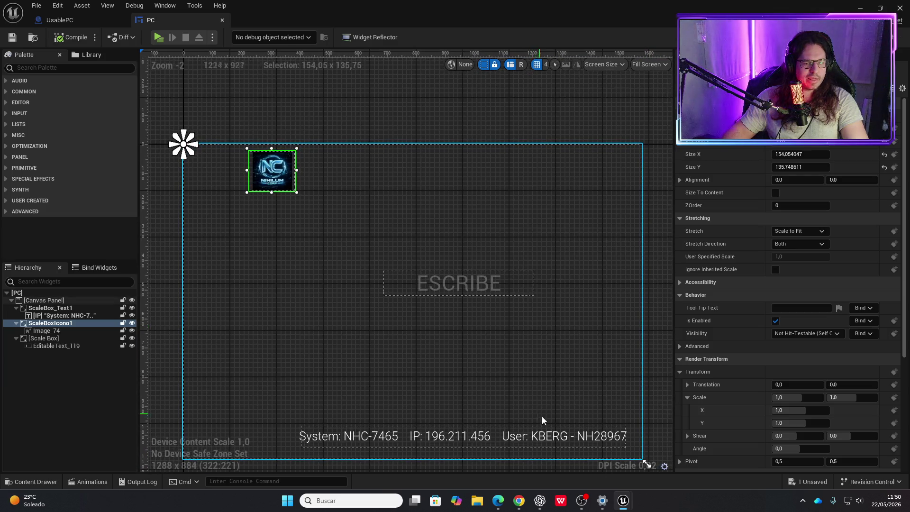
Shift the system info text slightly left, compile the PC widget, and check it in UsablePC.
{"action": "left_click_drag", "start_coordinate": [545, 435], "coordinate": [505, 415]}
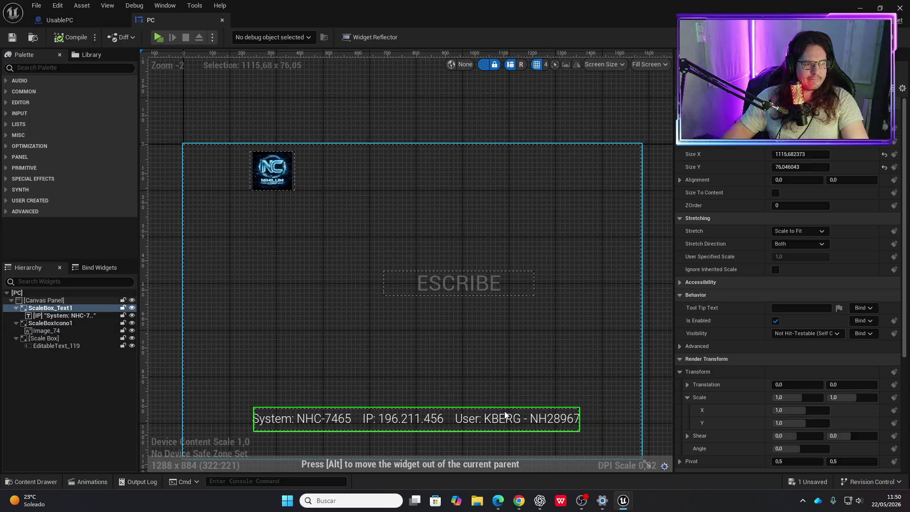
{"action": "scroll", "coordinate": [414, 319], "scroll_direction": "down", "scroll_amount": 1}
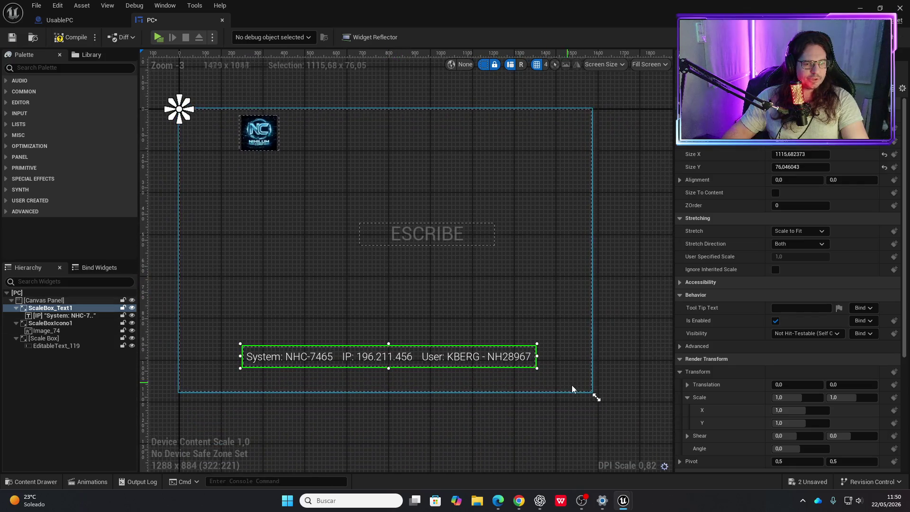
{"action": "left_click", "coordinate": [58, 20]}
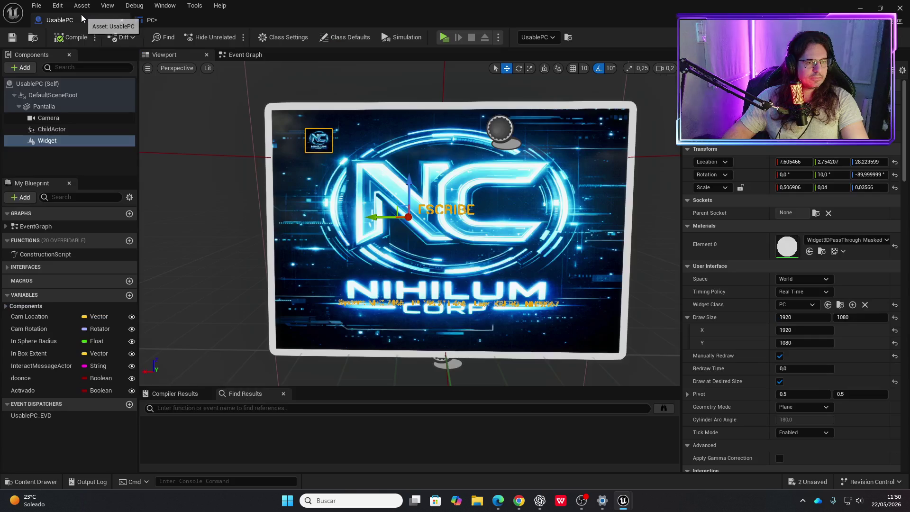
{"action": "left_click", "coordinate": [151, 19]}
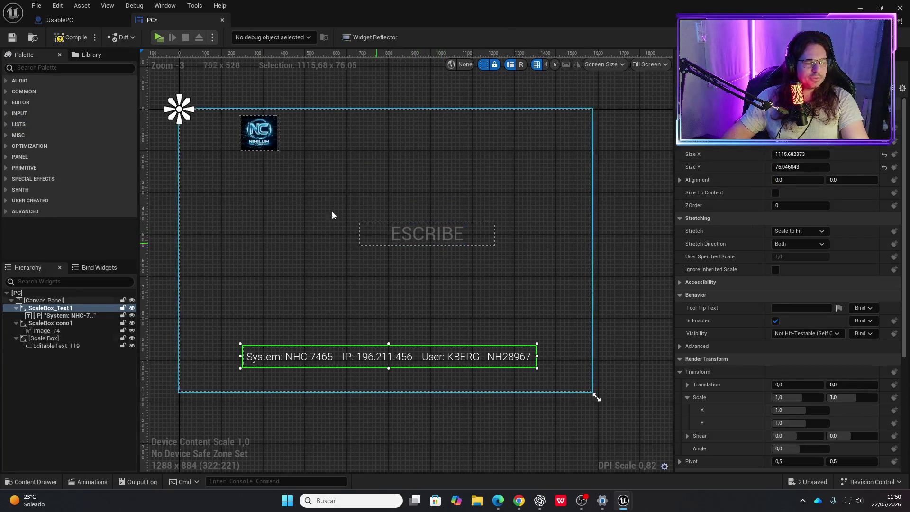
{"action": "left_click", "coordinate": [75, 38]}
{"action": "left_click", "coordinate": [65, 20]}
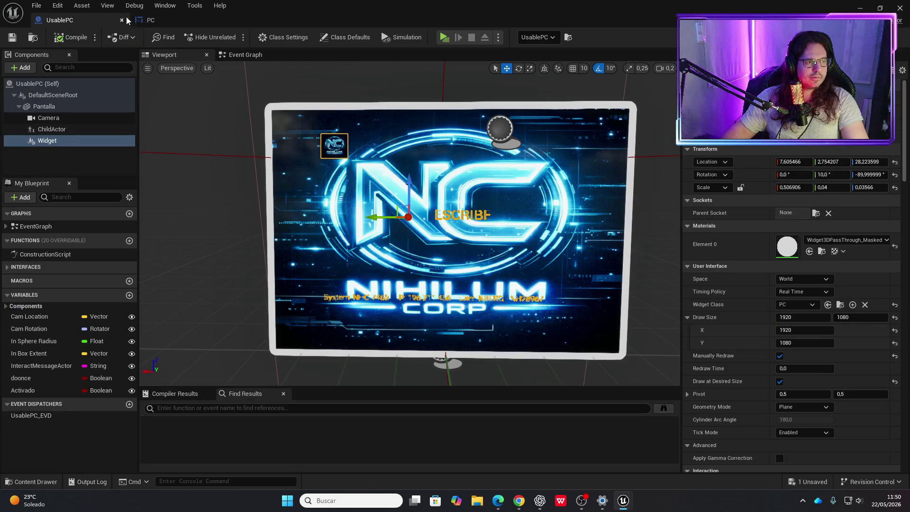
{"action": "left_click", "coordinate": [154, 20]}
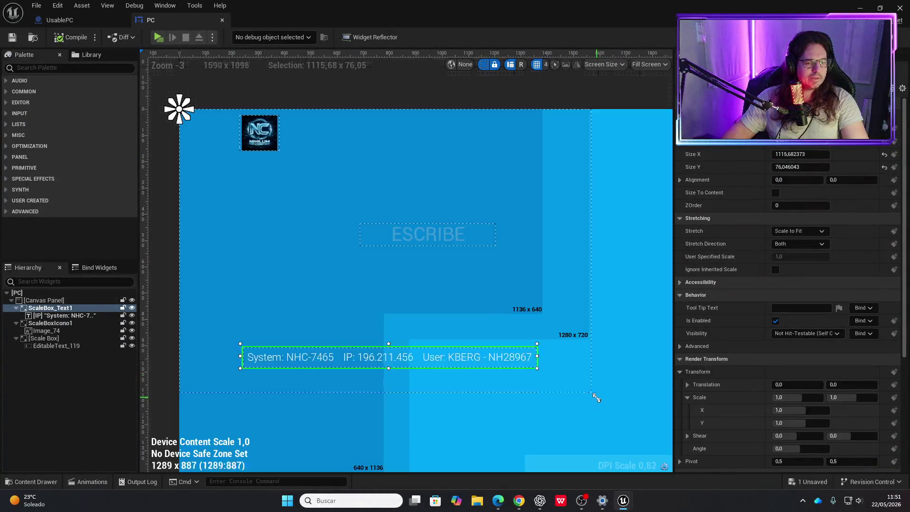
Move the NC logo, system info text and ESCRIBE box left and down, then compile.
{"action": "mouse_move", "coordinate": [596, 398]}
{"action": "left_mouse_down"}
{"action": "mouse_move", "coordinate": [562, 445]}
{"action": "mouse_move", "coordinate": [560, 385]}
{"action": "mouse_move", "coordinate": [556, 400]}
{"action": "mouse_move", "coordinate": [594, 412]}
{"action": "left_mouse_up"}
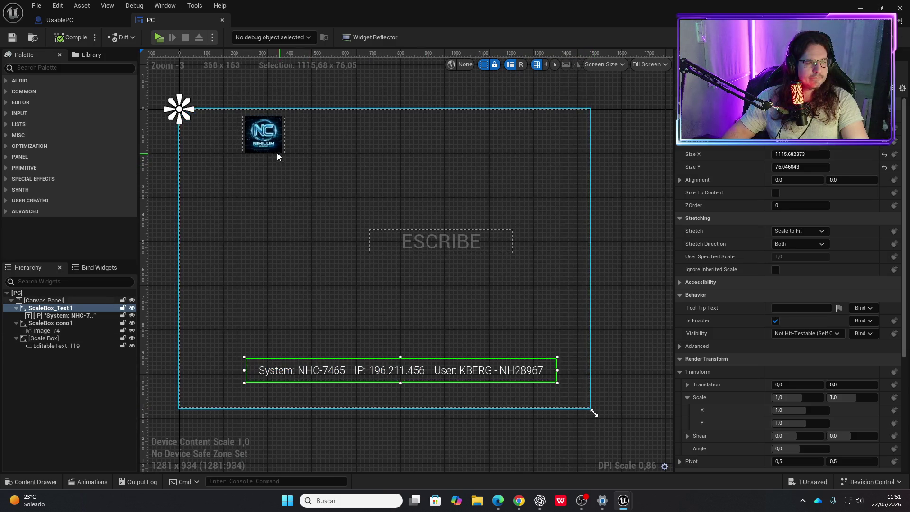
{"action": "left_click", "coordinate": [248, 162]}
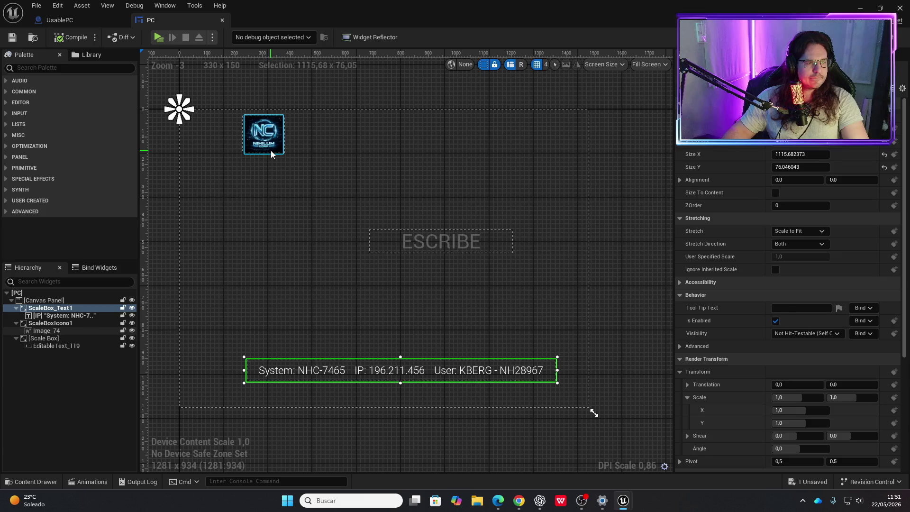
{"action": "left_click_drag", "start_coordinate": [249, 164], "coordinate": [242, 164]}
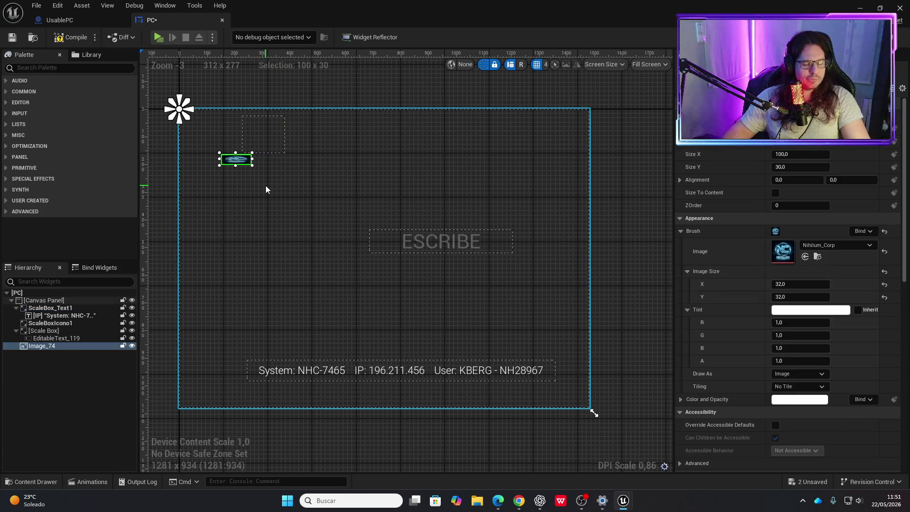
{"action": "key", "text": "ctrl+z"}
{"action": "left_click_drag", "start_coordinate": [281, 148], "coordinate": [244, 158]}
{"action": "left_click_drag", "start_coordinate": [553, 380], "coordinate": [537, 381]}
{"action": "mouse_move", "coordinate": [497, 233]}
{"action": "left_mouse_down"}
{"action": "mouse_move", "coordinate": [437, 260]}
{"action": "mouse_move", "coordinate": [455, 255]}
{"action": "mouse_move", "coordinate": [445, 254]}
{"action": "left_mouse_up"}
{"action": "left_click", "coordinate": [80, 38]}
{"action": "left_click", "coordinate": [76, 19]}
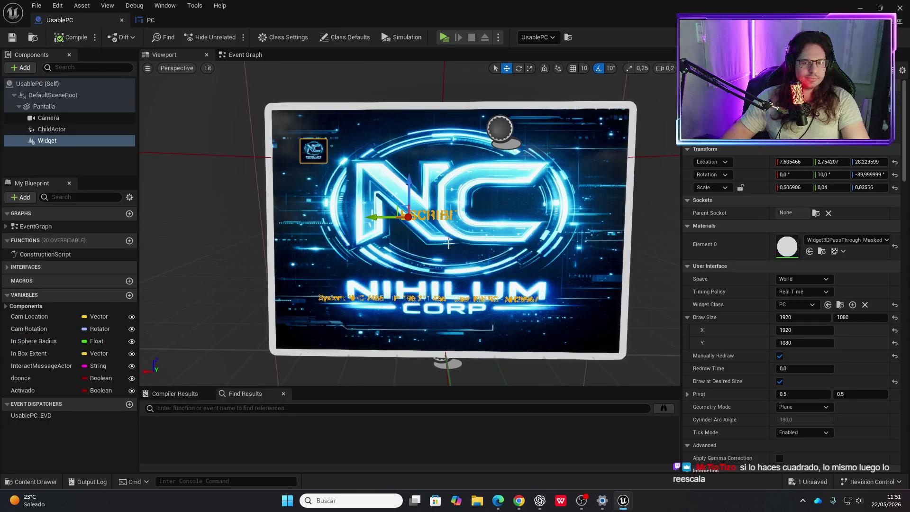
Inspect the ESCRIBE Scale Box Size X and select the root Canvas Panel, glancing at UsablePC.
{"action": "left_click", "coordinate": [191, 20]}
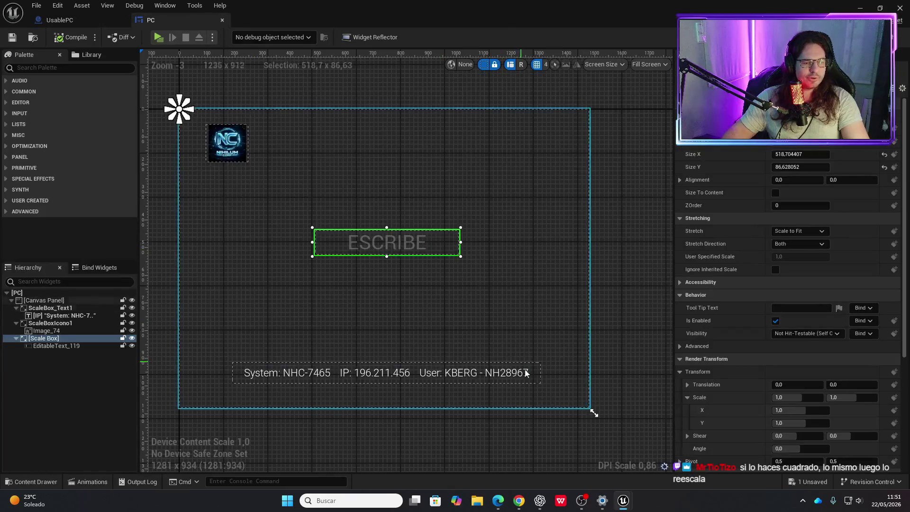
{"action": "left_click", "coordinate": [799, 154]}
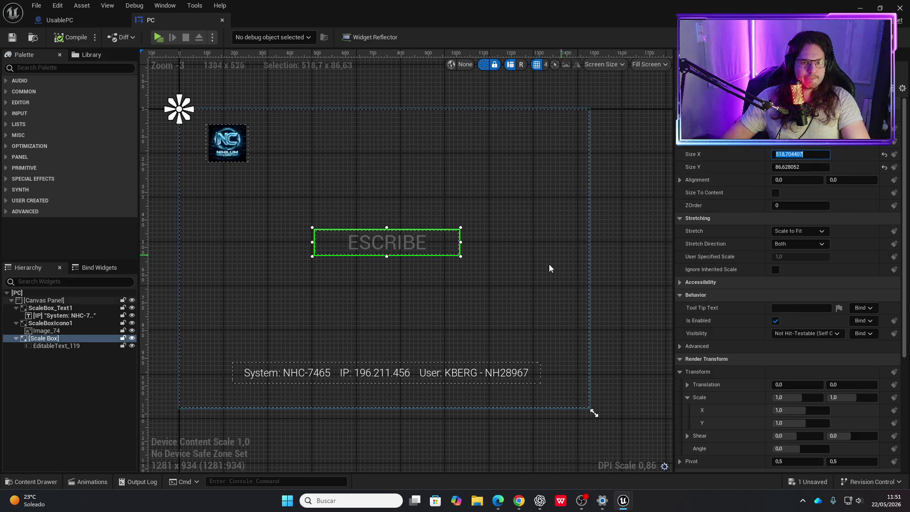
{"action": "left_click", "coordinate": [45, 300]}
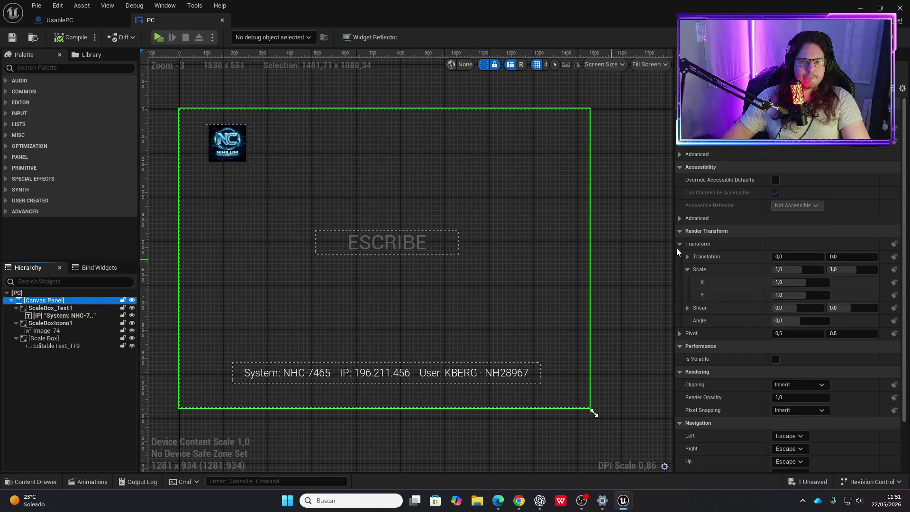
{"action": "scroll", "coordinate": [756, 331], "scroll_direction": "down", "scroll_amount": 3}
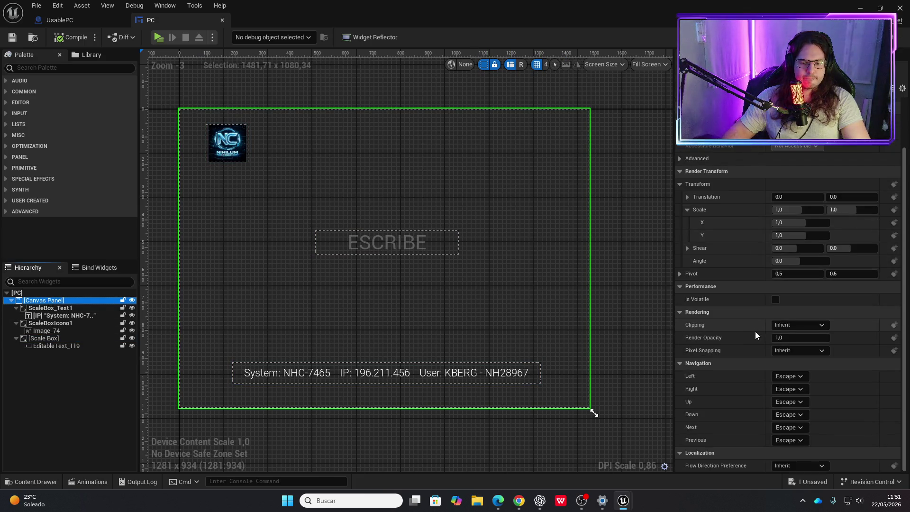
{"action": "left_click", "coordinate": [69, 24]}
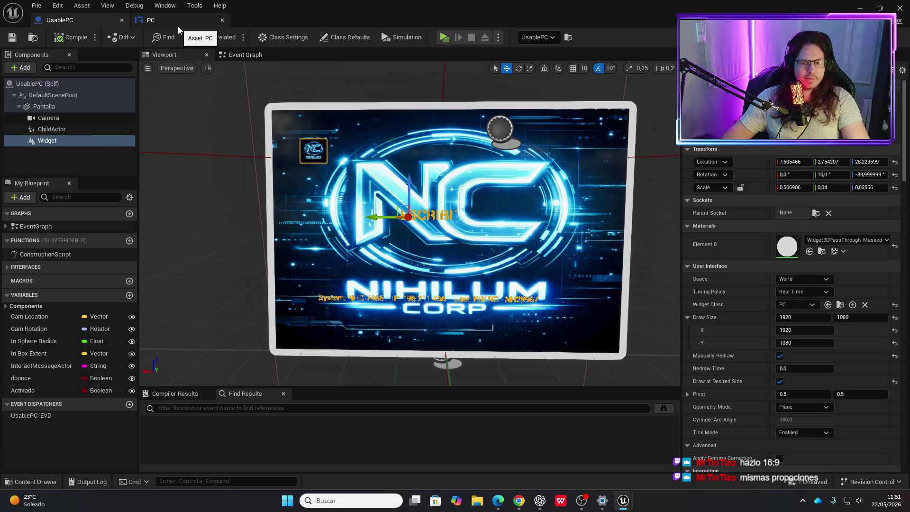
{"action": "left_click", "coordinate": [153, 19]}
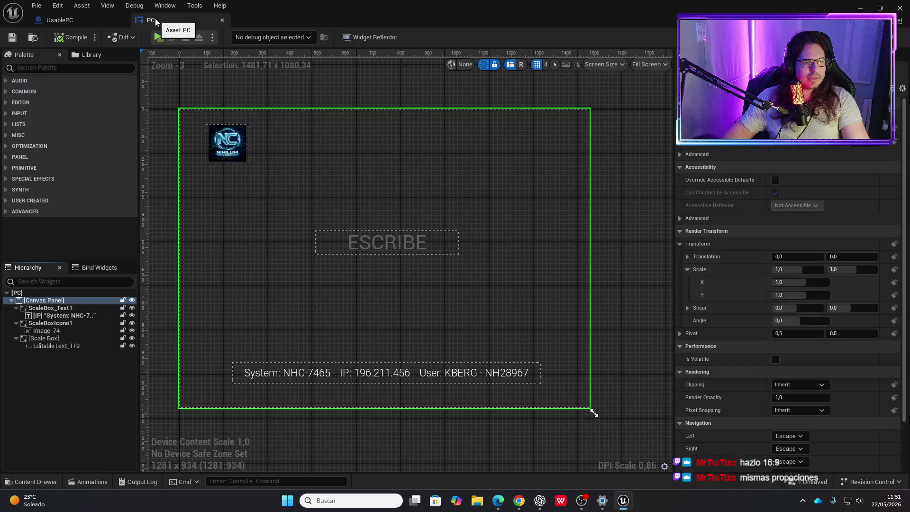
Snap the PC preview to 1280x720 (16:9), undo once, compile, and view it in UsablePC.
{"action": "mouse_move", "coordinate": [592, 410]}
{"action": "left_mouse_down"}
{"action": "mouse_move", "coordinate": [610, 384]}
{"action": "mouse_move", "coordinate": [596, 341]}
{"action": "mouse_move", "coordinate": [578, 337]}
{"action": "left_mouse_up"}
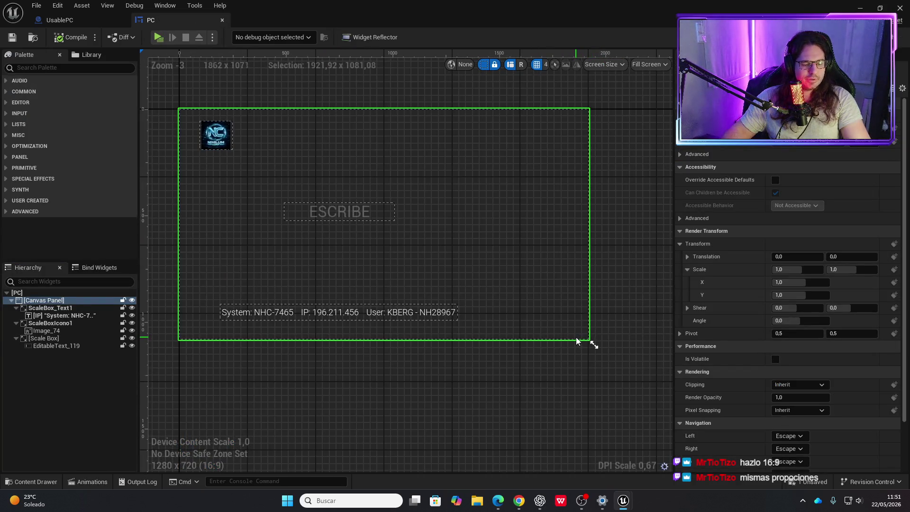
{"action": "key", "text": "ctrl+z"}
{"action": "key", "text": "ctrl+z"}
{"action": "key", "text": "ctrl+z"}
{"action": "key", "text": "ctrl+z"}
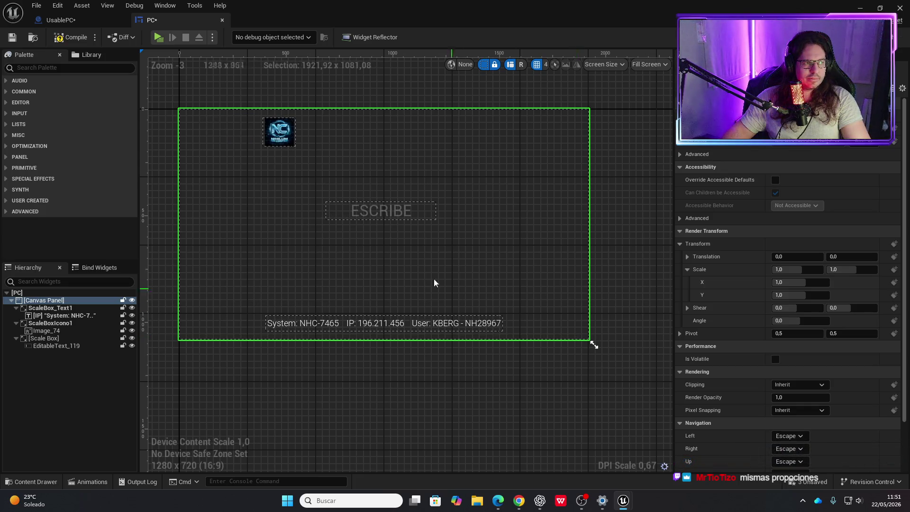
{"action": "left_click", "coordinate": [87, 41]}
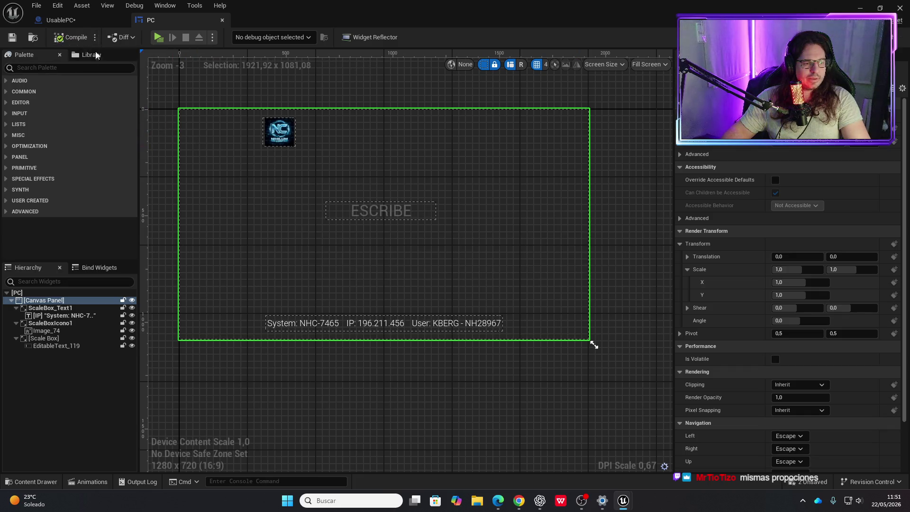
{"action": "left_click", "coordinate": [83, 21]}
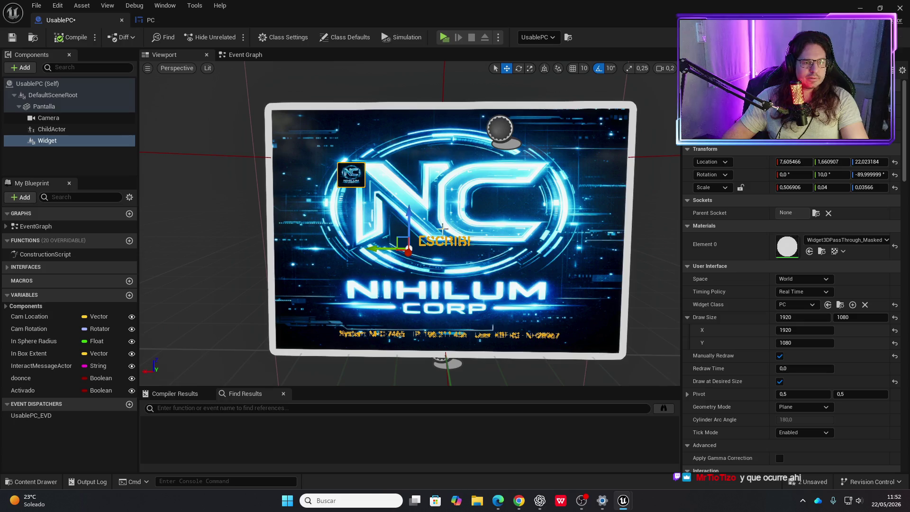
{"action": "key", "text": "e"}
{"action": "key", "text": "r"}
{"action": "left_click_drag", "start_coordinate": [401, 242], "coordinate": [403, 240]}
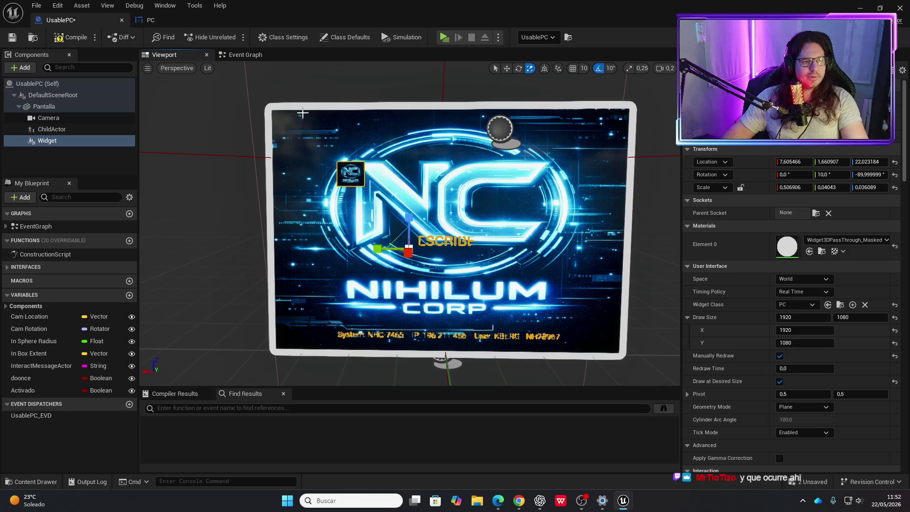
{"action": "key", "text": "ctrl+s"}
{"action": "left_click", "coordinate": [43, 141]}
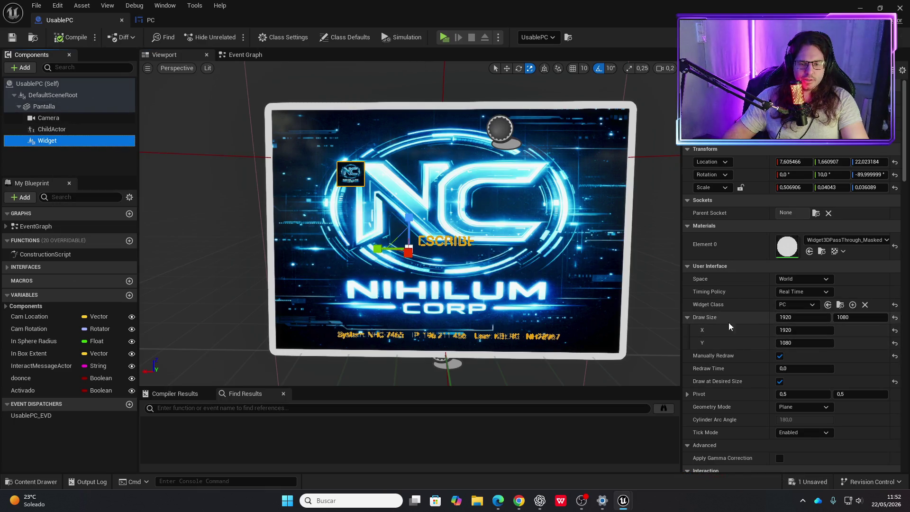
{"action": "left_click", "coordinate": [688, 317]}
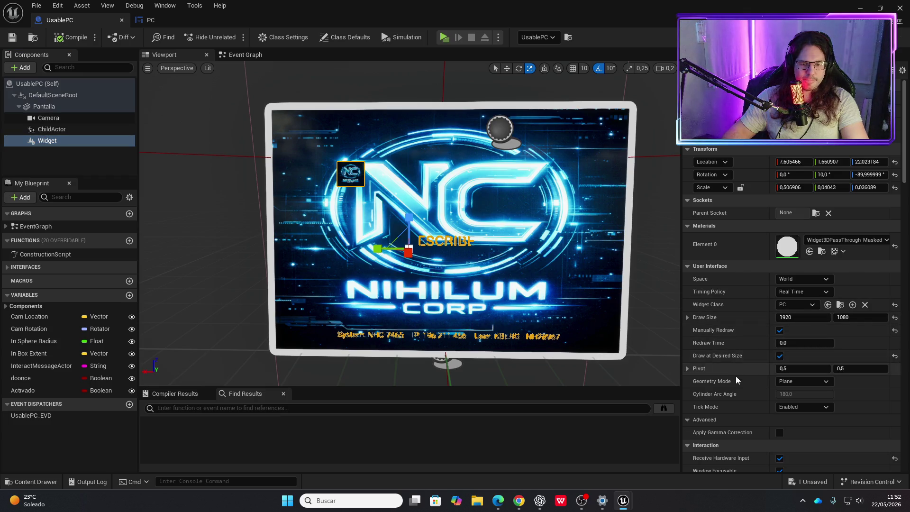
{"action": "scroll", "coordinate": [733, 383], "scroll_direction": "down", "scroll_amount": 1}
{"action": "scroll", "coordinate": [727, 366], "scroll_direction": "down", "scroll_amount": 6}
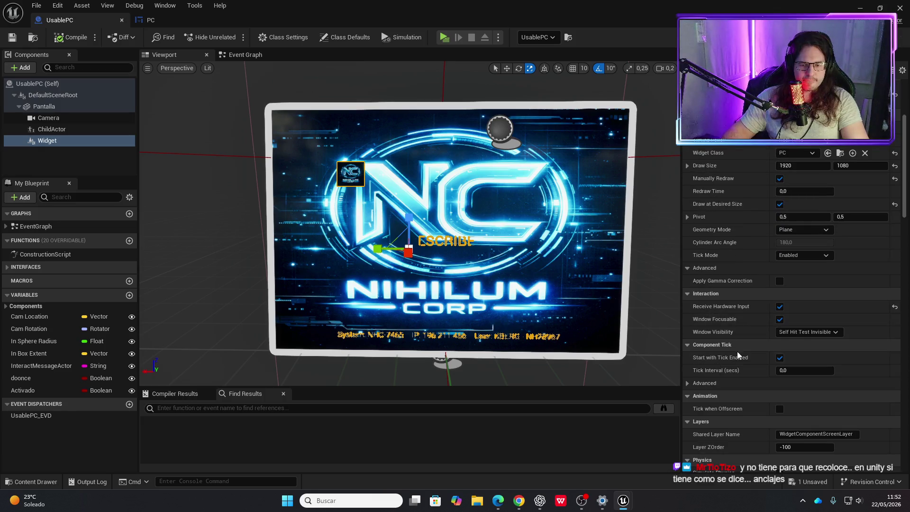
{"action": "scroll", "coordinate": [737, 356], "scroll_direction": "down", "scroll_amount": 5}
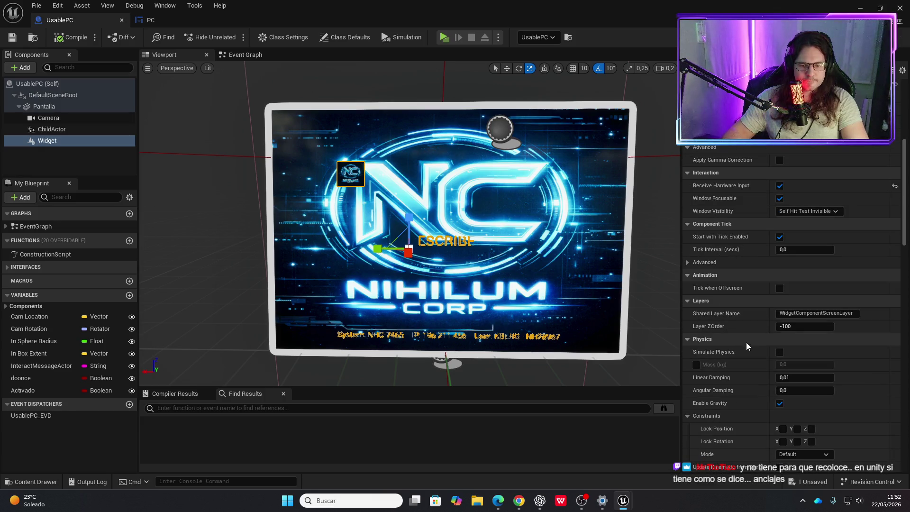
{"action": "scroll", "coordinate": [746, 368], "scroll_direction": "down", "scroll_amount": 4}
{"action": "scroll", "coordinate": [746, 372], "scroll_direction": "down", "scroll_amount": 3}
{"action": "mouse_move", "coordinate": [746, 368]}
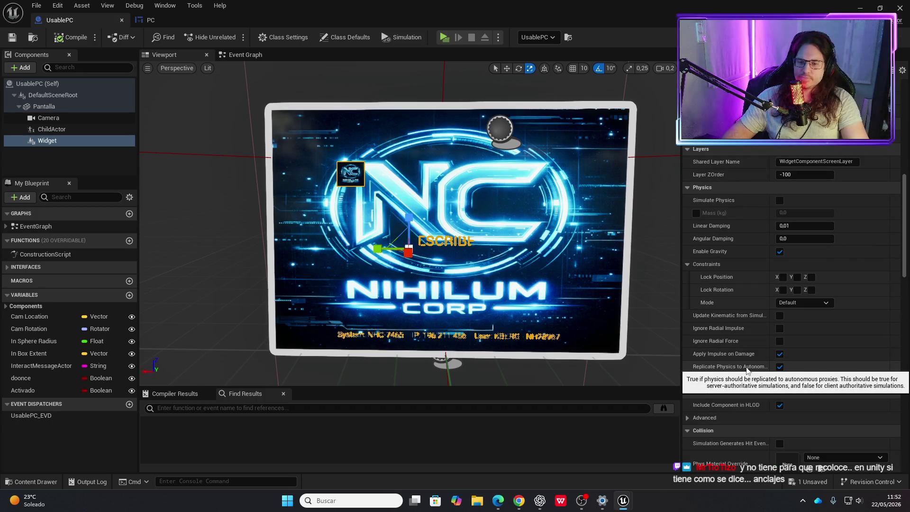
{"action": "scroll", "coordinate": [734, 369], "scroll_direction": "down", "scroll_amount": 7}
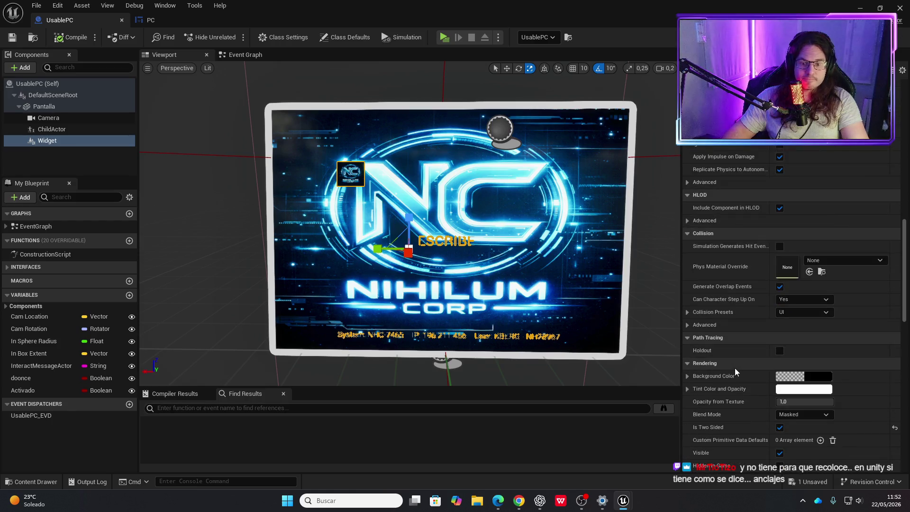
{"action": "scroll", "coordinate": [735, 372], "scroll_direction": "down", "scroll_amount": 2}
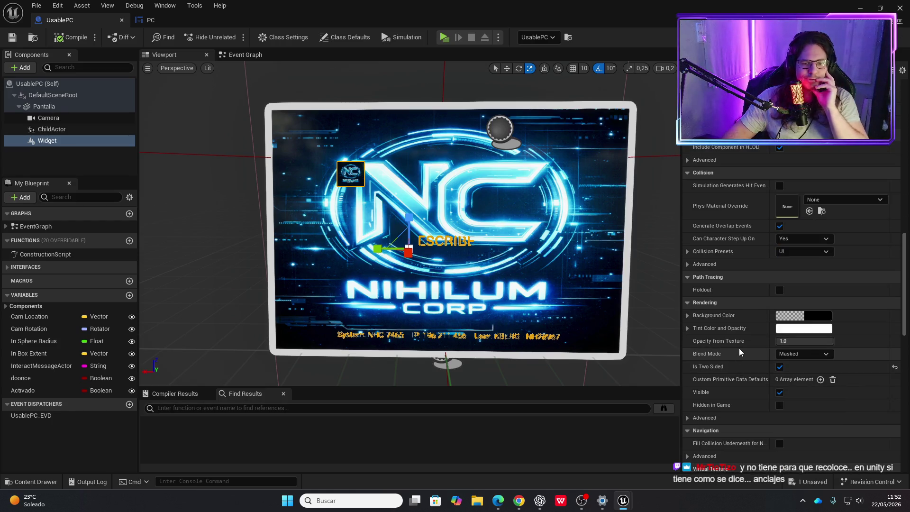
{"action": "scroll", "coordinate": [745, 315], "scroll_direction": "down", "scroll_amount": 9}
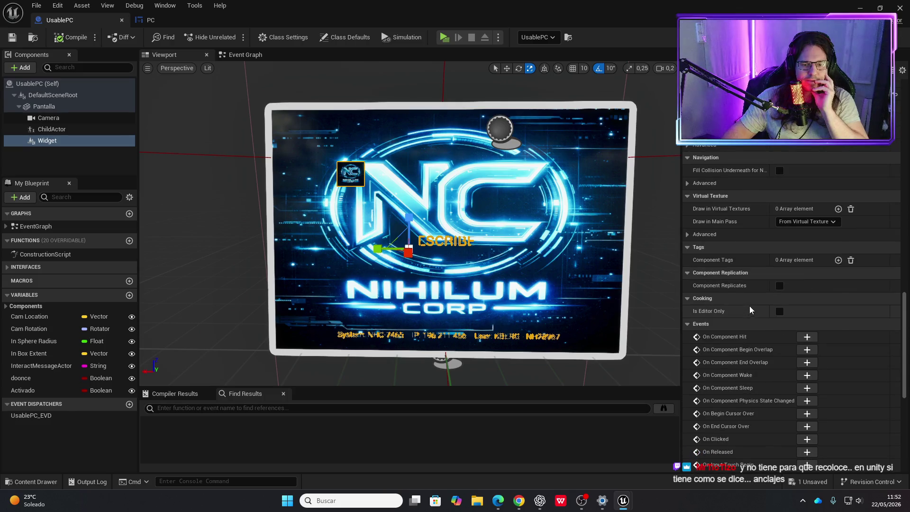
{"action": "scroll", "coordinate": [748, 311], "scroll_direction": "up", "scroll_amount": 20}
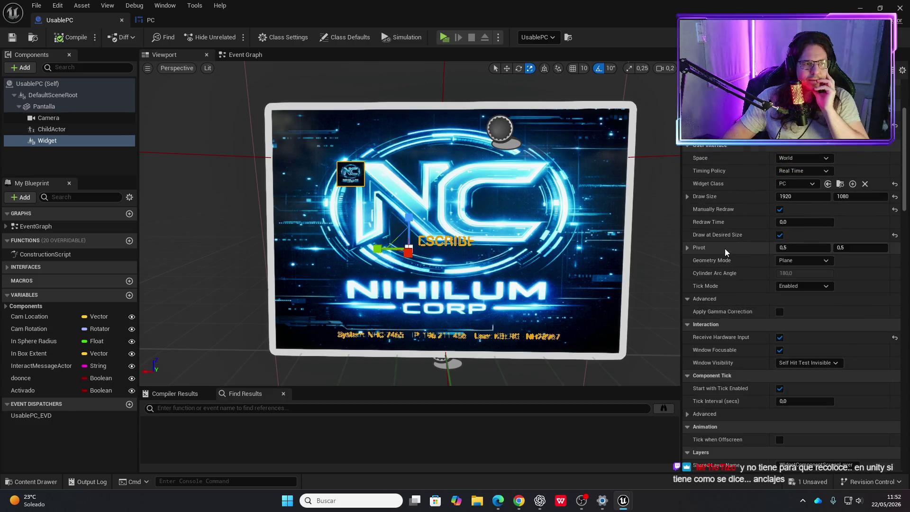
{"action": "scroll", "coordinate": [725, 252], "scroll_direction": "up", "scroll_amount": 4}
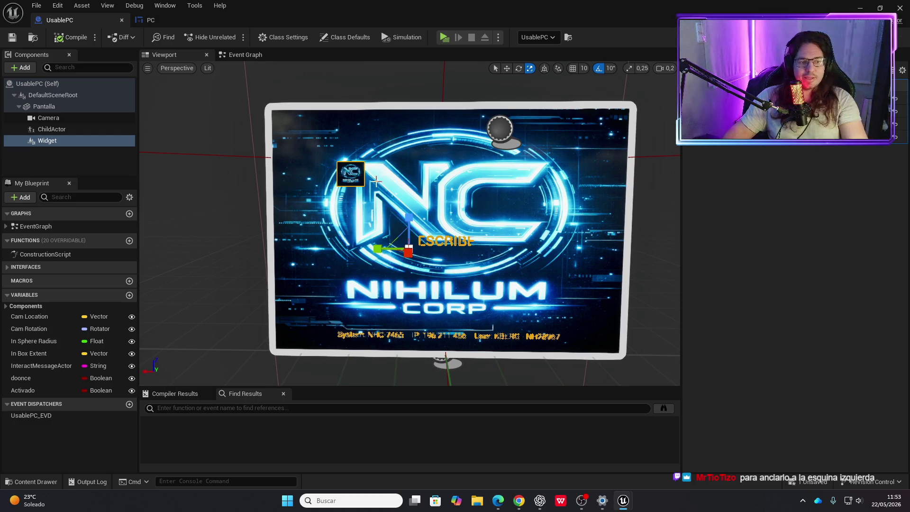
Move the Widget up-left on the laptop screen and rotate it about -1° with angle snap off.
{"action": "key", "text": "w"}
{"action": "mouse_move", "coordinate": [397, 243]}
{"action": "left_mouse_down"}
{"action": "mouse_move", "coordinate": [304, 157]}
{"action": "mouse_move", "coordinate": [309, 239]}
{"action": "left_mouse_up"}
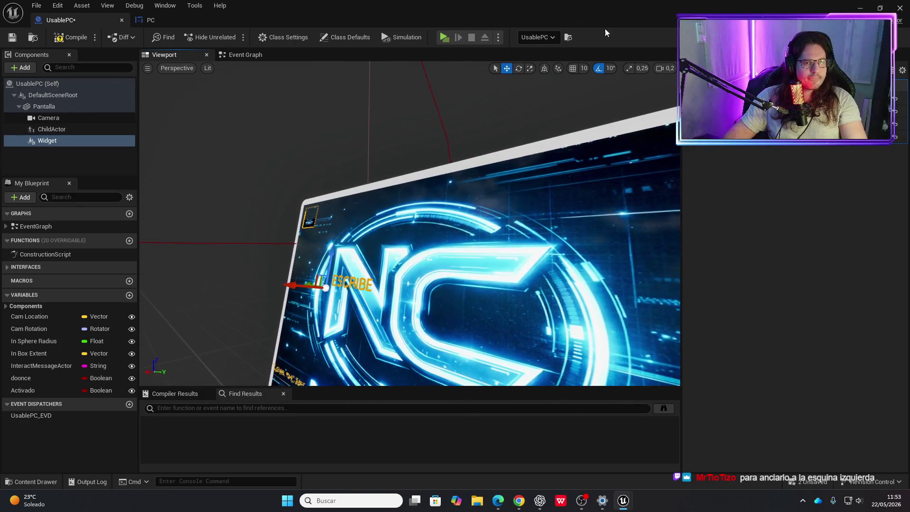
{"action": "left_click", "coordinate": [309, 284]}
{"action": "key", "text": "e"}
{"action": "left_click", "coordinate": [302, 233]}
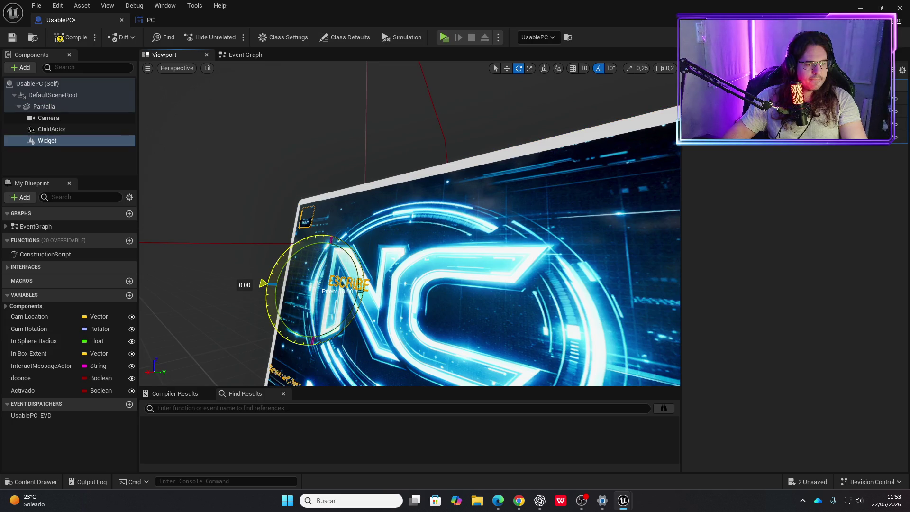
{"action": "left_click", "coordinate": [599, 69]}
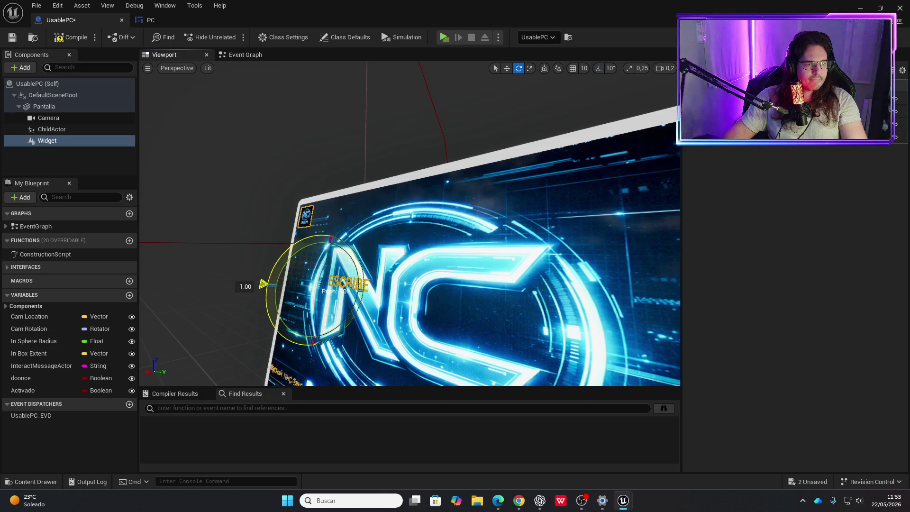
{"action": "left_click_drag", "start_coordinate": [305, 243], "coordinate": [337, 247]}
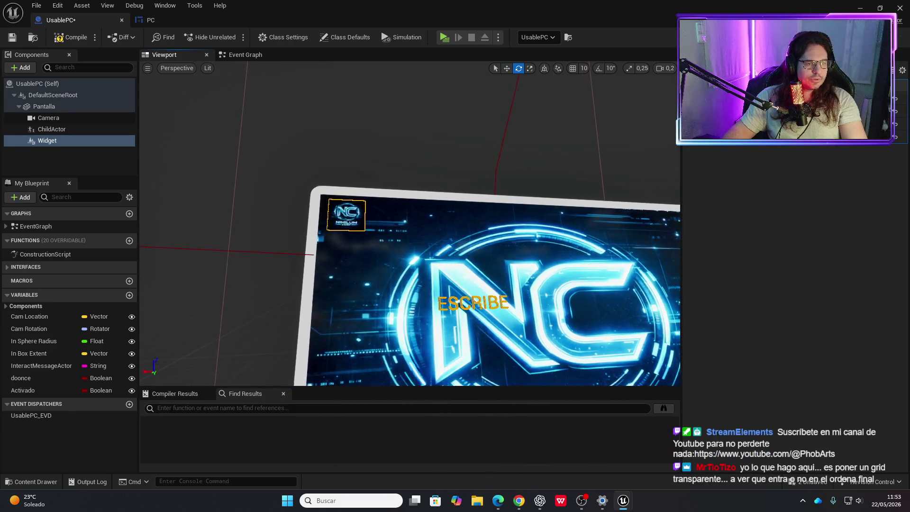
{"action": "key", "text": "f"}
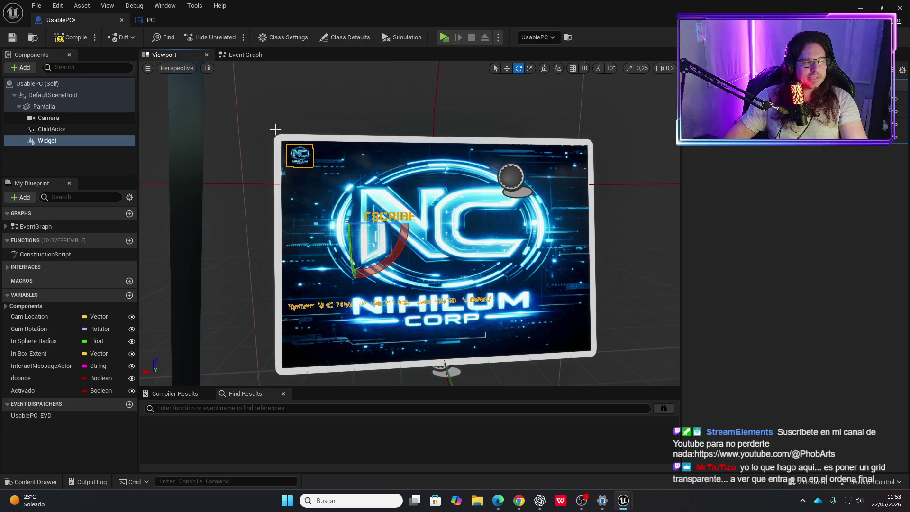
{"action": "left_click", "coordinate": [78, 42]}
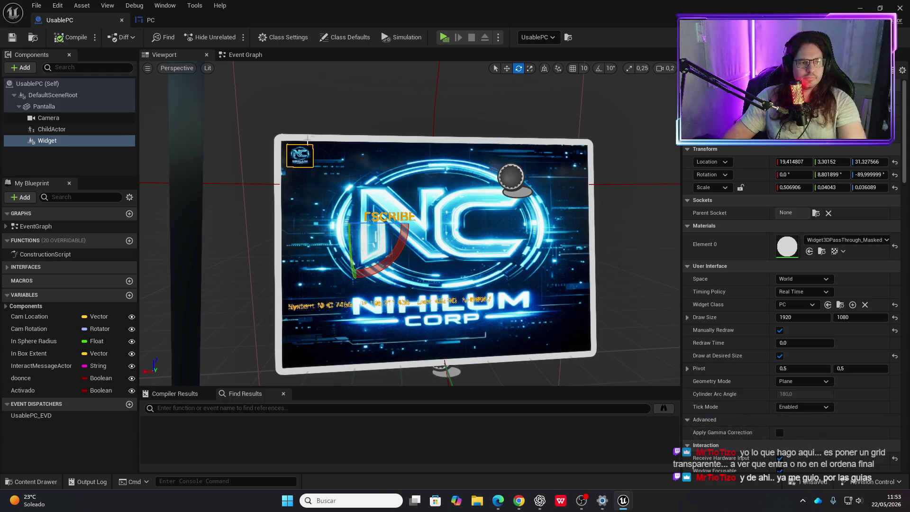
Scale the Widget along Y, undoing the mirrored result, to a Y scale of 0,039953.
{"action": "key", "text": "r"}
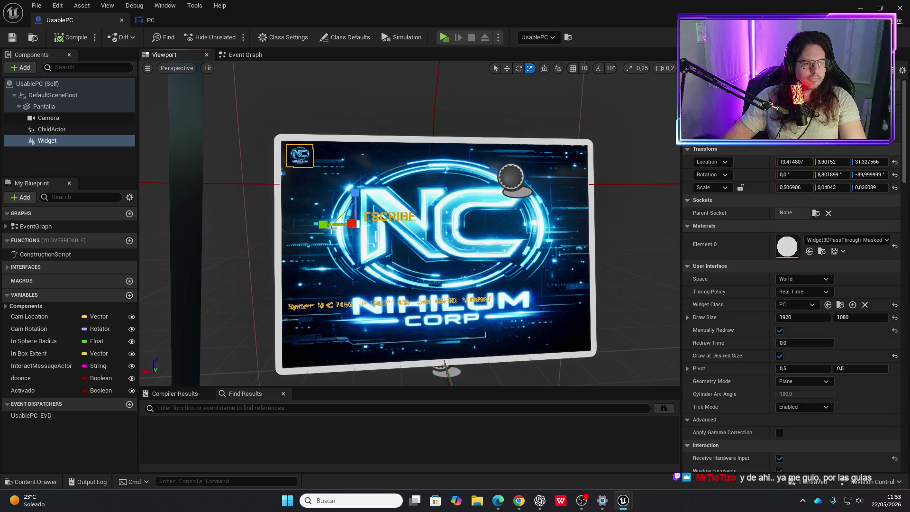
{"action": "left_click_drag", "start_coordinate": [326, 228], "coordinate": [326, 228]}
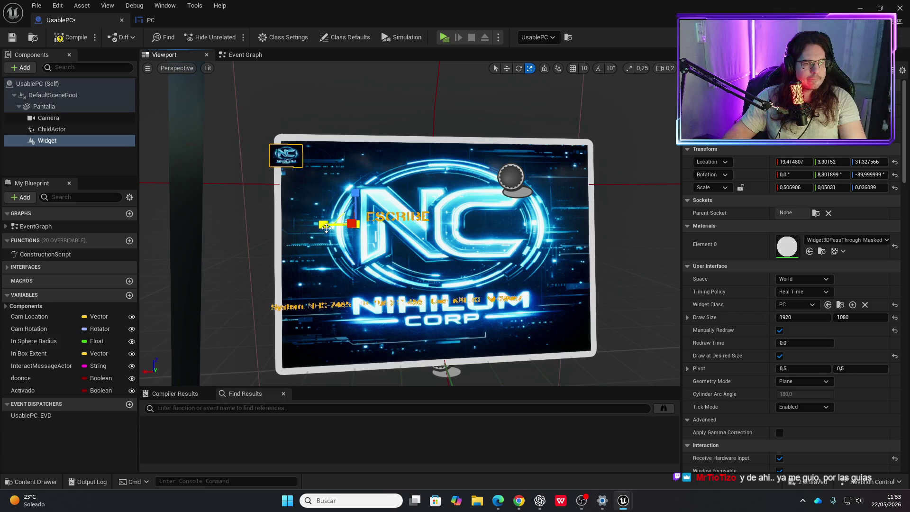
{"action": "left_click", "coordinate": [348, 229]}
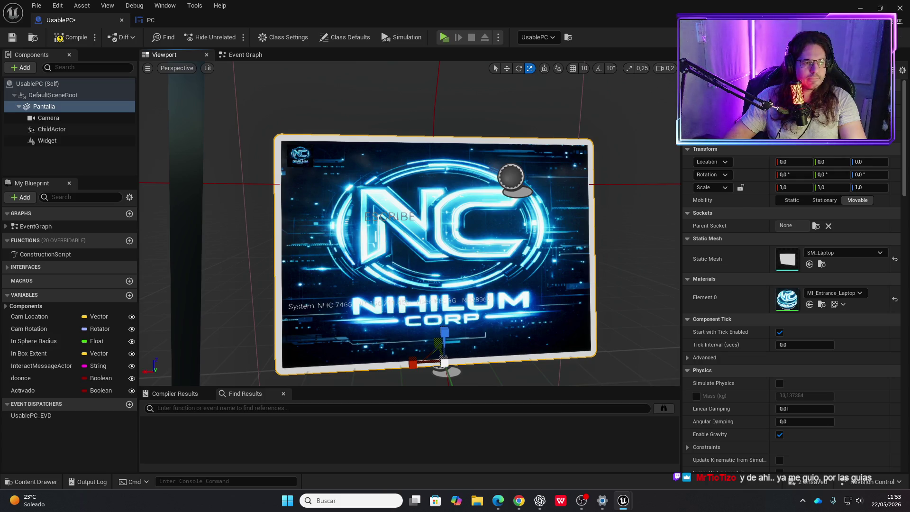
{"action": "left_click", "coordinate": [348, 229]}
{"action": "key", "text": "ctrl+z"}
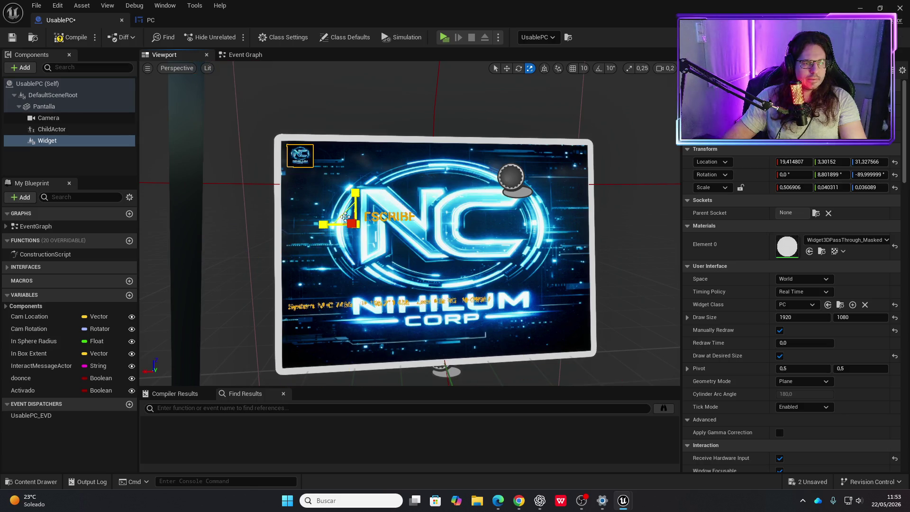
{"action": "left_click", "coordinate": [345, 217]}
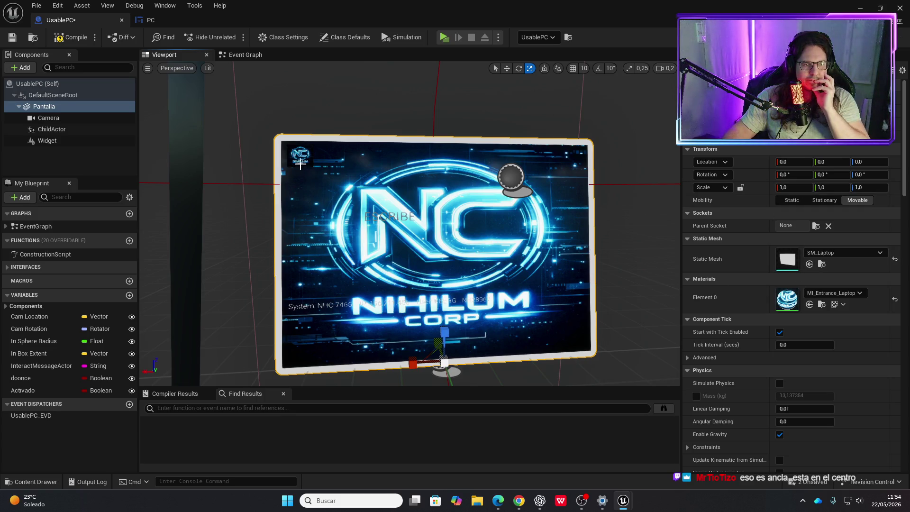
{"action": "left_click", "coordinate": [301, 165]}
{"action": "mouse_move", "coordinate": [323, 224]}
{"action": "left_mouse_down"}
{"action": "mouse_move", "coordinate": [290, 225]}
{"action": "mouse_move", "coordinate": [333, 226]}
{"action": "left_mouse_up"}
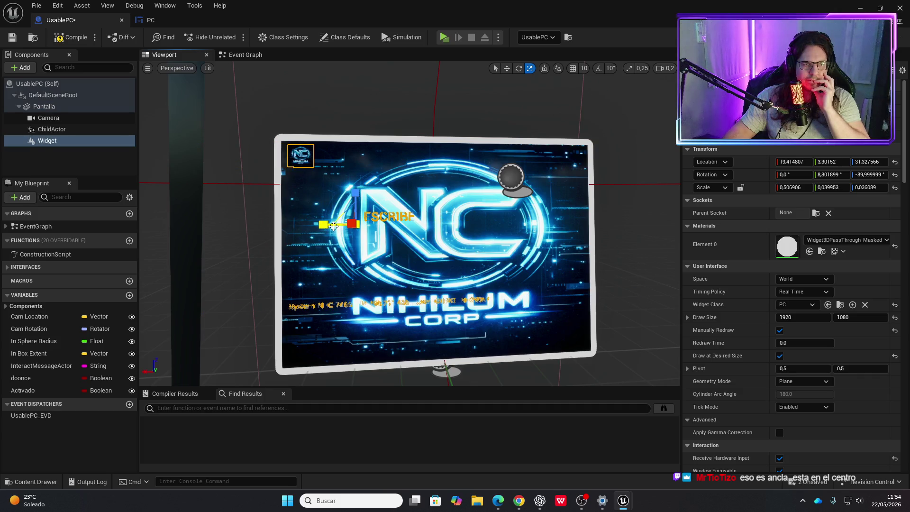
Compile the UsablePC blueprint and enlarge the PC widget's preview canvas.
{"action": "left_click", "coordinate": [81, 40]}
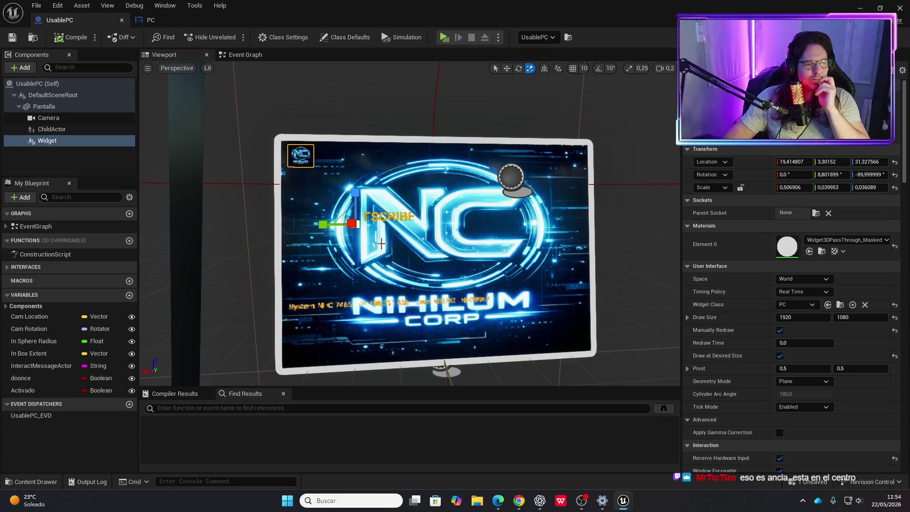
{"action": "left_click", "coordinate": [160, 24]}
{"action": "left_click_drag", "start_coordinate": [595, 346], "coordinate": [652, 390]}
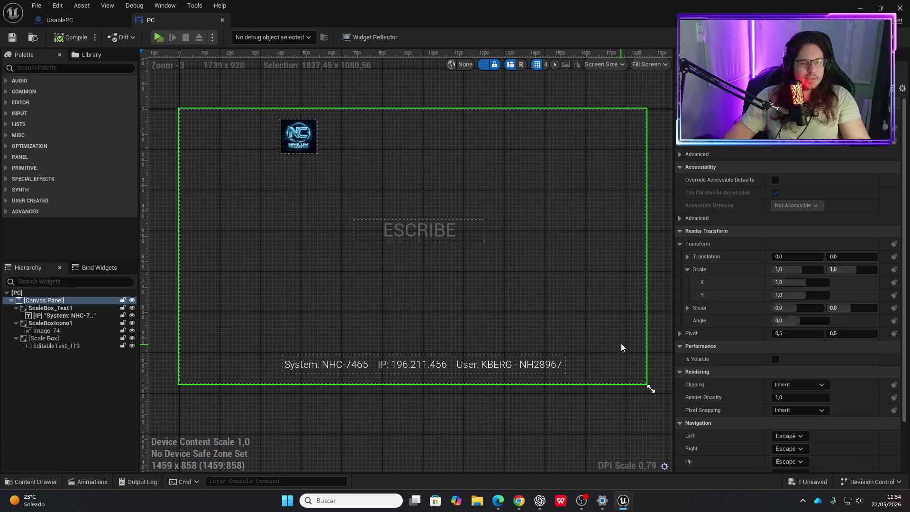
Resize the PC preview canvas to 1920x1080 and check the result in UsablePC.
{"action": "scroll", "coordinate": [621, 342], "scroll_direction": "down", "scroll_amount": 3}
{"action": "scroll", "coordinate": [488, 328], "scroll_direction": "up", "scroll_amount": 3}
{"action": "left_click_drag", "start_coordinate": [366, 362], "coordinate": [514, 432]}
{"action": "scroll", "coordinate": [332, 304], "scroll_direction": "down", "scroll_amount": 2}
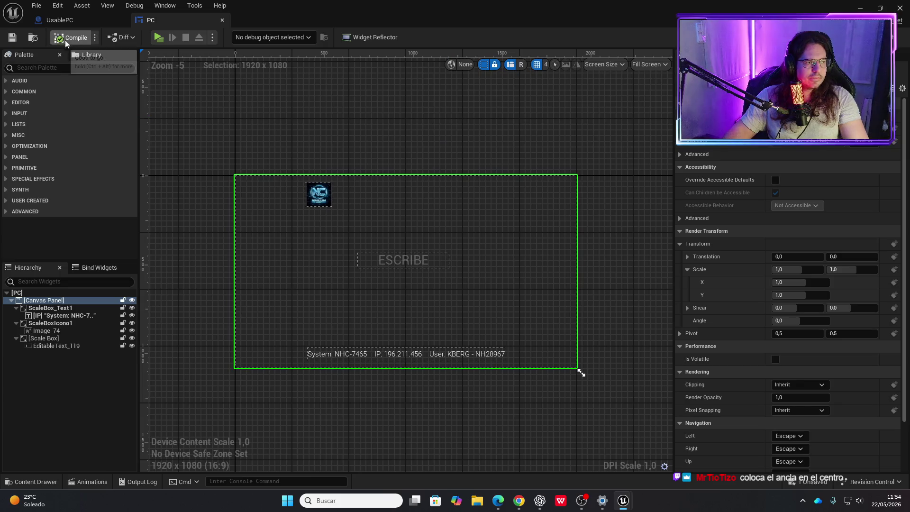
{"action": "left_click", "coordinate": [61, 21]}
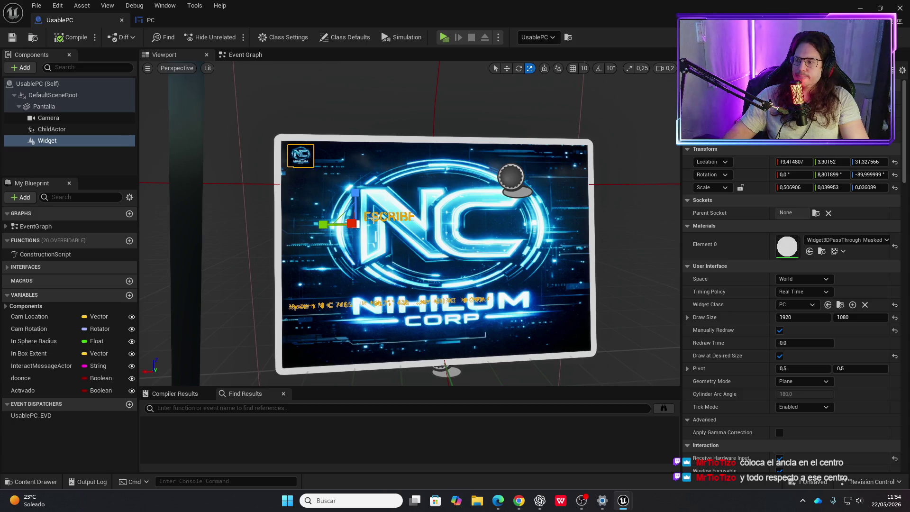
Try Palette searches 'fi' and 'an', select the ESCRIBE box and root Canvas Panel, then return to UsablePC.
{"action": "left_click", "coordinate": [151, 20]}
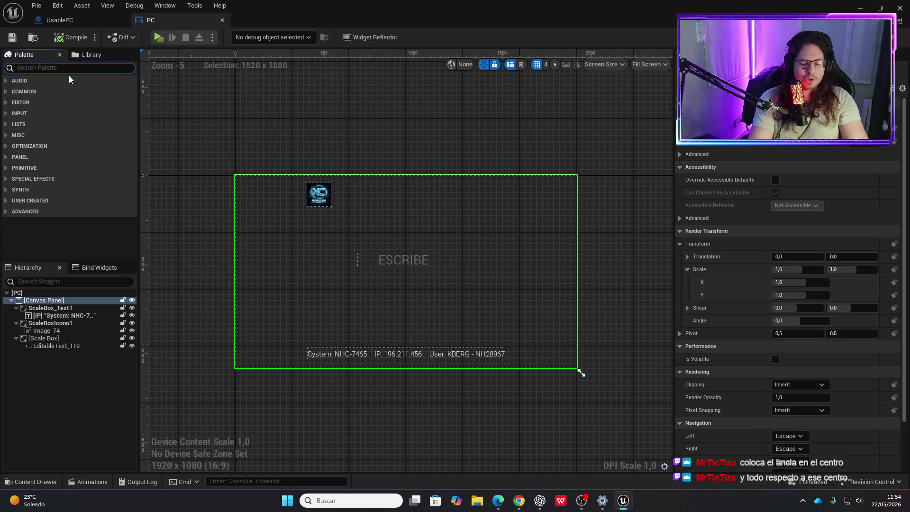
{"action": "type", "text": "fi"}
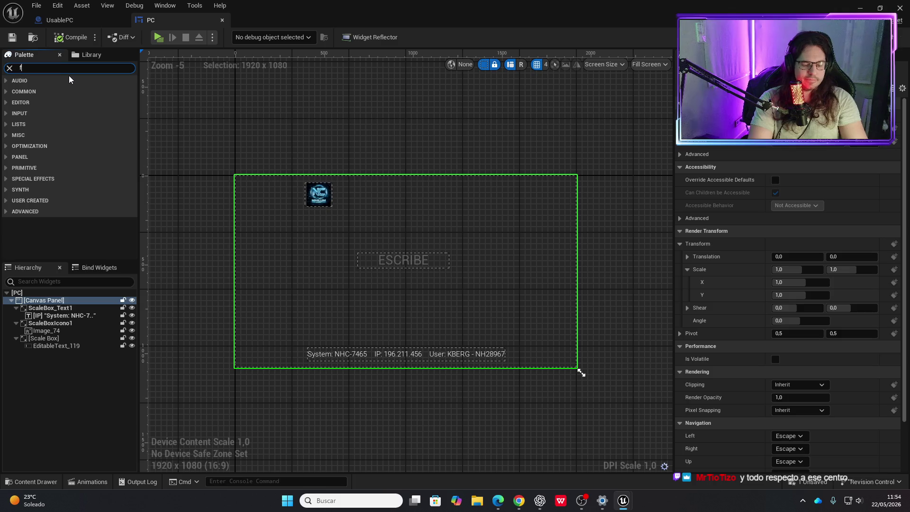
{"action": "key", "text": "BackSpace"}
{"action": "key", "text": "BackSpace"}
{"action": "type", "text": "an"}
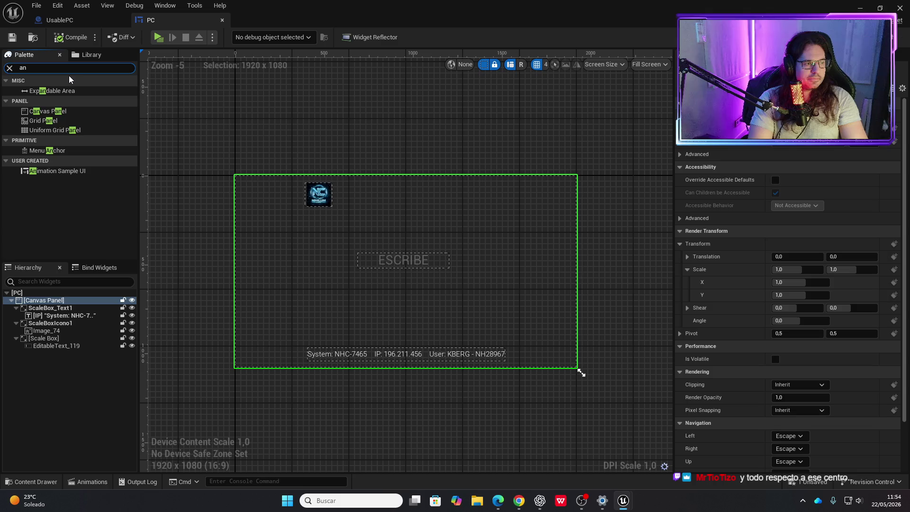
{"action": "key", "text": "BackSpace"}
{"action": "key", "text": "BackSpace"}
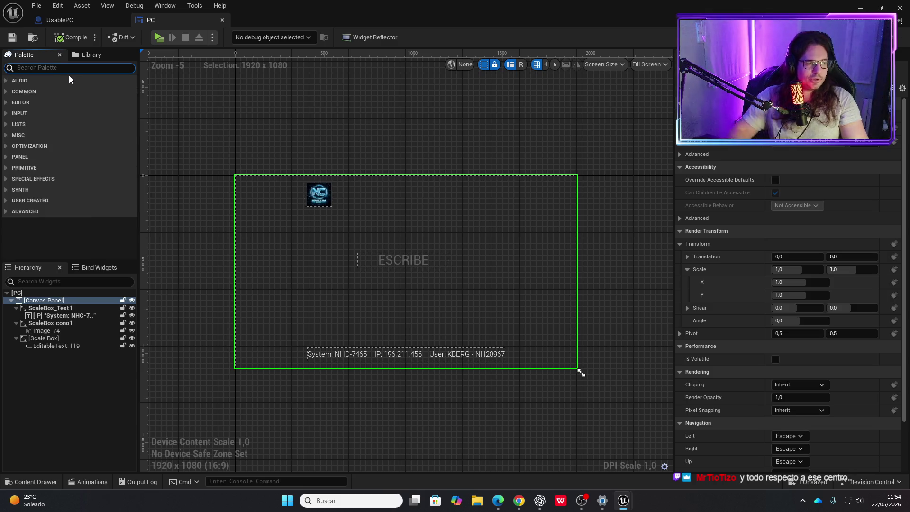
{"action": "left_click", "coordinate": [245, 174]}
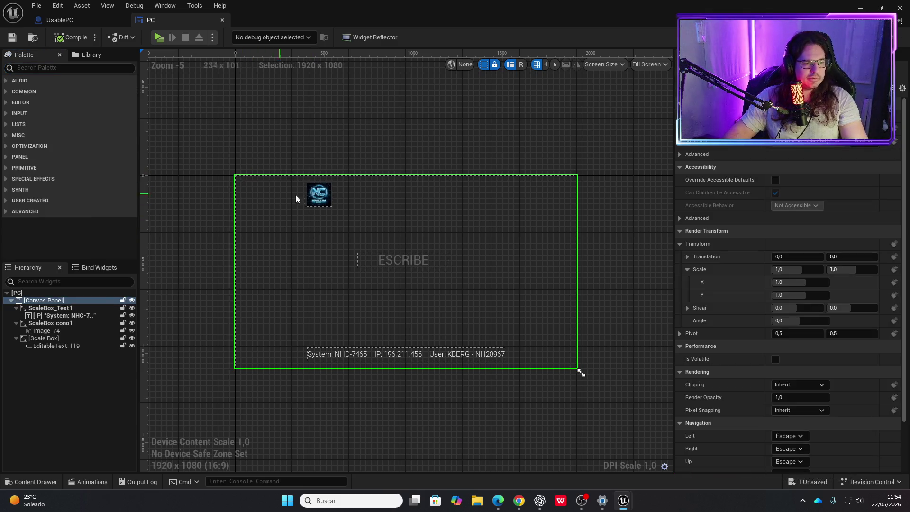
{"action": "left_click", "coordinate": [316, 198]}
{"action": "left_click", "coordinate": [389, 259]}
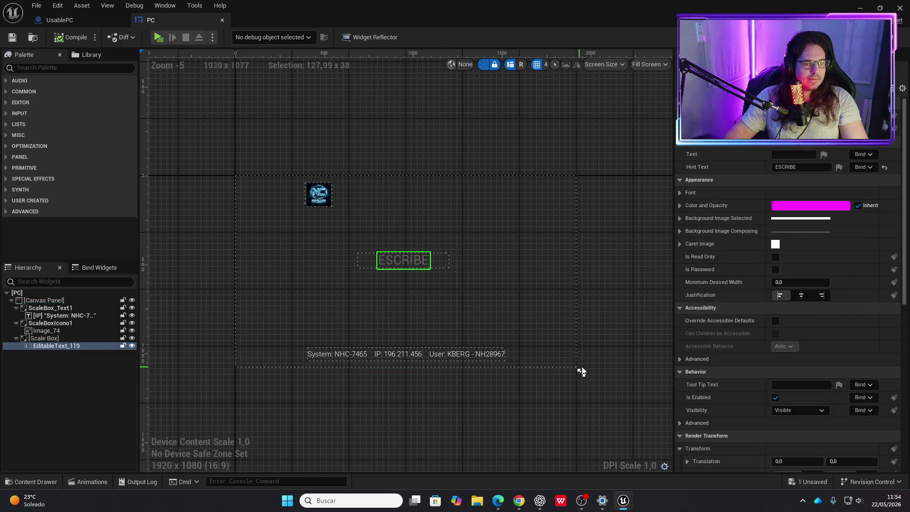
{"action": "left_click", "coordinate": [46, 301]}
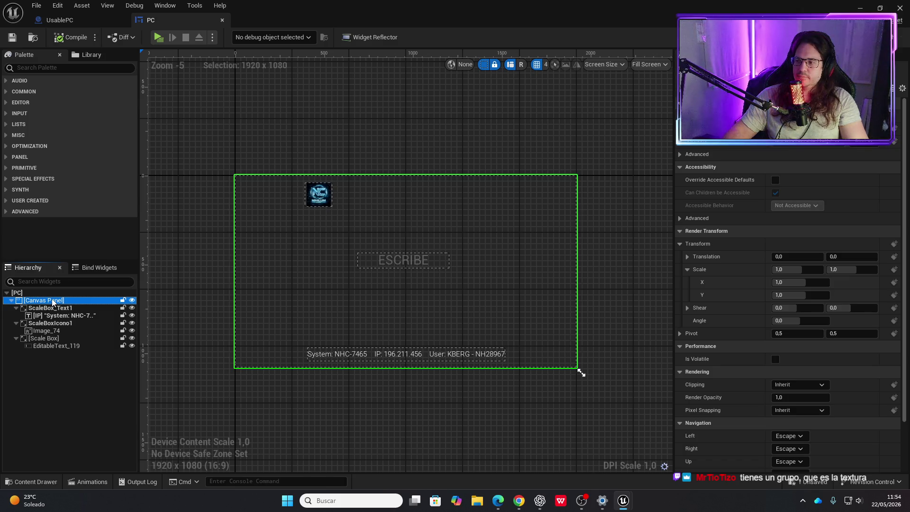
{"action": "left_click", "coordinate": [78, 21]}
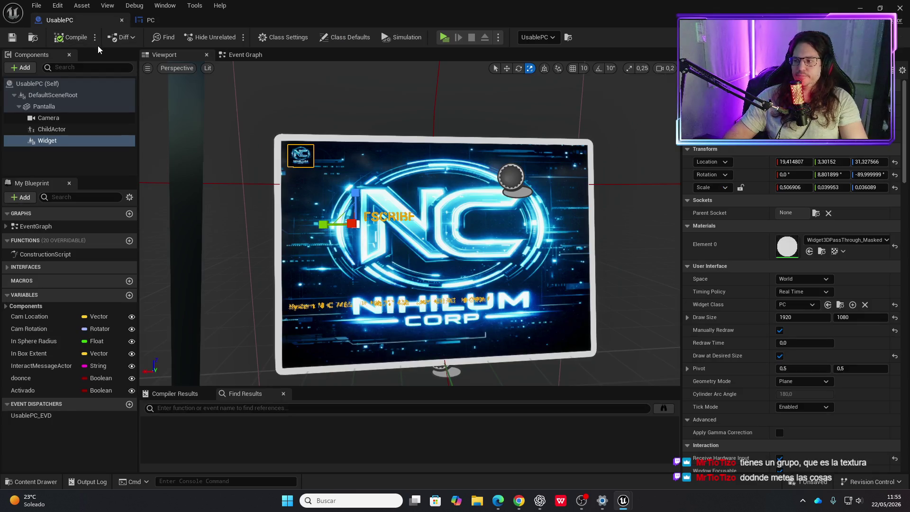
Review the Event Graph and PC Canvas Panel, then uncheck Manually Redraw on the UsablePC screen widget.
{"action": "left_click", "coordinate": [246, 56]}
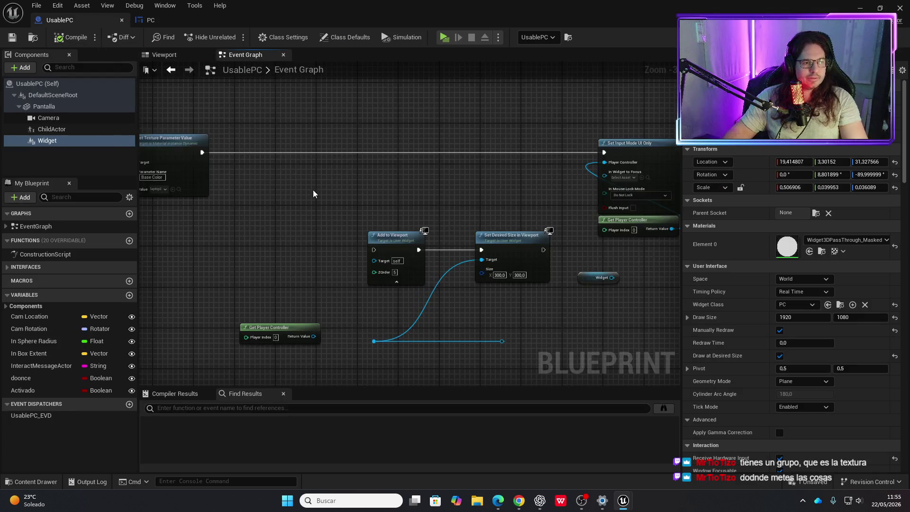
{"action": "left_click", "coordinate": [153, 21]}
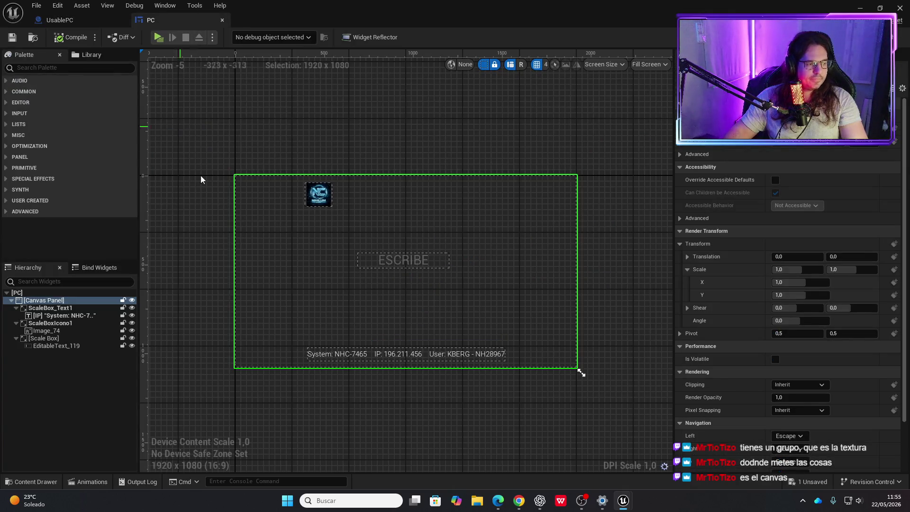
{"action": "left_click", "coordinate": [48, 301]}
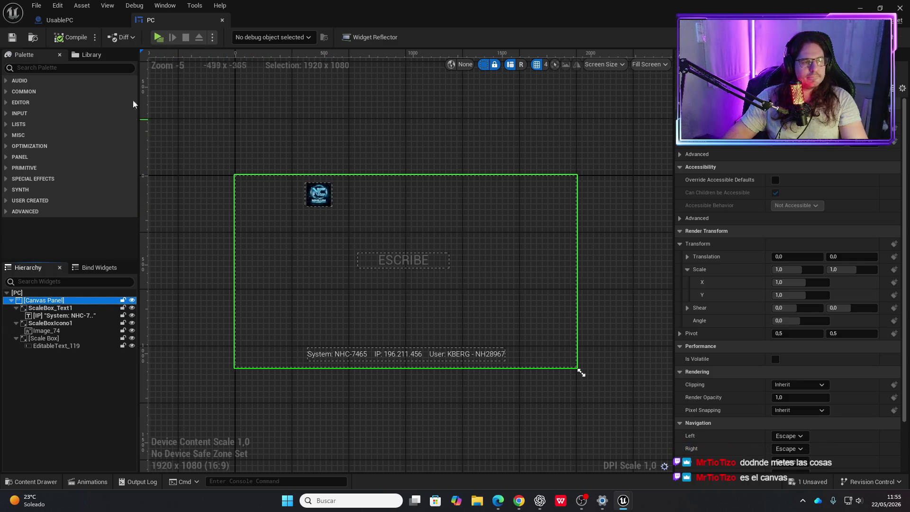
{"action": "left_click", "coordinate": [84, 19]}
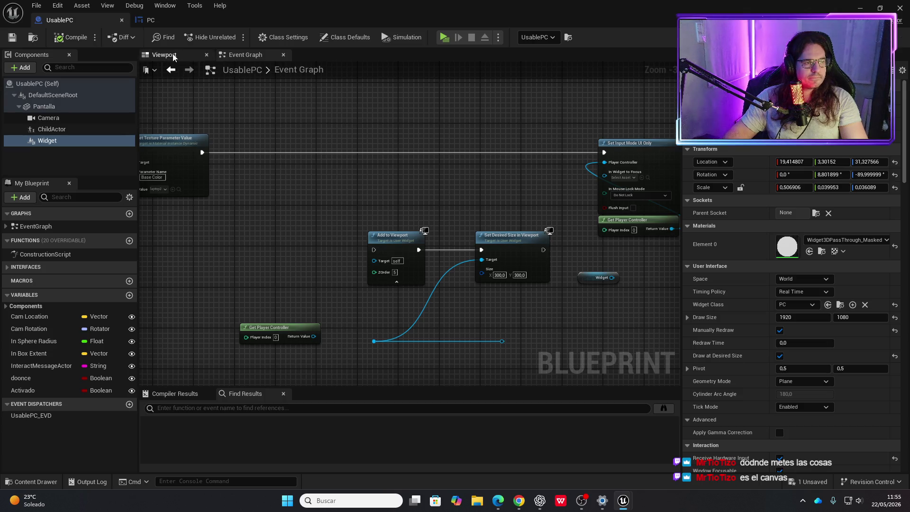
{"action": "left_click", "coordinate": [164, 55]}
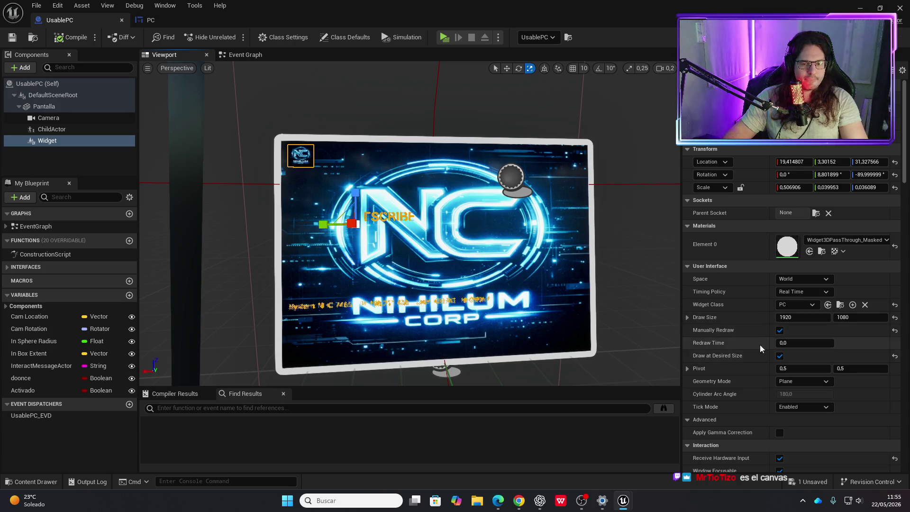
{"action": "left_click", "coordinate": [780, 330]}
Turn off Draw at Desired Size on the laptop's screen widget.
{"action": "left_click", "coordinate": [780, 356]}
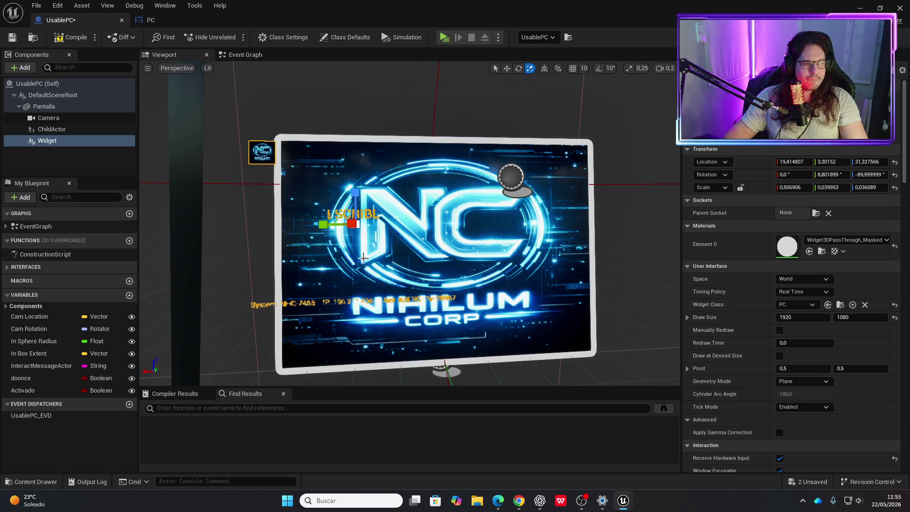
{"action": "key", "text": "ctrl+z"}
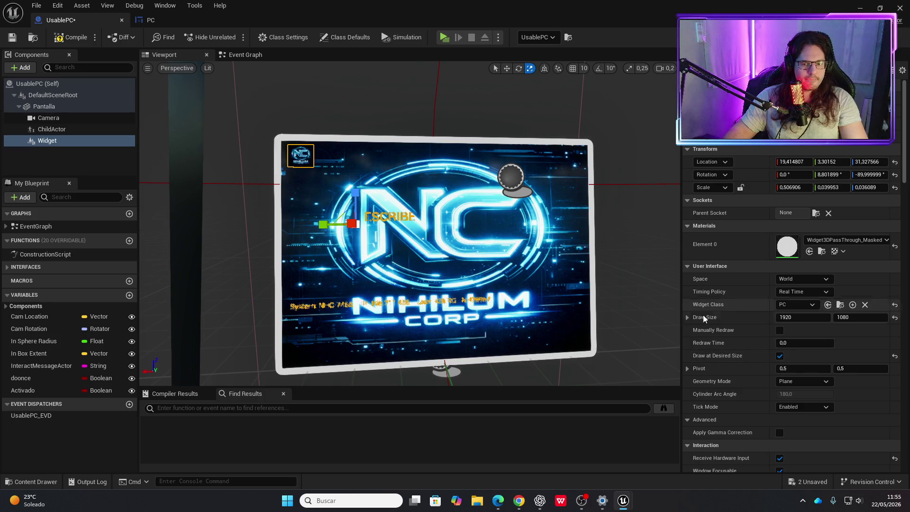
{"action": "left_click", "coordinate": [780, 355]}
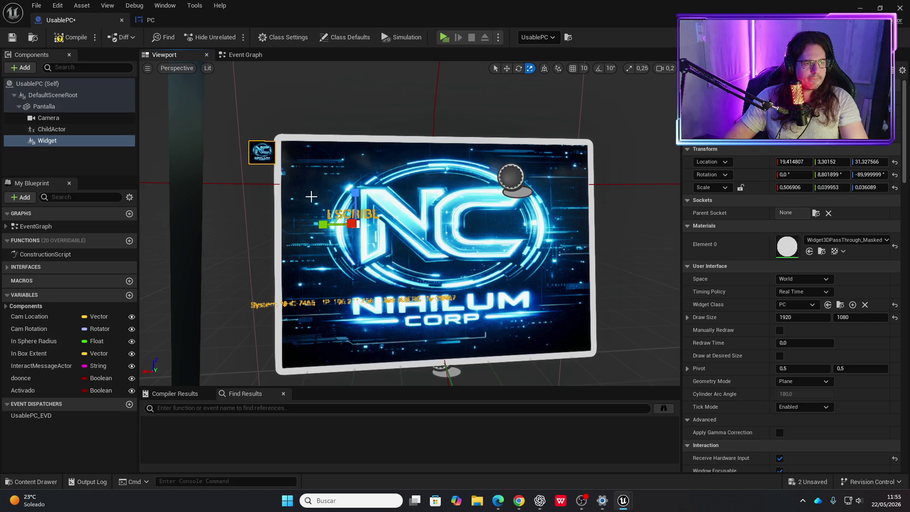
Move the screen widget along X and lower on the laptop screen, undoing the last change.
{"action": "left_click", "coordinate": [273, 158]}
{"action": "left_click", "coordinate": [273, 158]}
{"action": "key", "text": "w"}
{"action": "left_click_drag", "start_coordinate": [333, 226], "coordinate": [372, 228]}
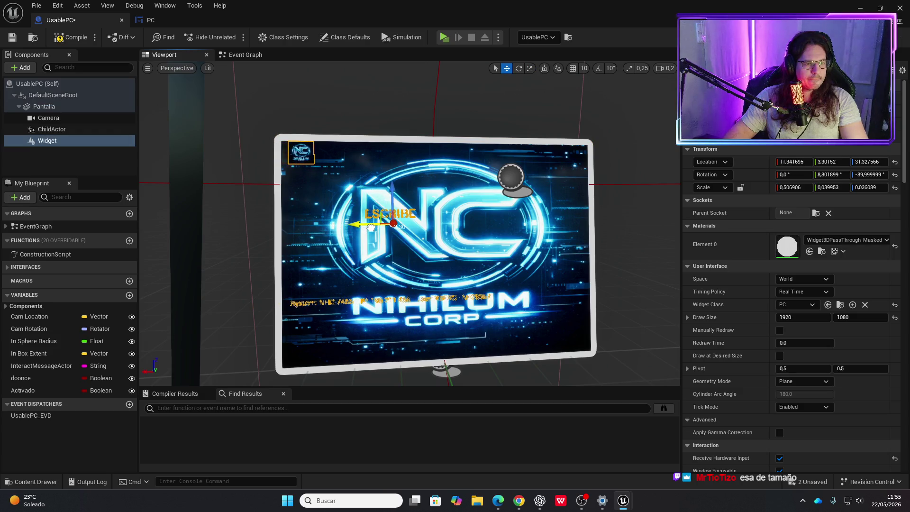
{"action": "left_click_drag", "start_coordinate": [392, 190], "coordinate": [381, 219]}
{"action": "key", "text": "r"}
{"action": "left_click", "coordinate": [381, 218]}
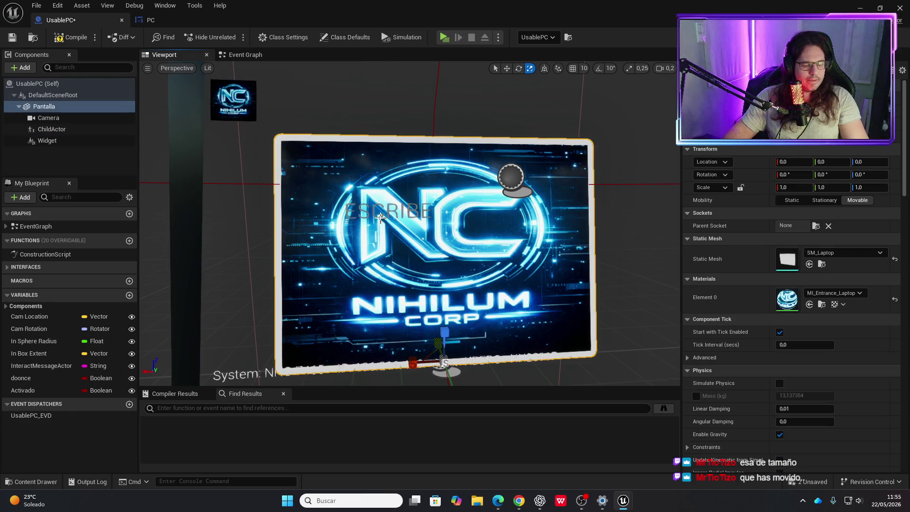
{"action": "key", "text": "ctrl+z"}
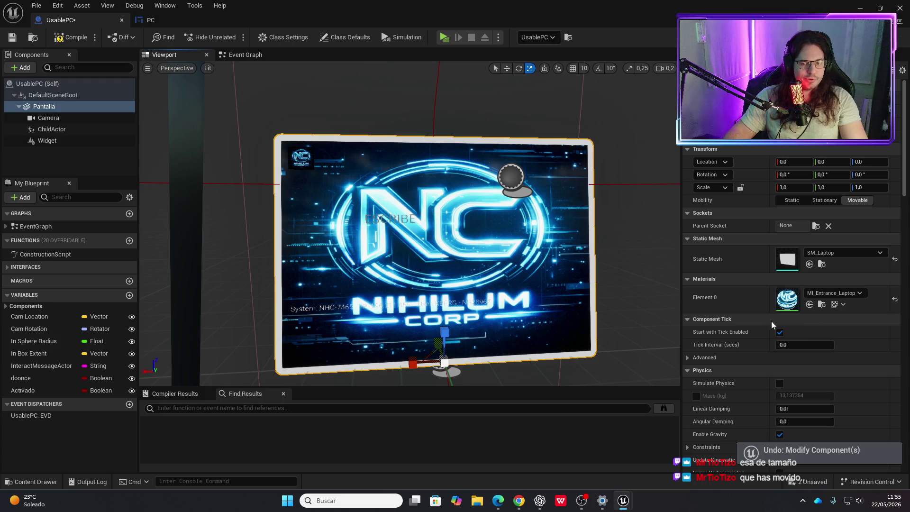
{"action": "left_click", "coordinate": [150, 20]}
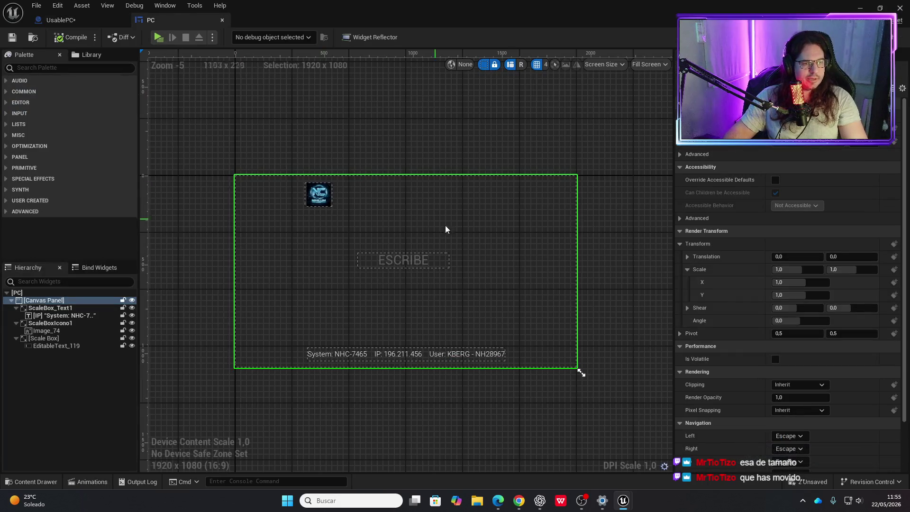
Preview the PC layout at a smaller size and compile the UsablePC blueprint.
{"action": "mouse_move", "coordinate": [582, 366]}
{"action": "left_mouse_down"}
{"action": "mouse_move", "coordinate": [469, 306]}
{"action": "mouse_move", "coordinate": [581, 371]}
{"action": "left_mouse_up"}
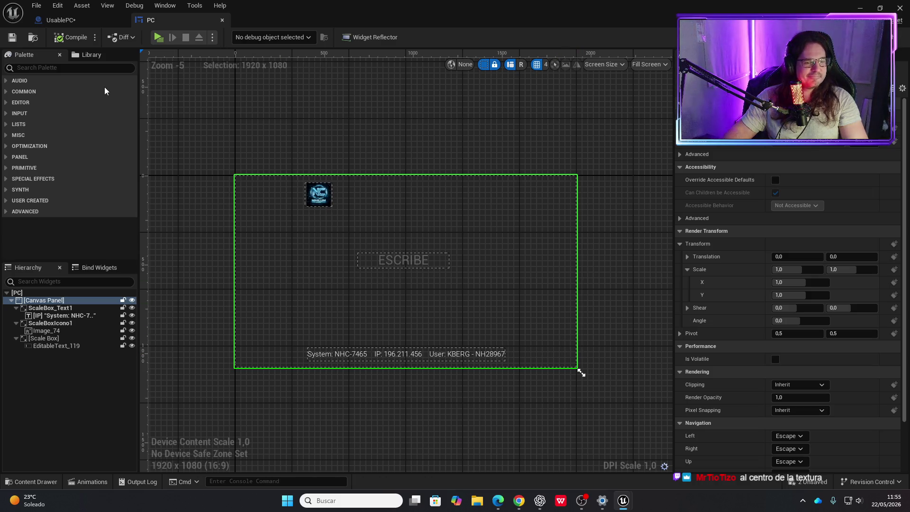
{"action": "left_click", "coordinate": [70, 21]}
{"action": "left_click", "coordinate": [75, 38]}
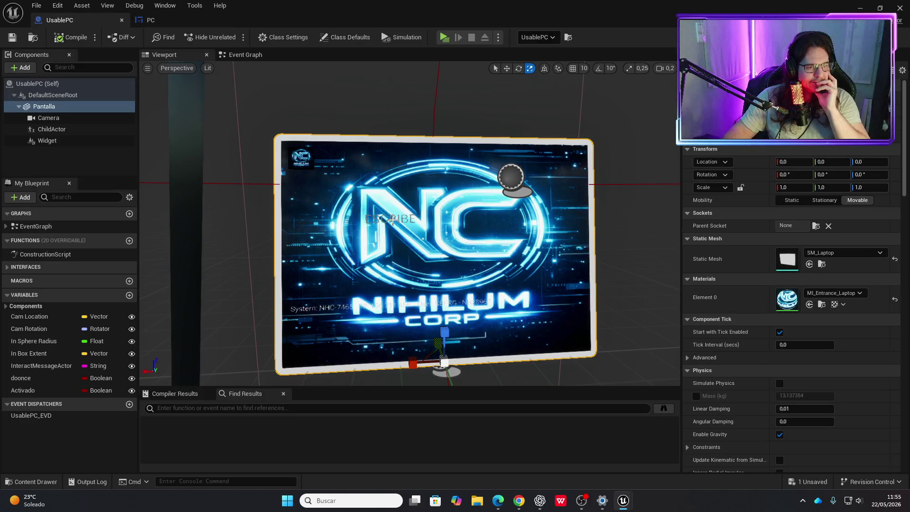
{"action": "left_click", "coordinate": [301, 162]}
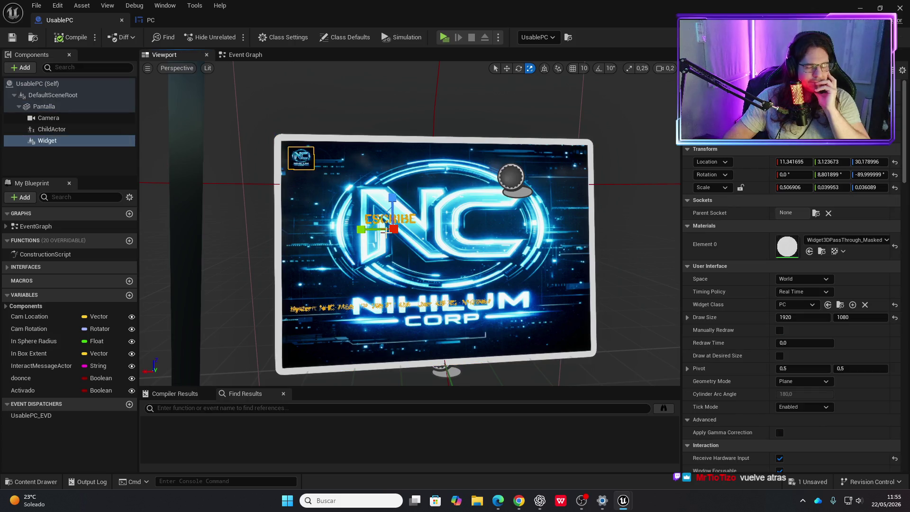
{"action": "left_click", "coordinate": [151, 20]}
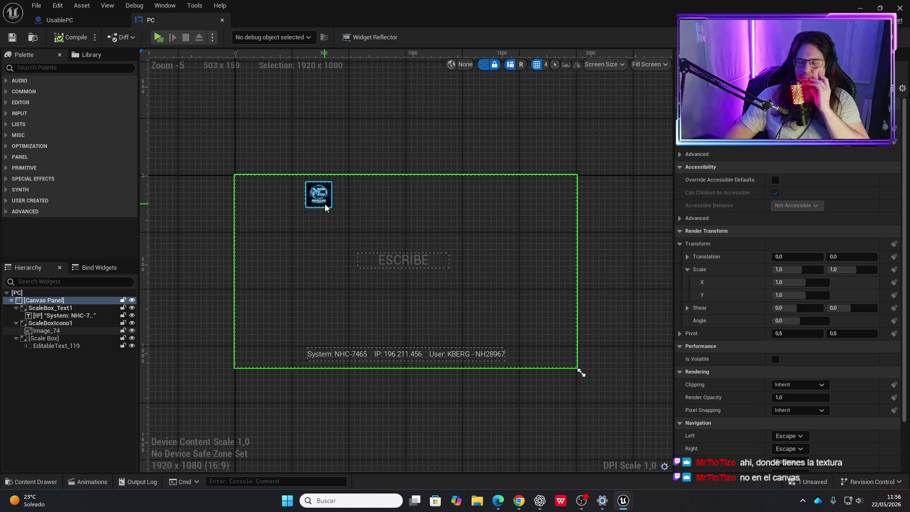
Look over the Print String section of the UsablePC Event Graph, then play-test in Standalone mode.
{"action": "left_click", "coordinate": [59, 20]}
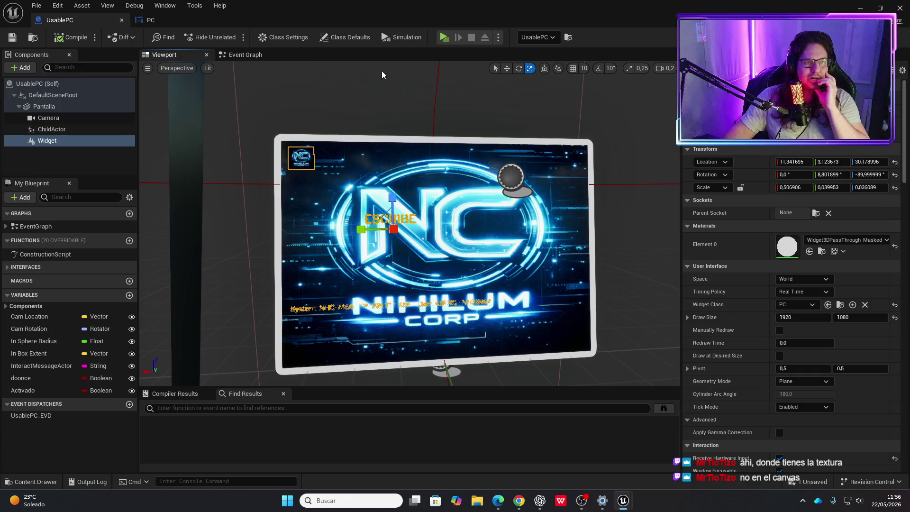
{"action": "left_click", "coordinate": [245, 54]}
{"action": "scroll", "coordinate": [358, 189], "scroll_direction": "down", "scroll_amount": 3}
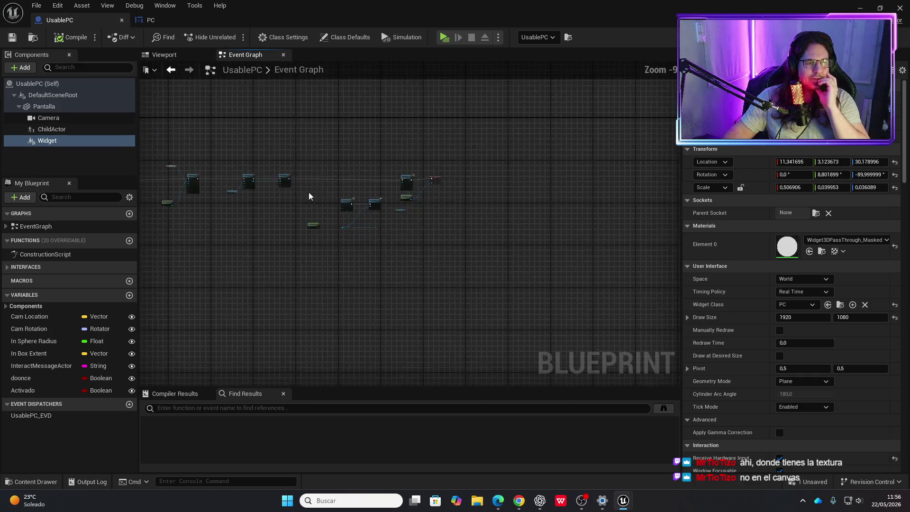
{"action": "scroll", "coordinate": [413, 250], "scroll_direction": "up", "scroll_amount": 2}
{"action": "left_click_drag", "start_coordinate": [397, 245], "coordinate": [459, 312]}
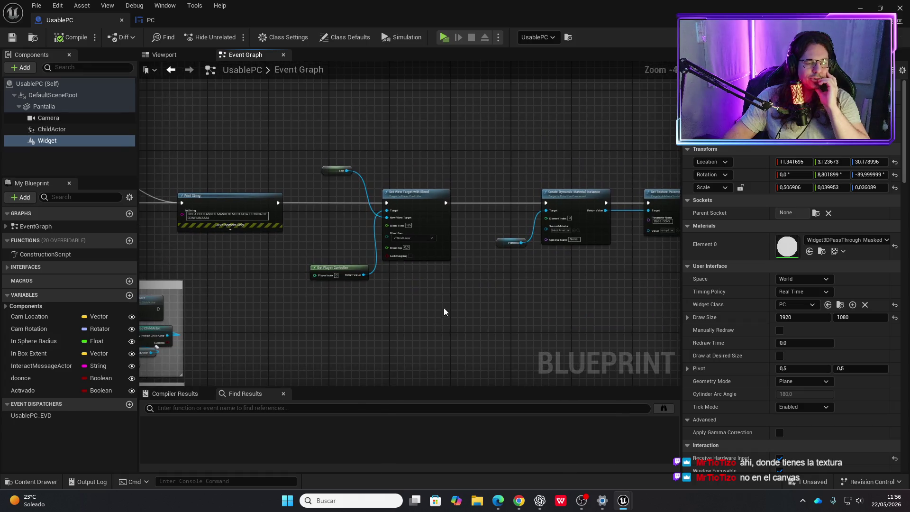
{"action": "left_click", "coordinate": [151, 20]}
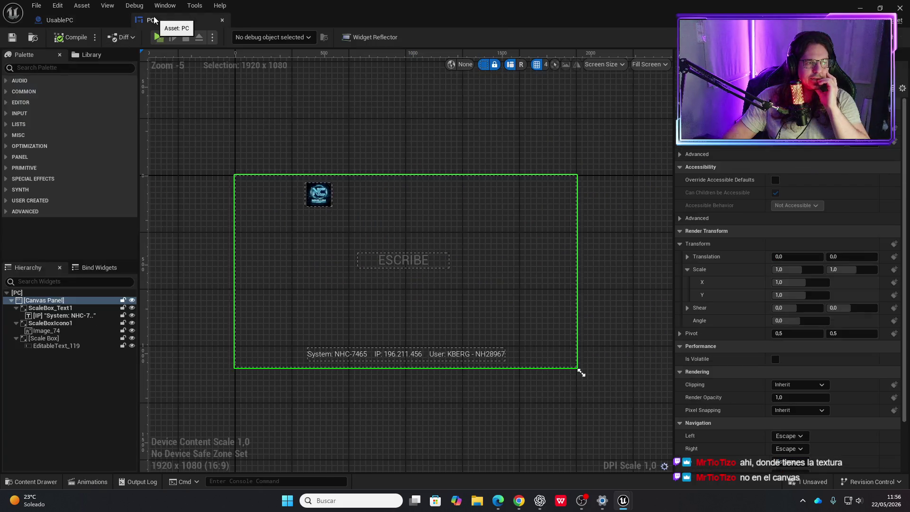
{"action": "left_click", "coordinate": [160, 35]}
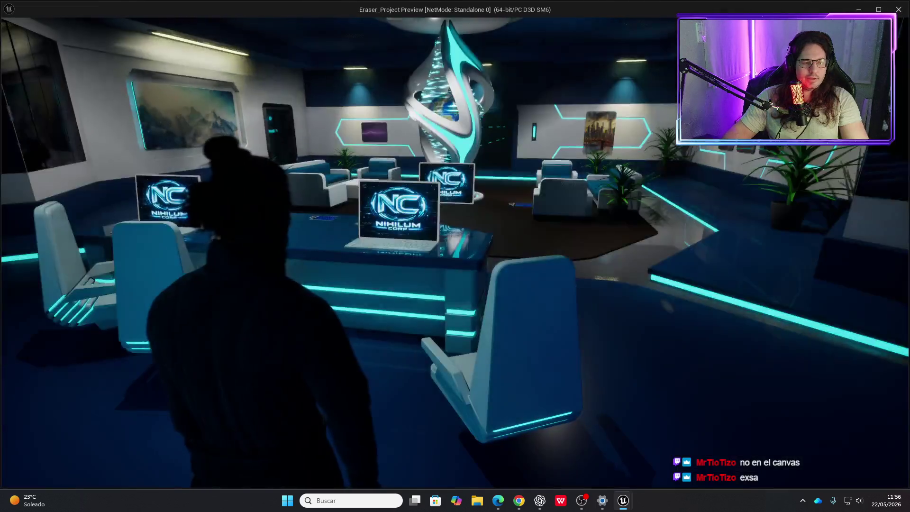
Use the laptop in the play-test to view its ESCRIBE screen, then stop playing.
{"action": "key", "text": "e"}
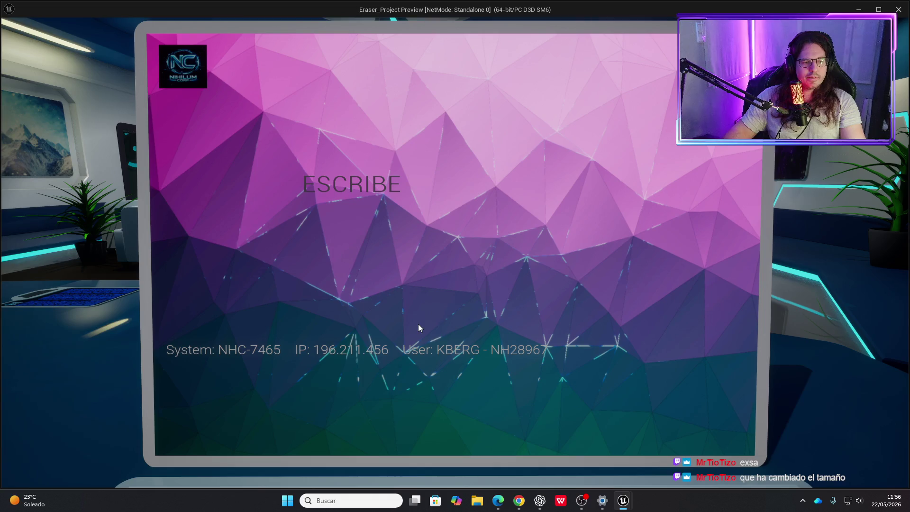
{"action": "key", "text": "Escape"}
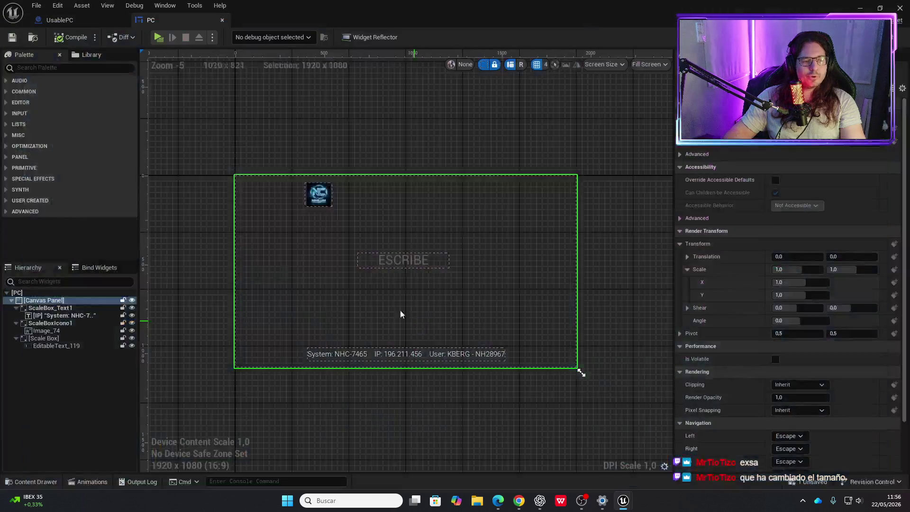
Lock the widget's scale proportions and try enlarging it on the laptop screen, undoing a screen-mesh stretch.
{"action": "left_click", "coordinate": [78, 19]}
{"action": "left_click", "coordinate": [164, 55]}
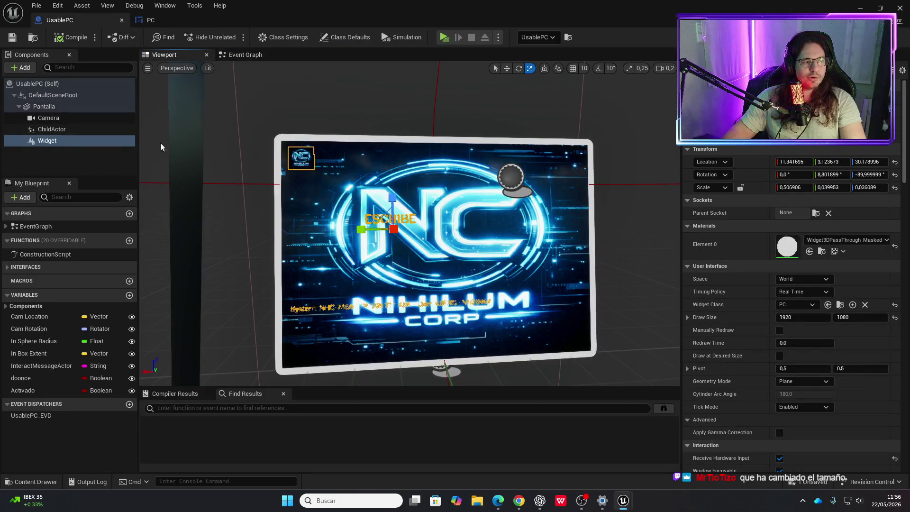
{"action": "key", "text": "w"}
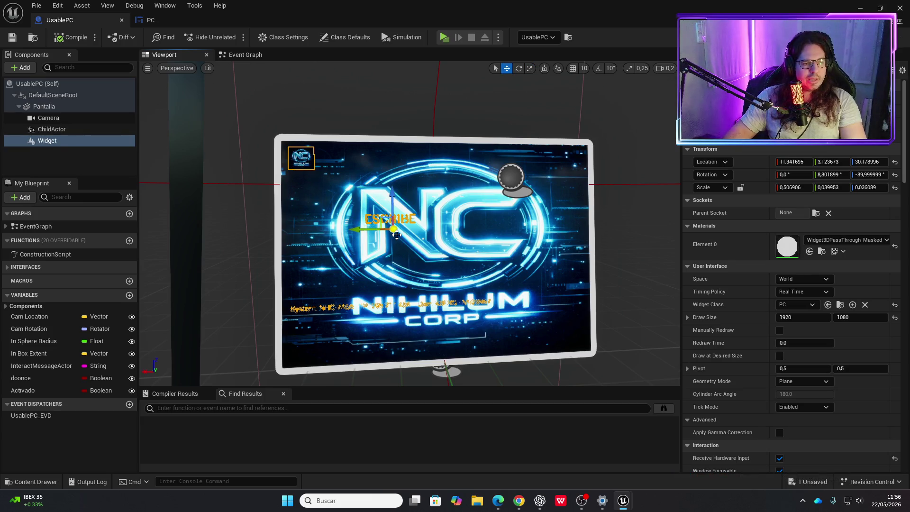
{"action": "left_click", "coordinate": [740, 187]}
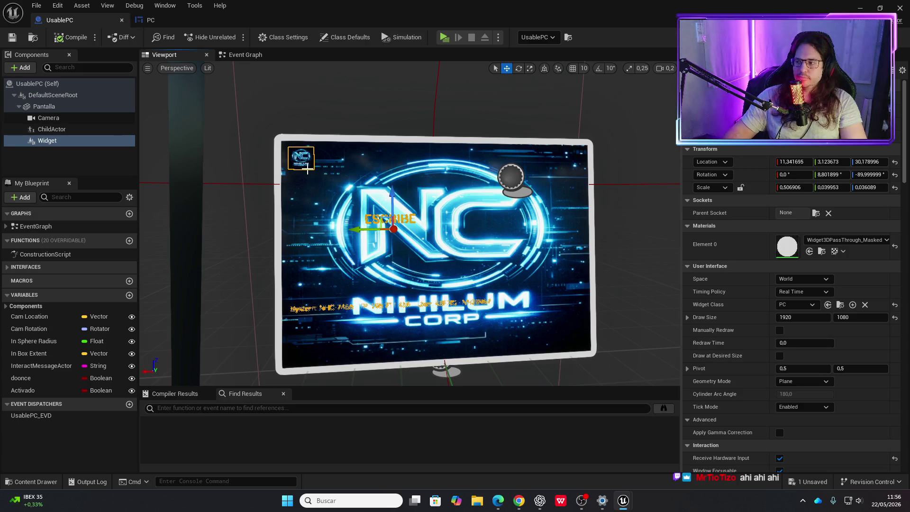
{"action": "key", "text": "r"}
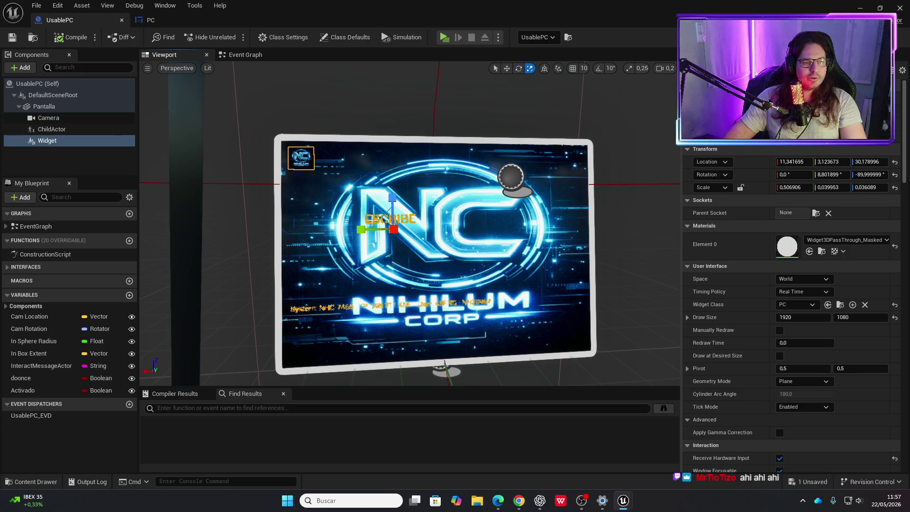
{"action": "left_click_drag", "start_coordinate": [377, 220], "coordinate": [376, 221]}
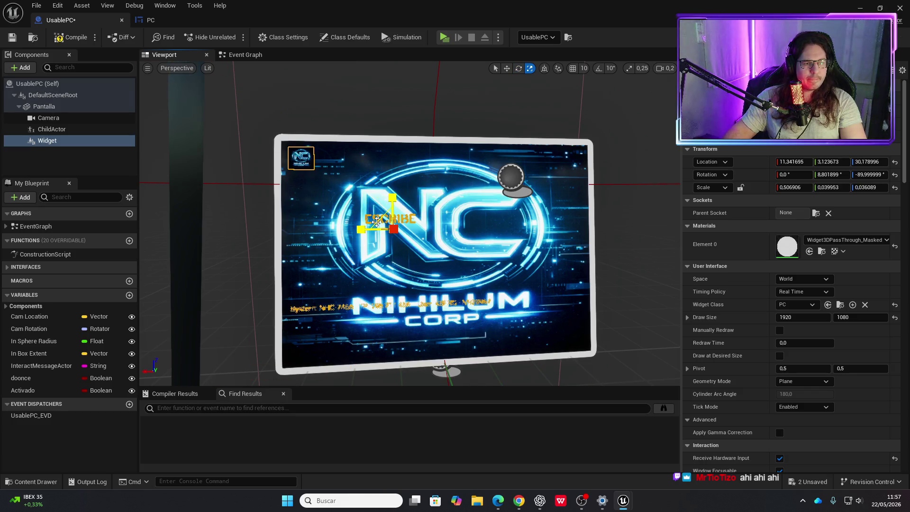
{"action": "left_click", "coordinate": [366, 226]}
{"action": "left_click_drag", "start_coordinate": [413, 362], "coordinate": [414, 362]}
{"action": "key", "text": "ctrl+z"}
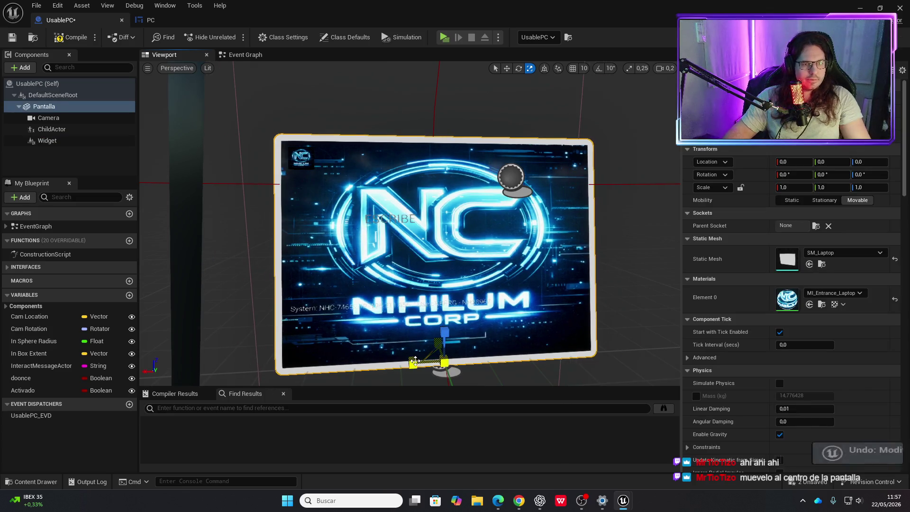
Move the Widget component to the centre of the laptop screen (X 0,560859) and save UsablePC.
{"action": "left_click", "coordinate": [57, 141]}
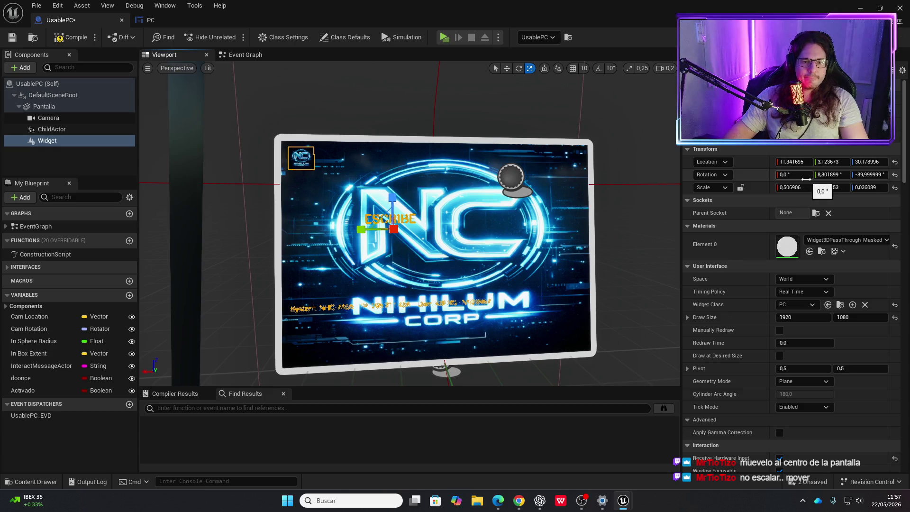
{"action": "key", "text": "w"}
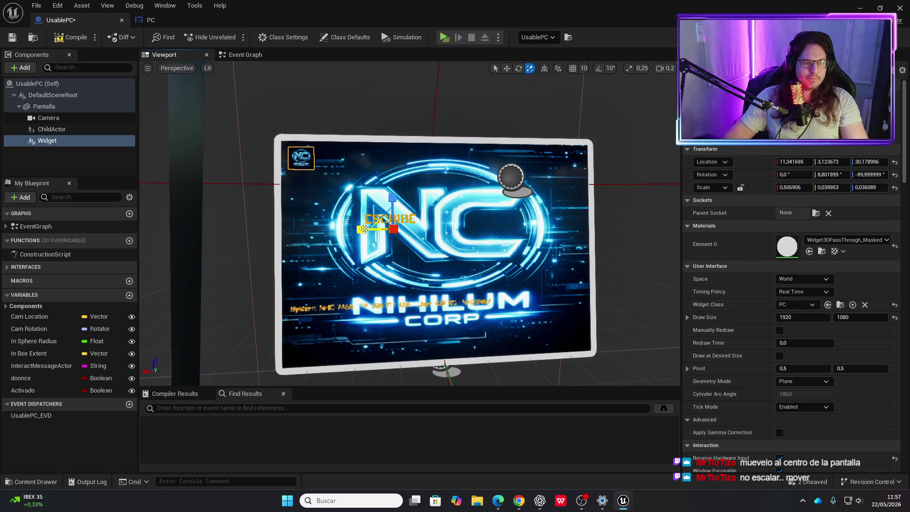
{"action": "left_click", "coordinate": [363, 229]}
{"action": "left_click", "coordinate": [310, 167]}
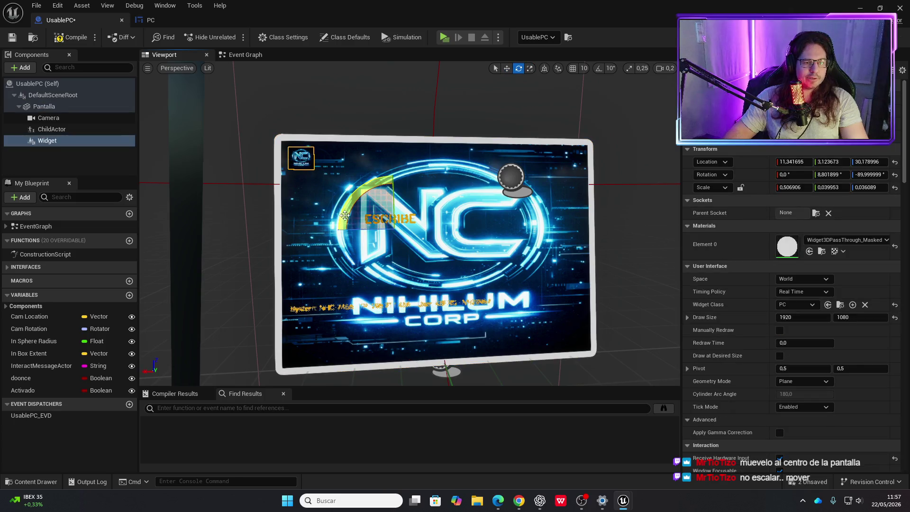
{"action": "left_click_drag", "start_coordinate": [358, 231], "coordinate": [416, 232]}
{"action": "left_click_drag", "start_coordinate": [445, 192], "coordinate": [442, 217]}
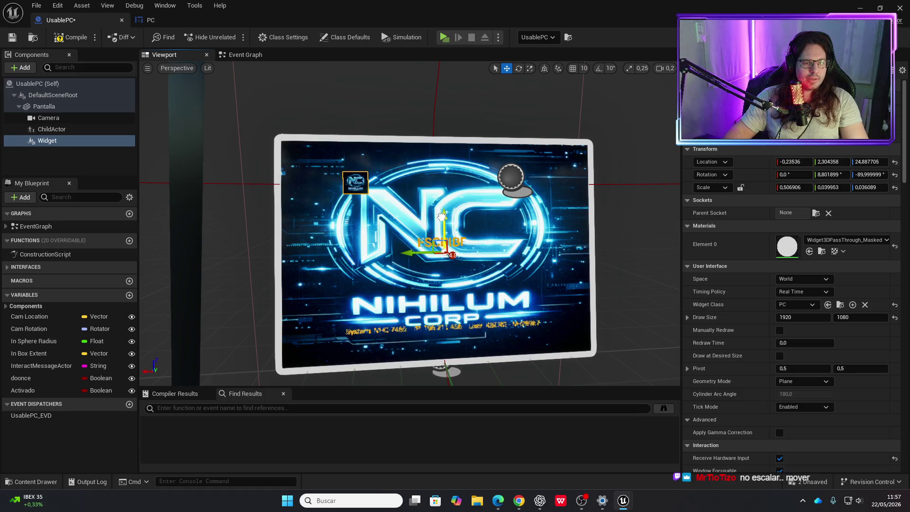
{"action": "left_click_drag", "start_coordinate": [417, 253], "coordinate": [442, 220]}
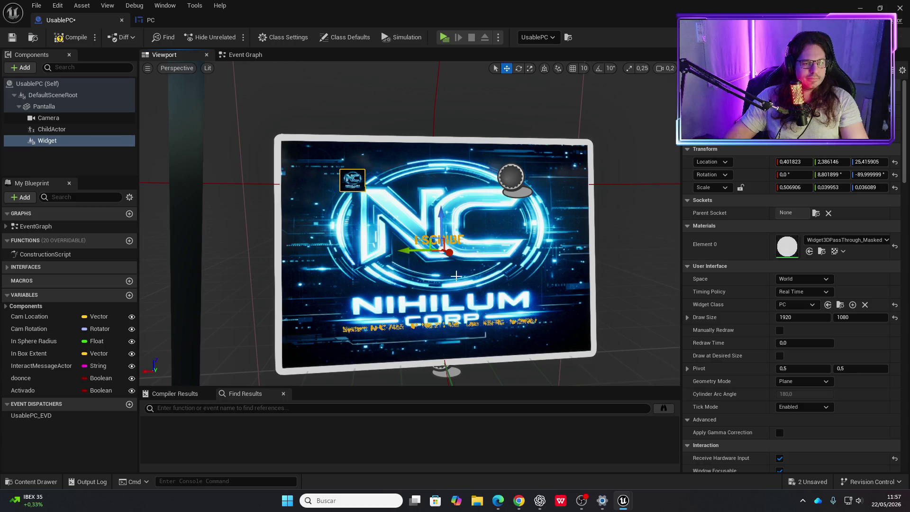
{"action": "mouse_move", "coordinate": [490, 276]}
{"action": "left_mouse_down"}
{"action": "mouse_move", "coordinate": [480, 237]}
{"action": "mouse_move", "coordinate": [433, 229]}
{"action": "left_mouse_up"}
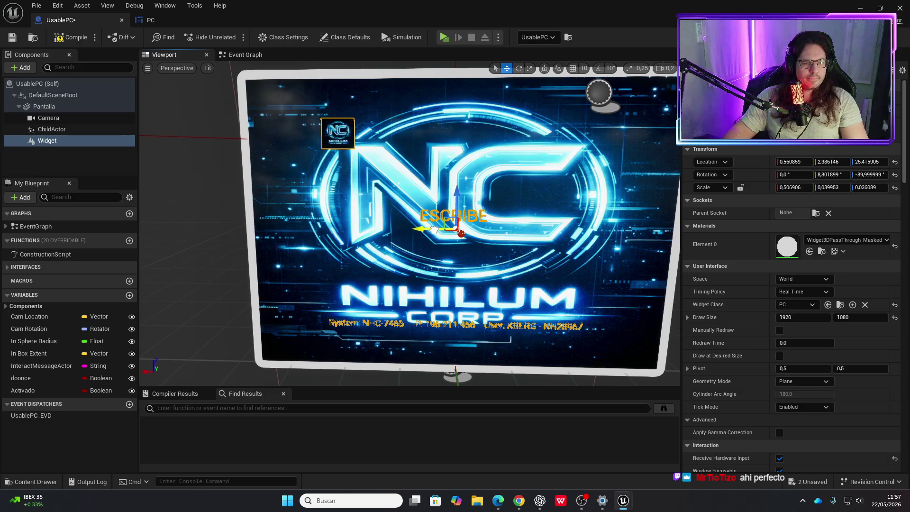
{"action": "left_click", "coordinate": [437, 74]}
{"action": "key", "text": "ctrl+s"}
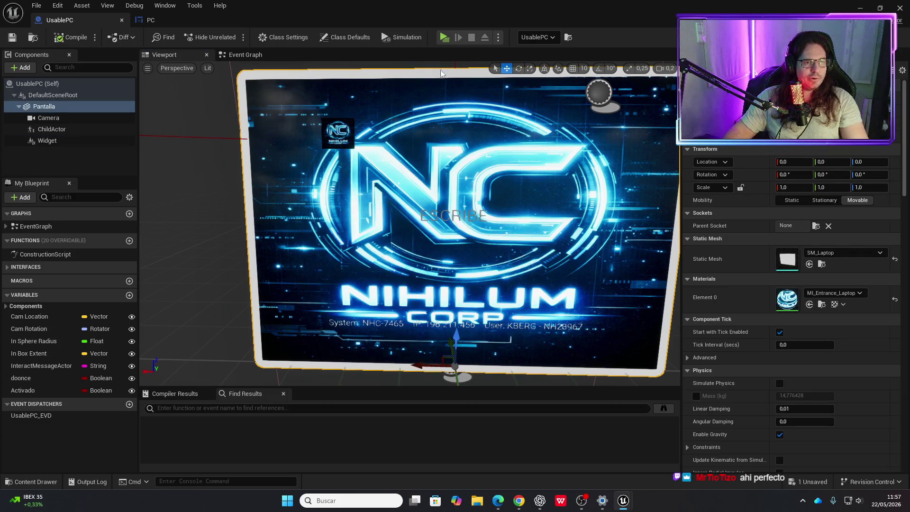
{"action": "left_click", "coordinate": [445, 38]}
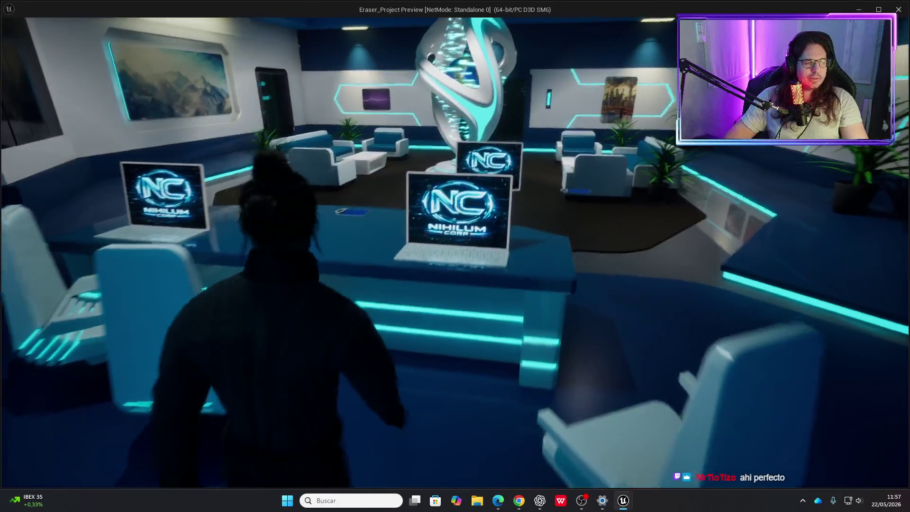
{"action": "key", "text": "e"}
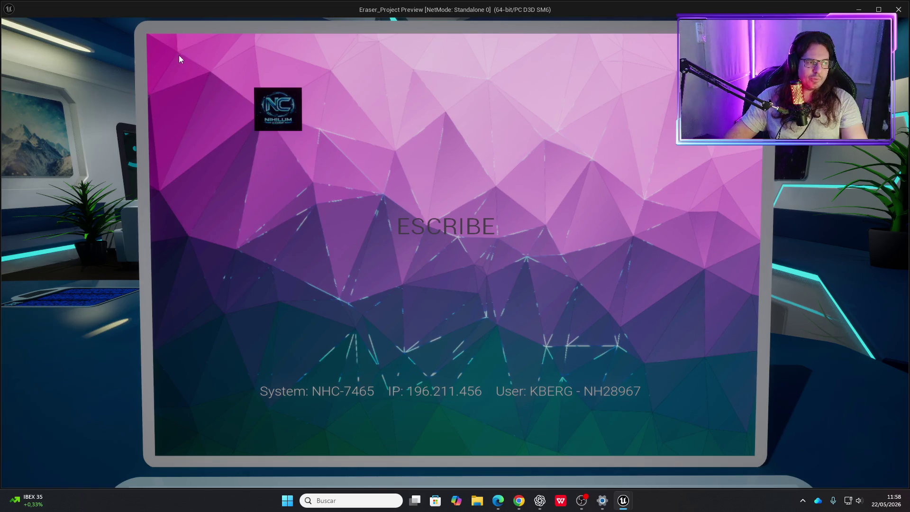
{"action": "key", "text": "Escape"}
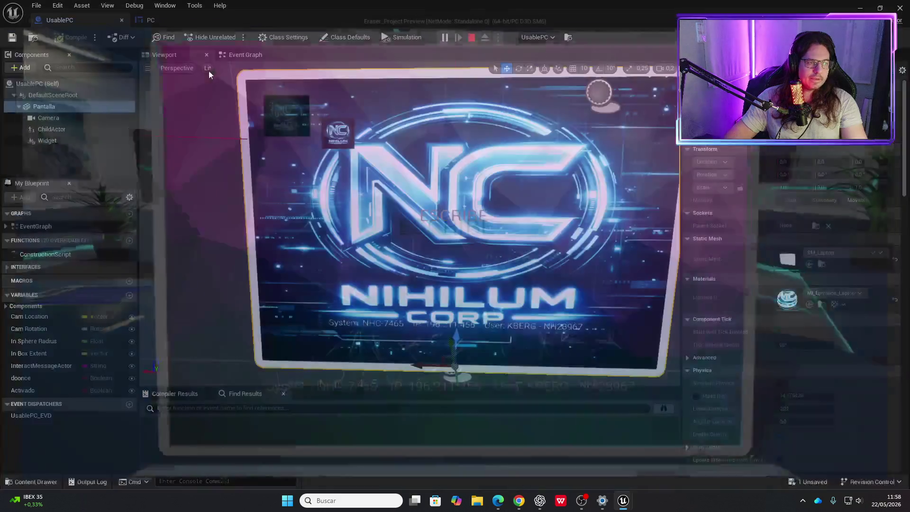
Move the ScaleBoxIcono1 logo left on the PC canvas and compile the widget.
{"action": "left_click", "coordinate": [167, 21]}
{"action": "left_click", "coordinate": [308, 205]}
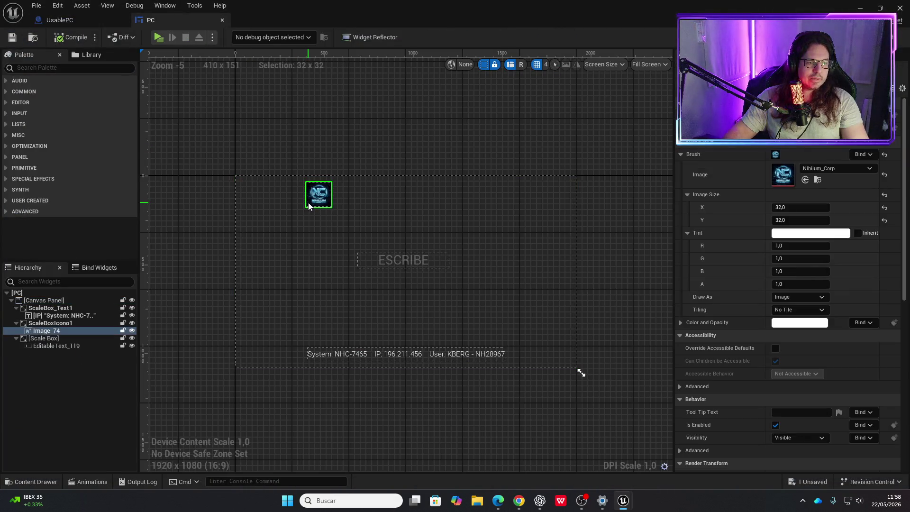
{"action": "left_click_drag", "start_coordinate": [309, 205], "coordinate": [285, 203]}
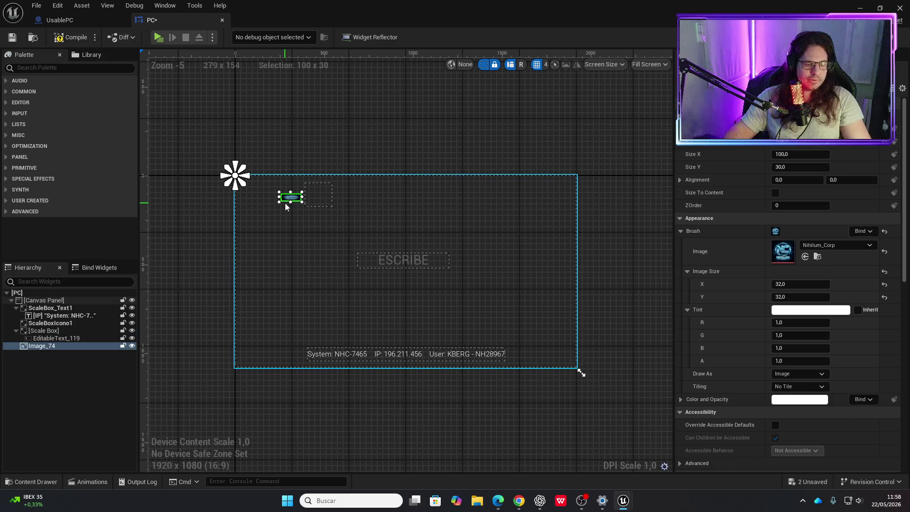
{"action": "key", "text": "ctrl+z"}
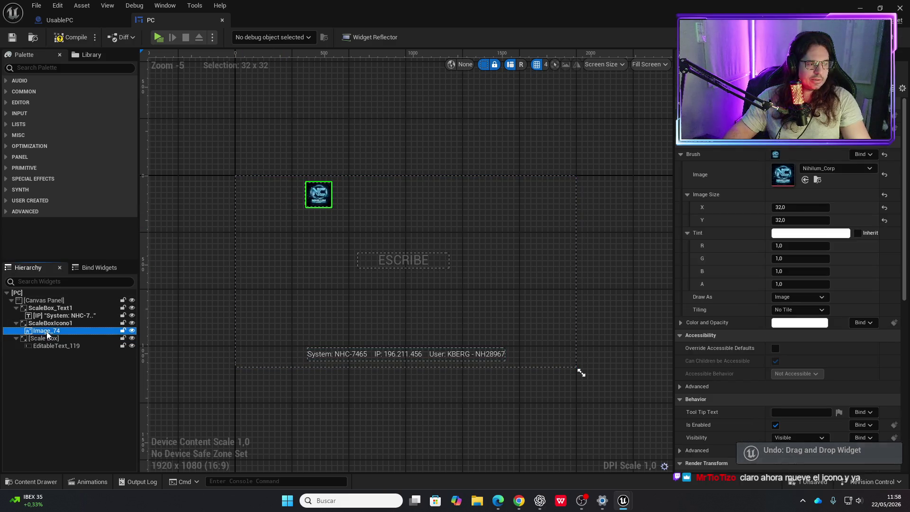
{"action": "left_click", "coordinate": [47, 323]}
{"action": "left_click_drag", "start_coordinate": [314, 205], "coordinate": [258, 201]}
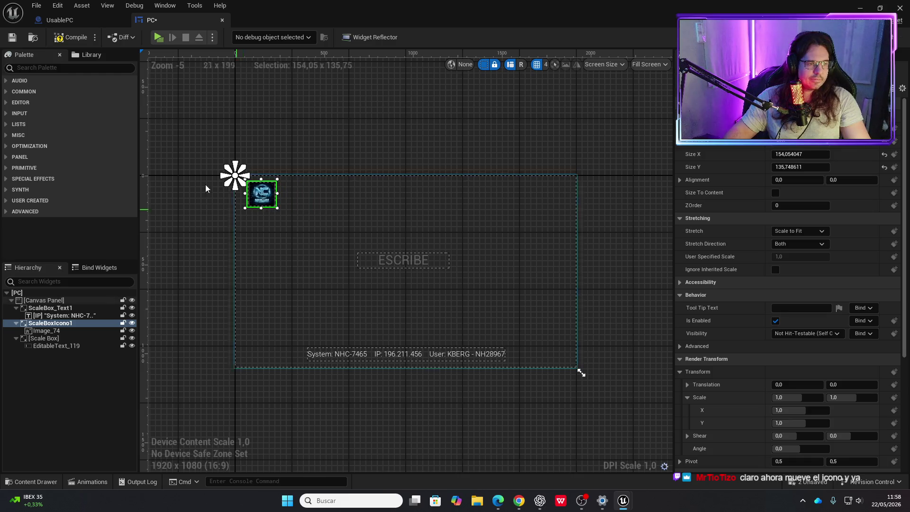
{"action": "left_click", "coordinate": [81, 34]}
{"action": "left_click", "coordinate": [80, 19]}
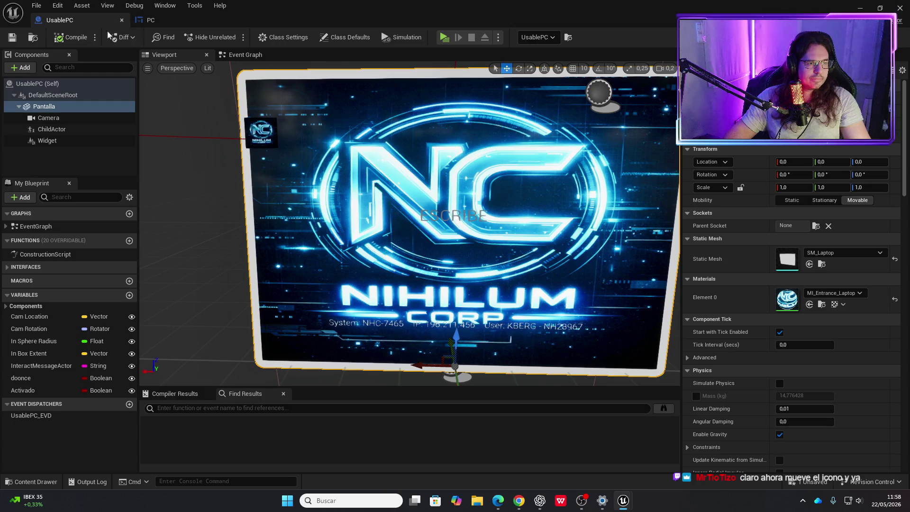
Nudge the logo slightly back to the right and recompile the PC widget.
{"action": "left_click", "coordinate": [151, 20]}
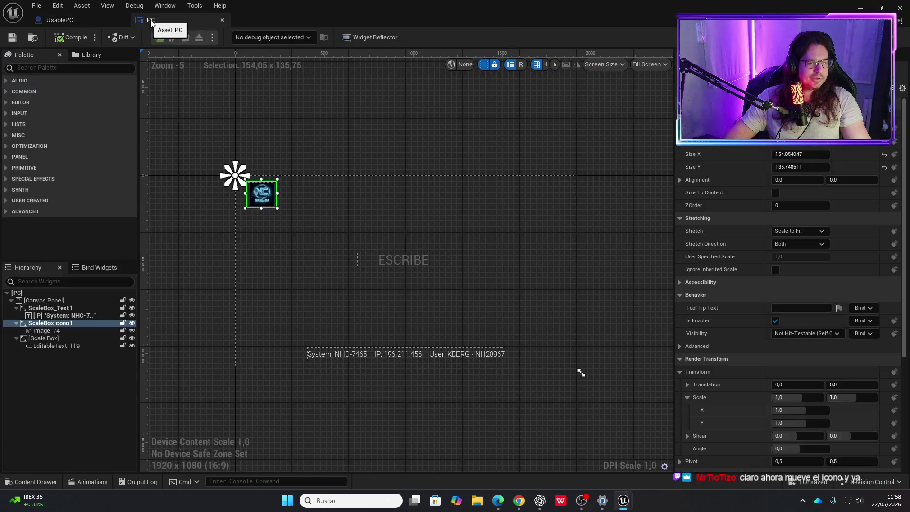
{"action": "left_click_drag", "start_coordinate": [273, 204], "coordinate": [295, 203]}
{"action": "left_click", "coordinate": [81, 37]}
{"action": "left_click", "coordinate": [81, 20]}
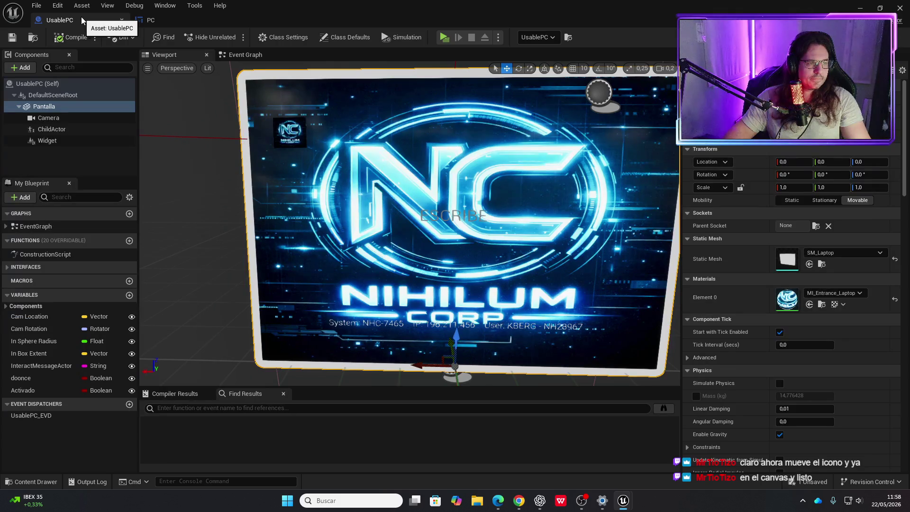
Play-test by walking to the laptop to see the inset NC logo, then return to the PC designer.
{"action": "left_click", "coordinate": [443, 37]}
{"action": "key", "text": "w"}
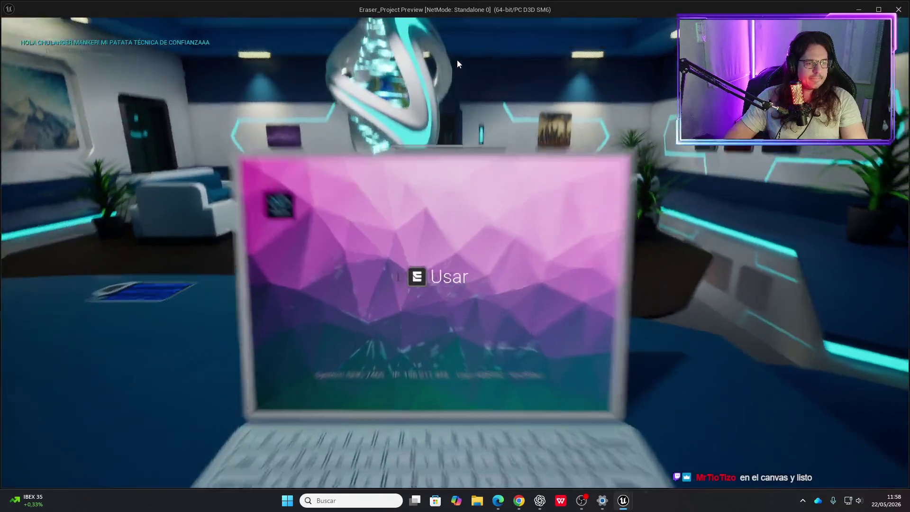
{"action": "key", "text": "e"}
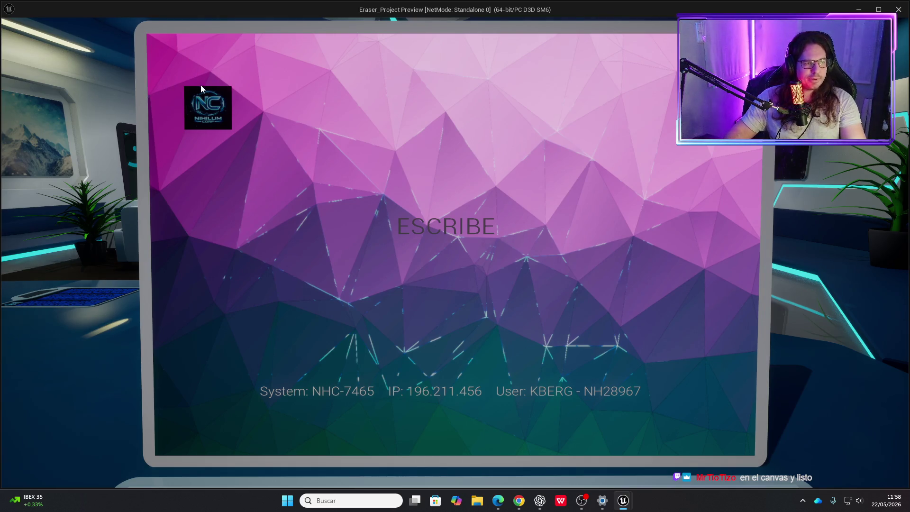
{"action": "key", "text": "Escape"}
{"action": "left_click", "coordinate": [160, 23]}
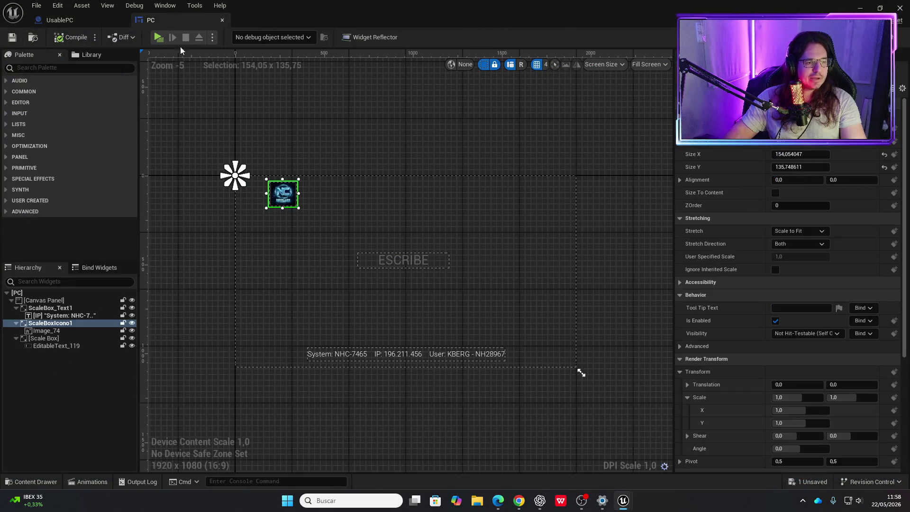
{"action": "left_click", "coordinate": [294, 175]}
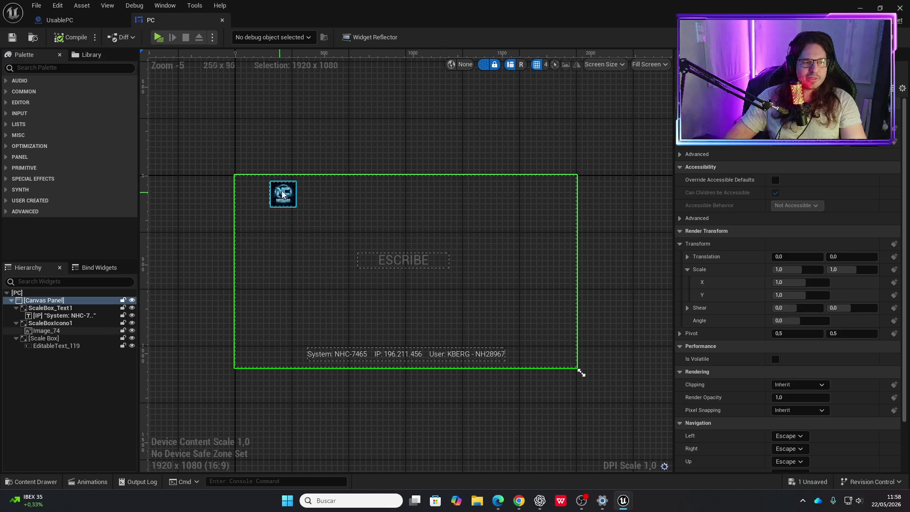
{"action": "left_click", "coordinate": [60, 20]}
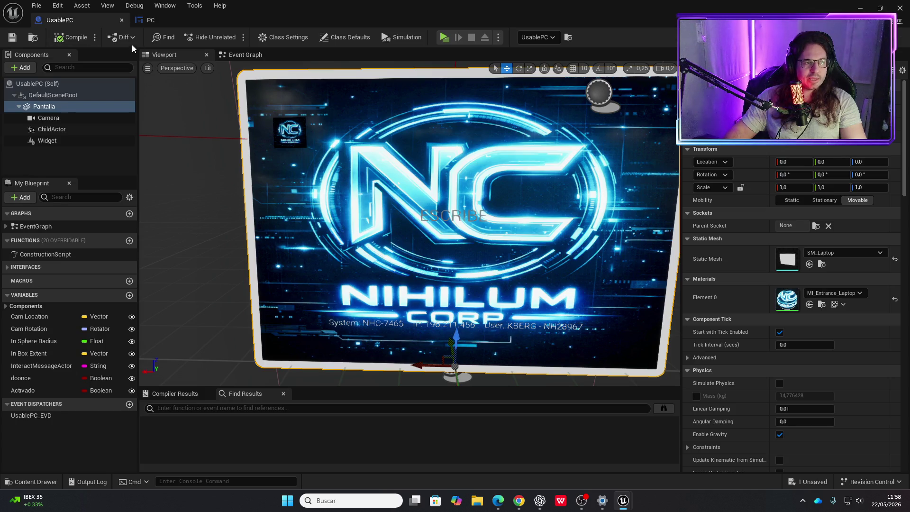
{"action": "left_click", "coordinate": [158, 22]}
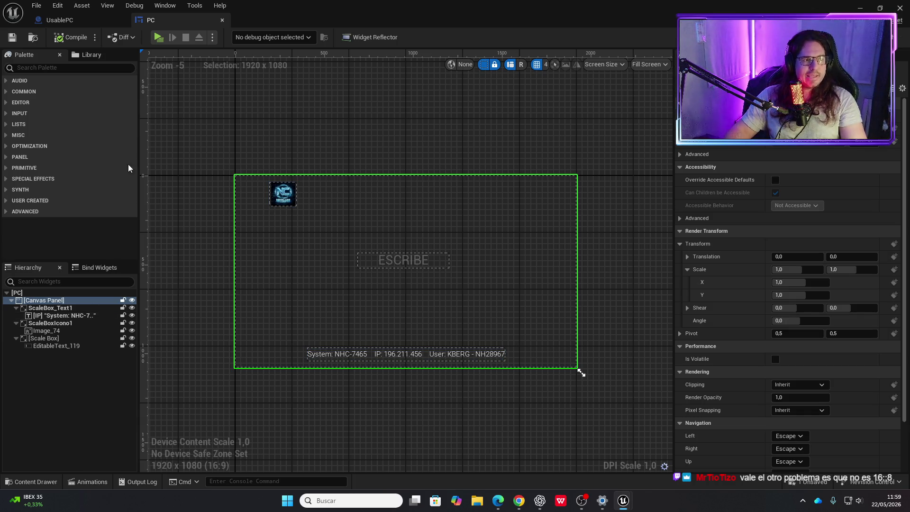
{"action": "left_click", "coordinate": [75, 22]}
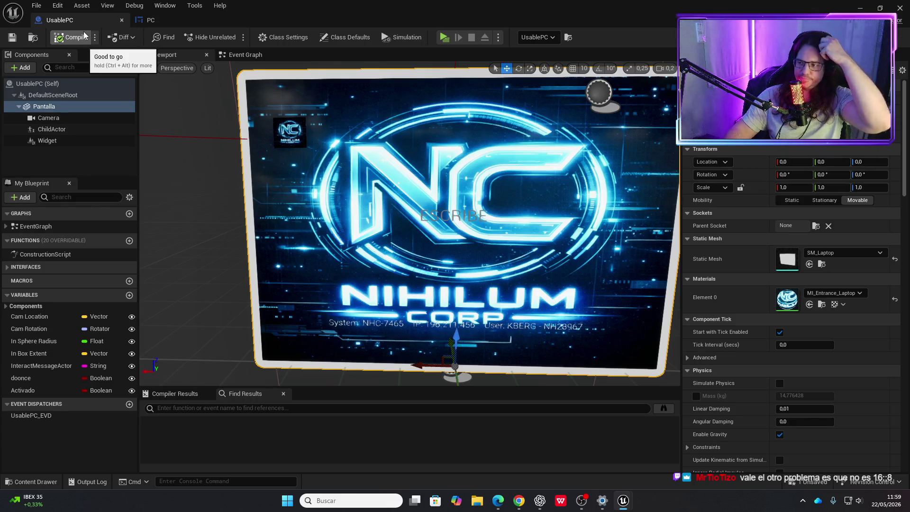
{"action": "left_click", "coordinate": [174, 18]}
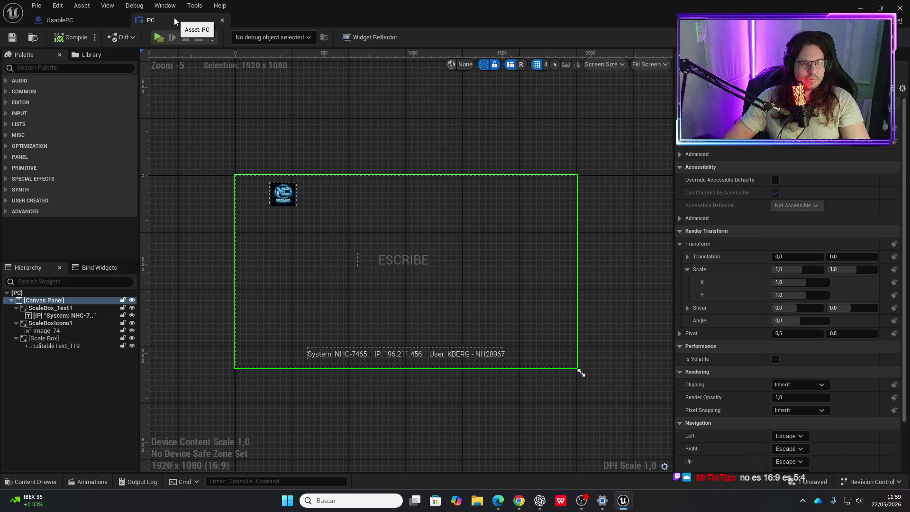
{"action": "left_click", "coordinate": [72, 26]}
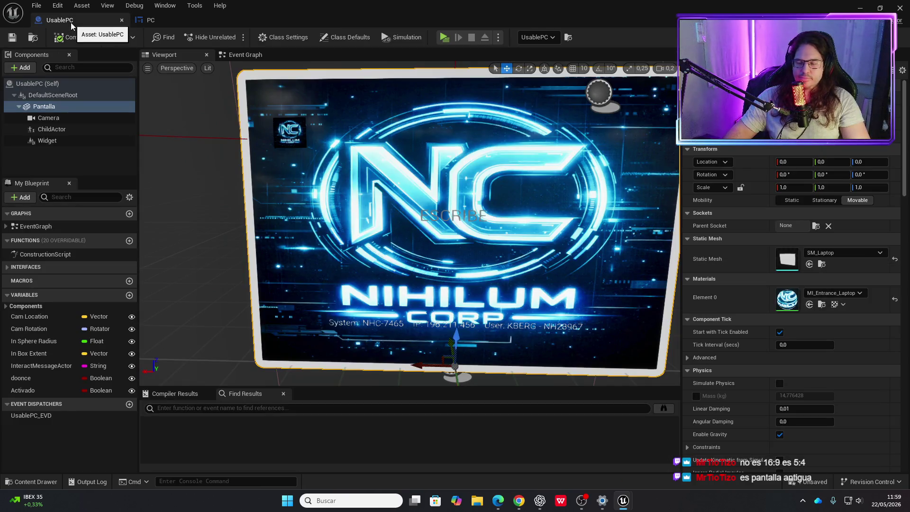
{"action": "left_click", "coordinate": [154, 20]}
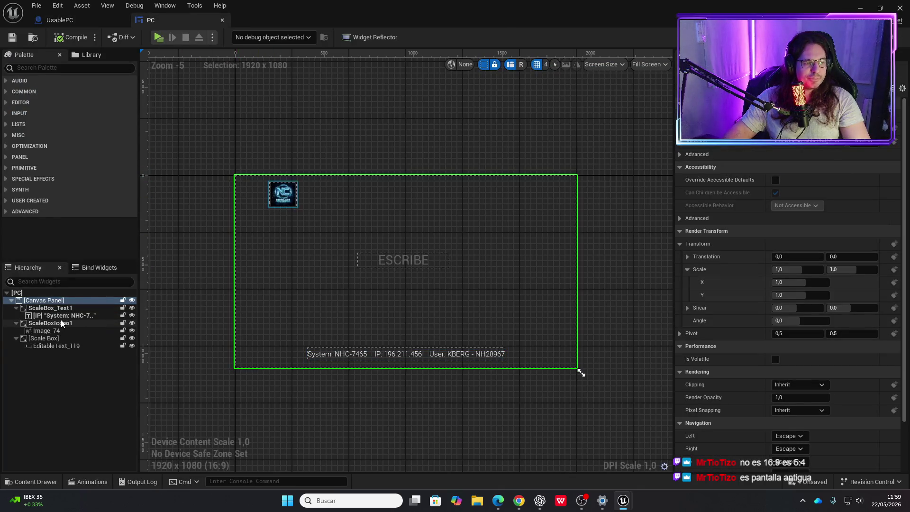
{"action": "left_click_drag", "start_coordinate": [60, 323], "coordinate": [22, 295]}
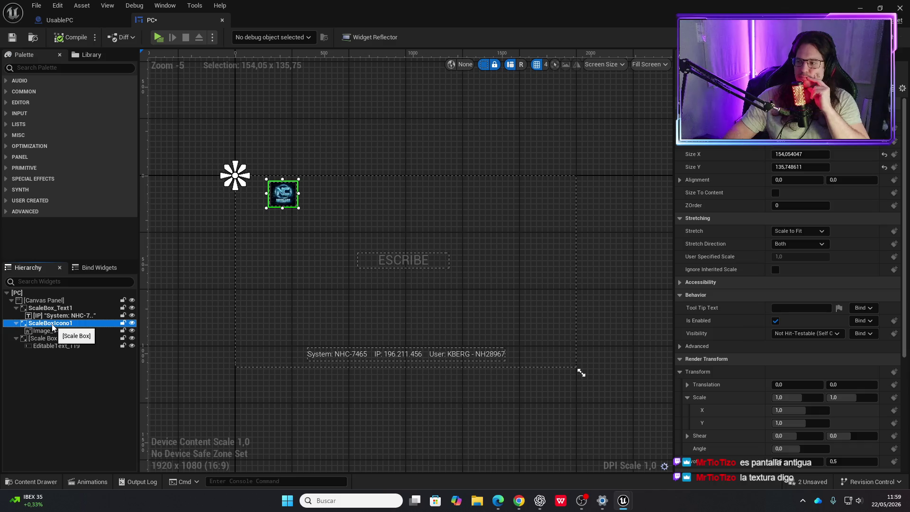
{"action": "left_click", "coordinate": [65, 24]}
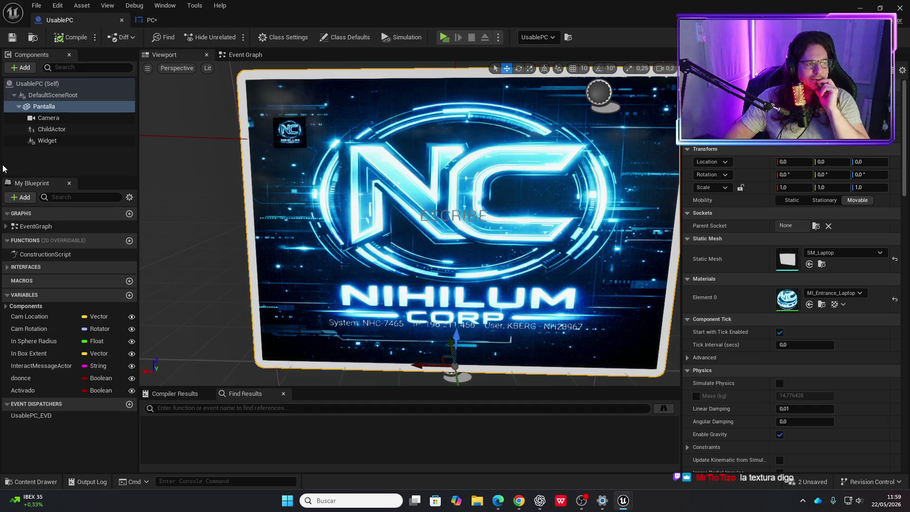
{"action": "left_click", "coordinate": [47, 140]}
{"action": "left_click", "coordinate": [705, 294]}
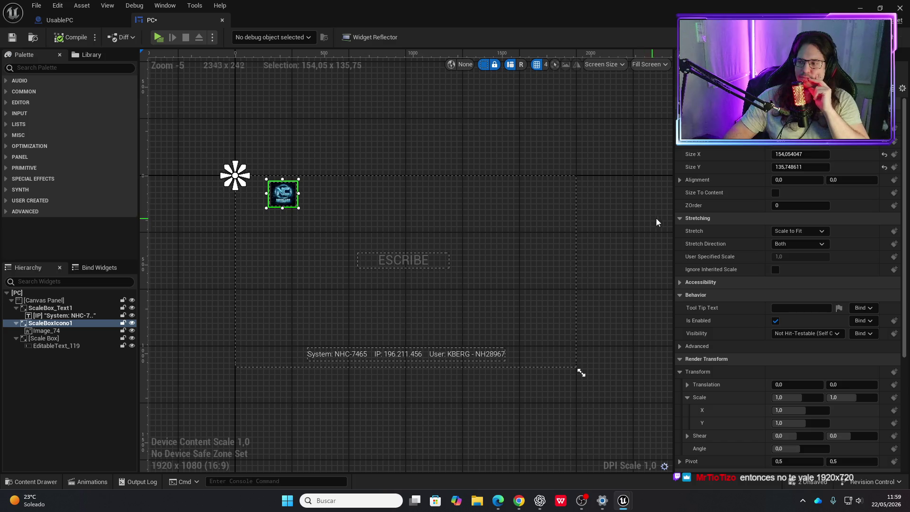
{"action": "left_click_drag", "start_coordinate": [581, 373], "coordinate": [582, 373]}
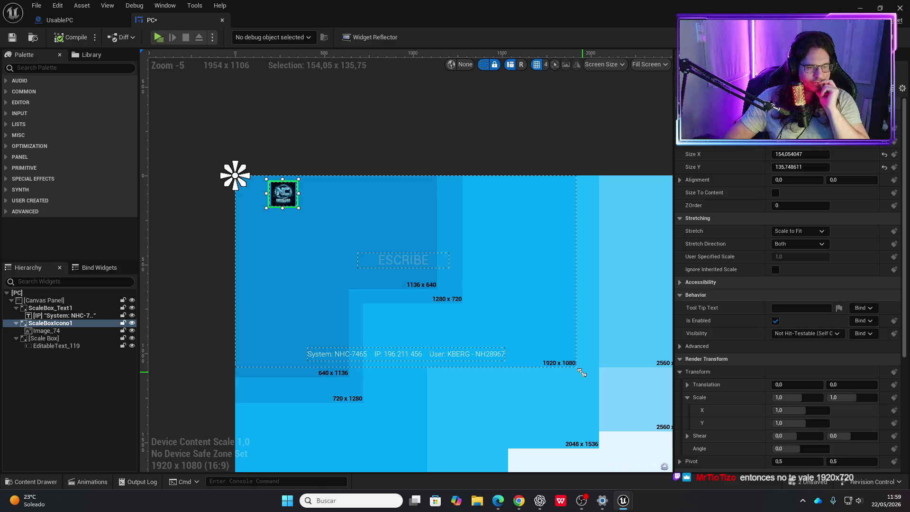
{"action": "left_click_drag", "start_coordinate": [582, 373], "coordinate": [581, 371]}
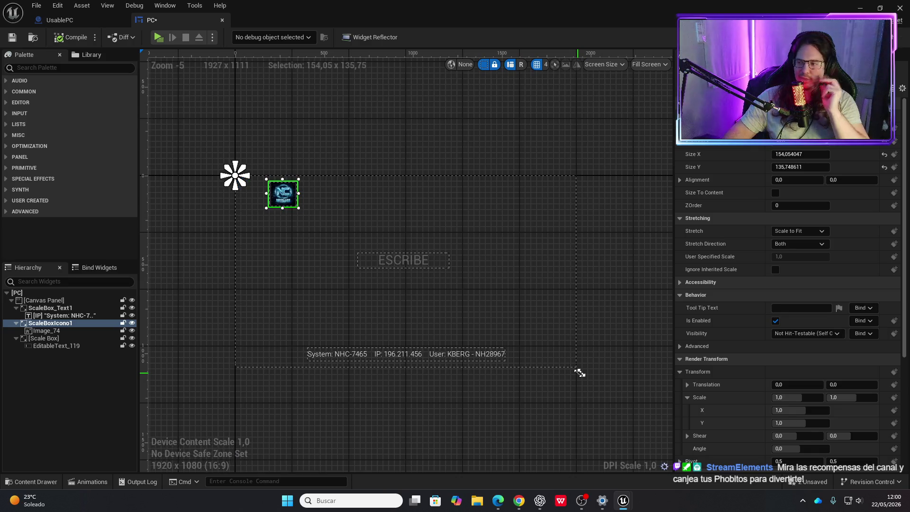
{"action": "mouse_move", "coordinate": [578, 360]}
{"action": "left_mouse_down"}
{"action": "mouse_move", "coordinate": [580, 372]}
{"action": "mouse_move", "coordinate": [538, 363]}
{"action": "mouse_move", "coordinate": [458, 371]}
{"action": "mouse_move", "coordinate": [581, 373]}
{"action": "mouse_move", "coordinate": [568, 349]}
{"action": "mouse_move", "coordinate": [587, 333]}
{"action": "left_mouse_up"}
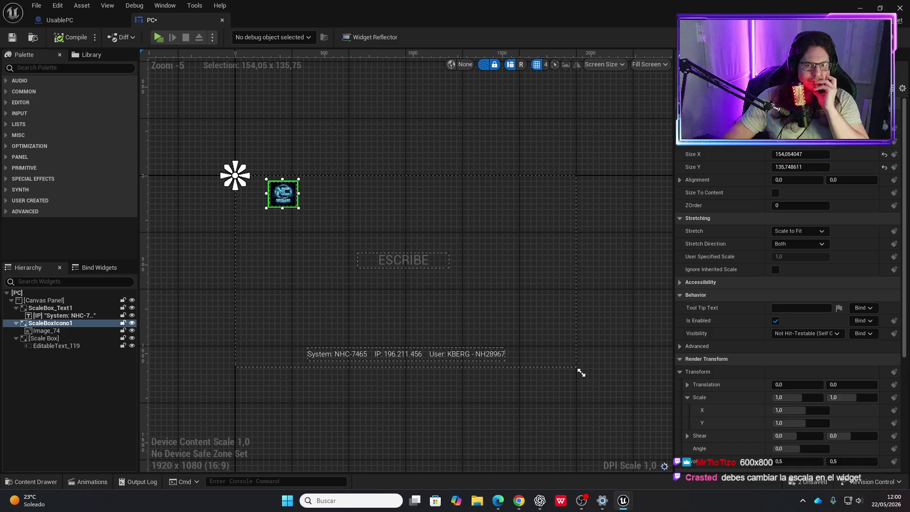
{"action": "left_click", "coordinate": [113, 302]}
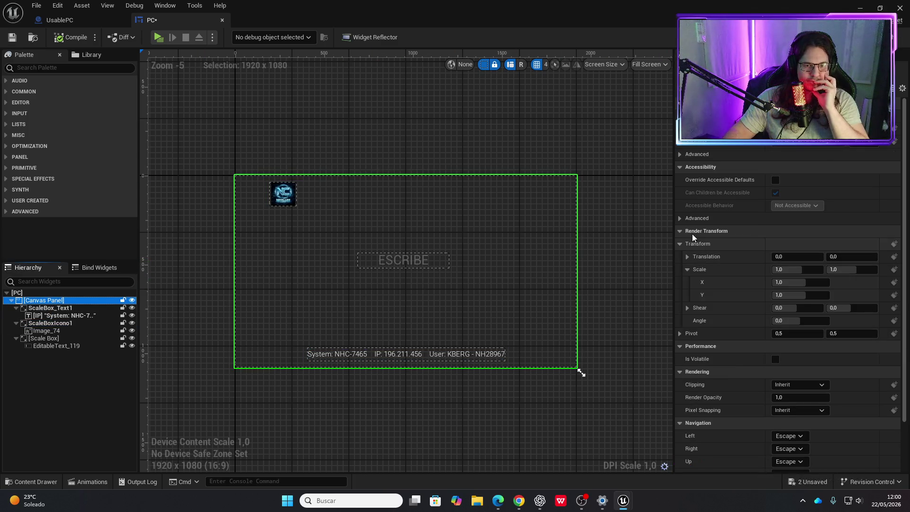
{"action": "scroll", "coordinate": [731, 214], "scroll_direction": "down", "scroll_amount": 2}
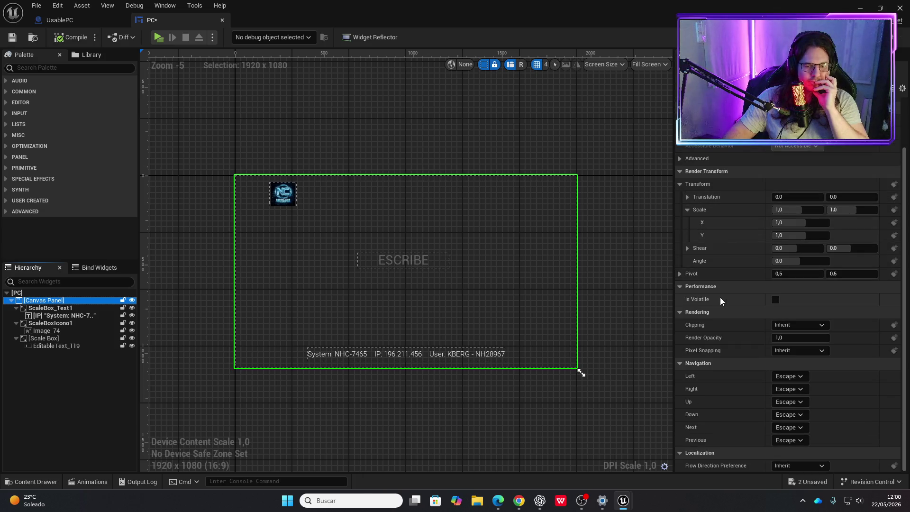
{"action": "scroll", "coordinate": [718, 301], "scroll_direction": "up", "scroll_amount": 2}
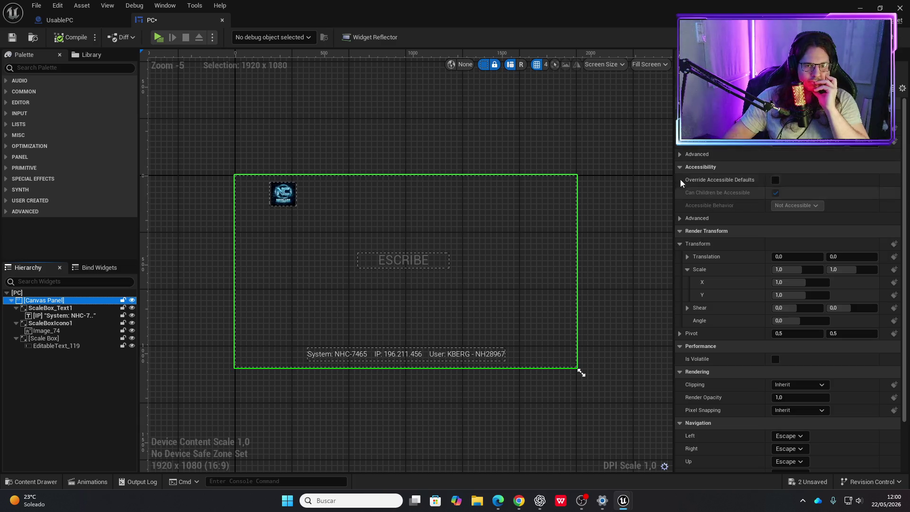
{"action": "left_click", "coordinate": [678, 154]}
{"action": "left_click", "coordinate": [680, 244]}
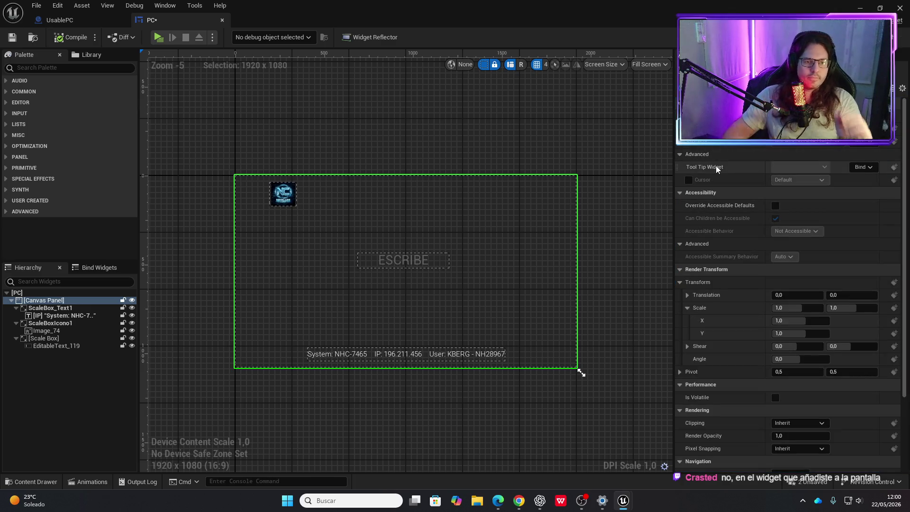
{"action": "left_click", "coordinate": [380, 151]}
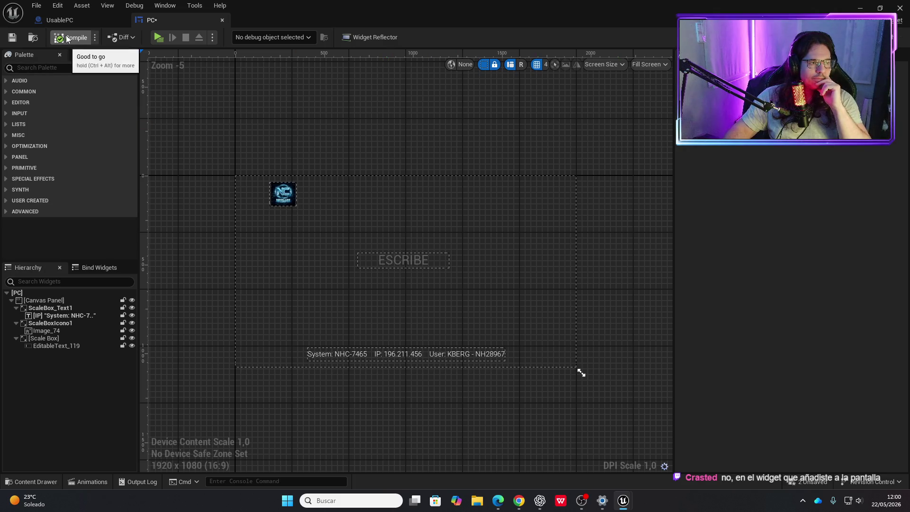
Select UsablePC's Widget component and expand Draw Size (1920 x 1080) and Pivot (0.5, 0.5) in Details.
{"action": "left_click", "coordinate": [72, 21]}
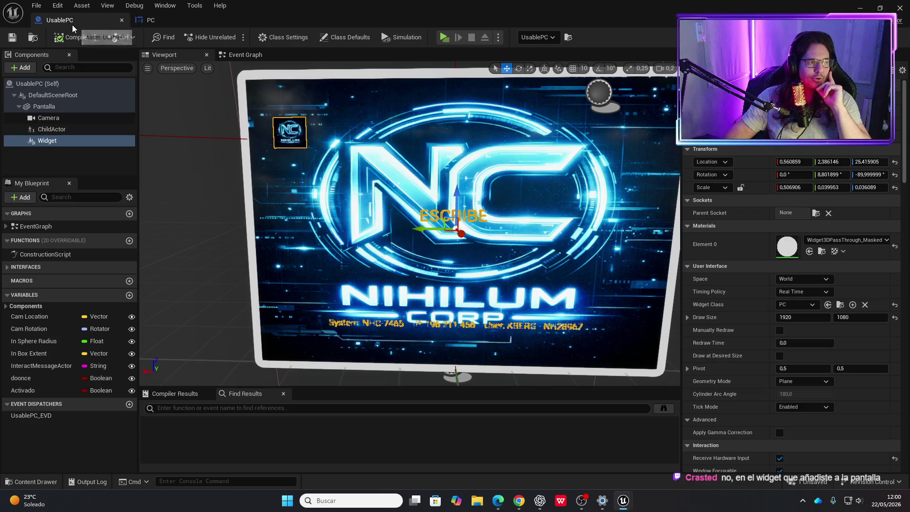
{"action": "left_click", "coordinate": [48, 141]}
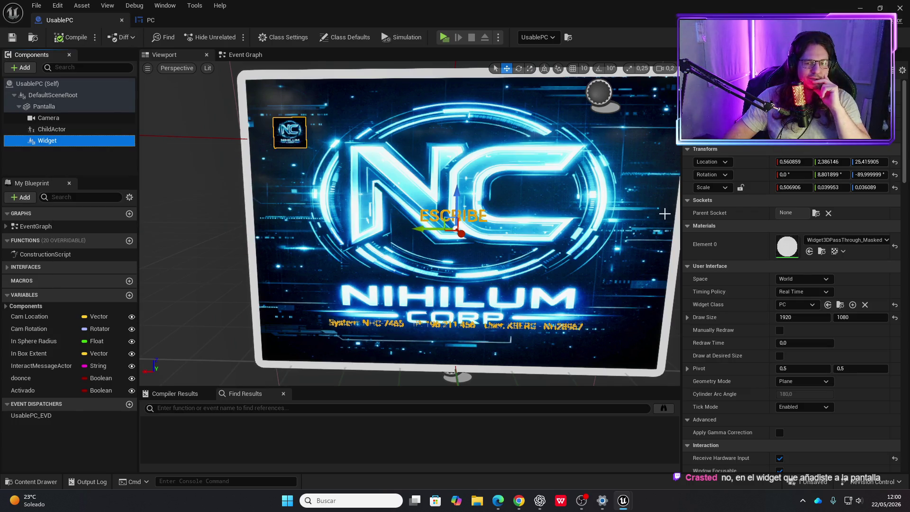
{"action": "left_click", "coordinate": [687, 317]}
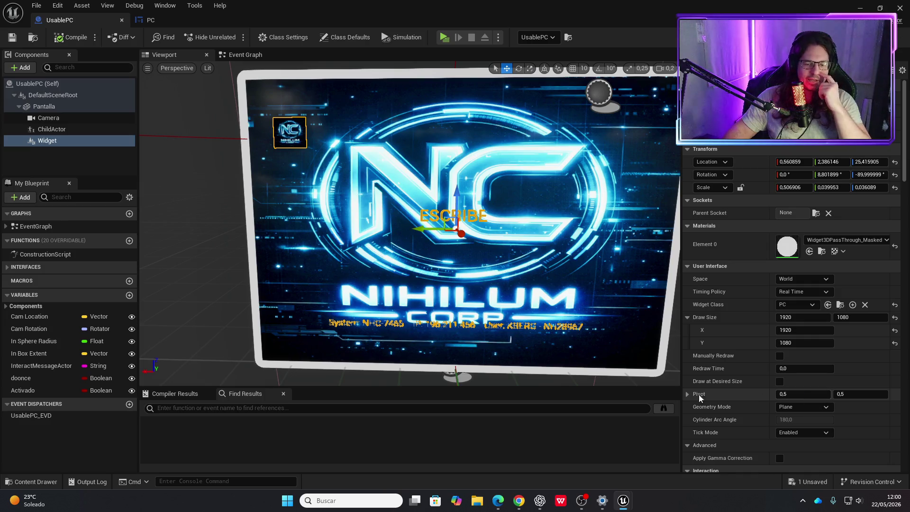
{"action": "left_click", "coordinate": [692, 393]}
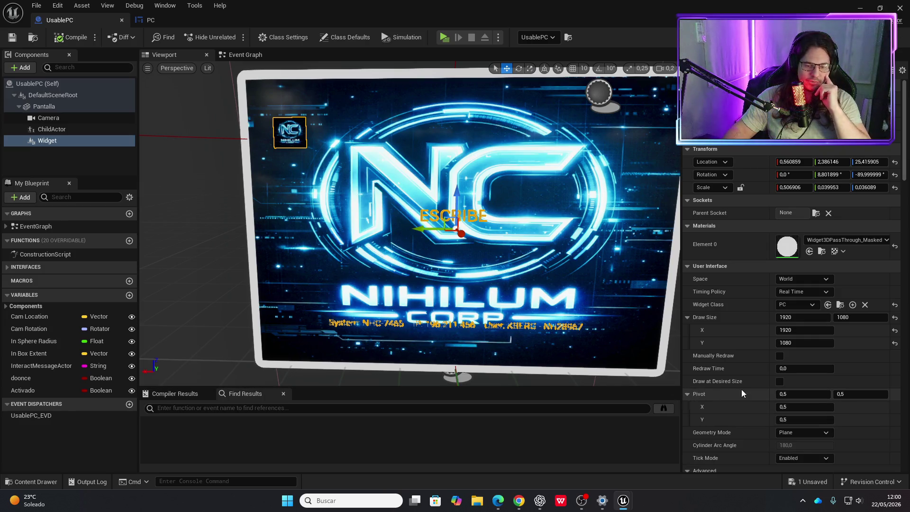
{"action": "scroll", "coordinate": [741, 388], "scroll_direction": "down", "scroll_amount": 2}
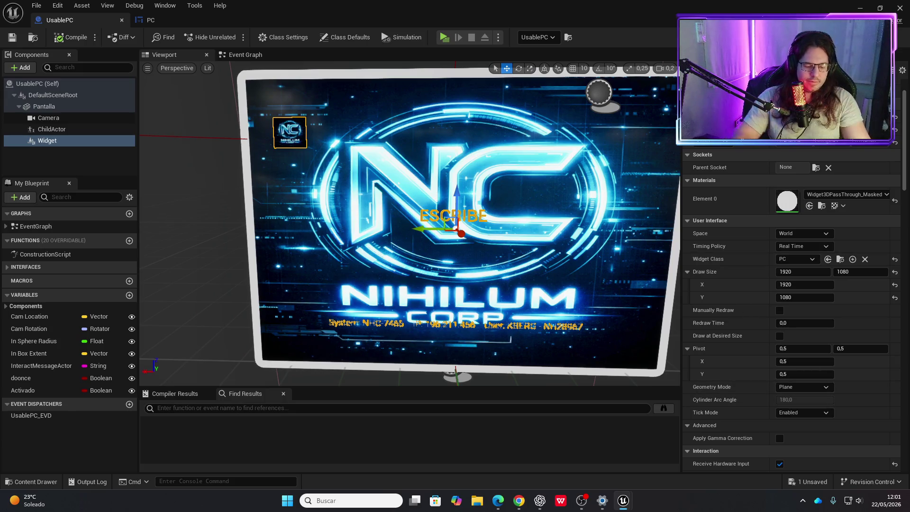
{"action": "scroll", "coordinate": [792, 285], "scroll_direction": "up", "scroll_amount": 2}
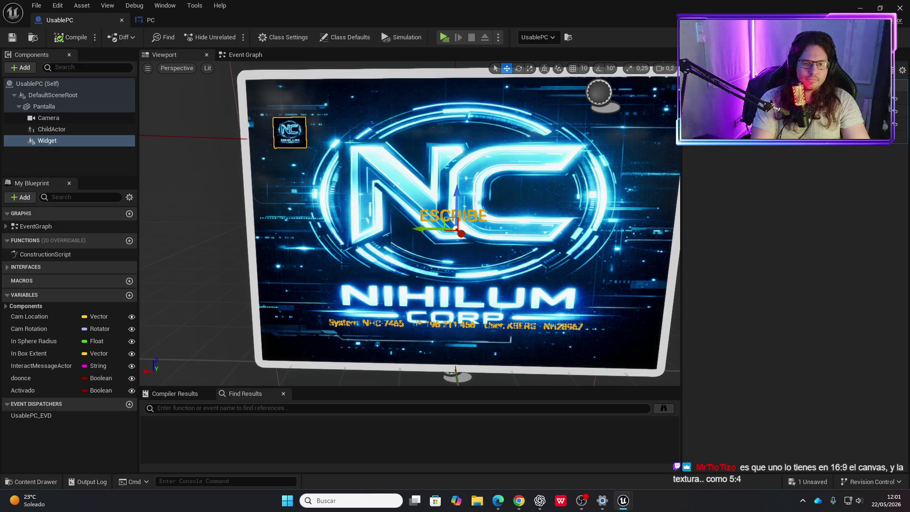
{"action": "scroll", "coordinate": [792, 285], "scroll_direction": "down", "scroll_amount": 15}
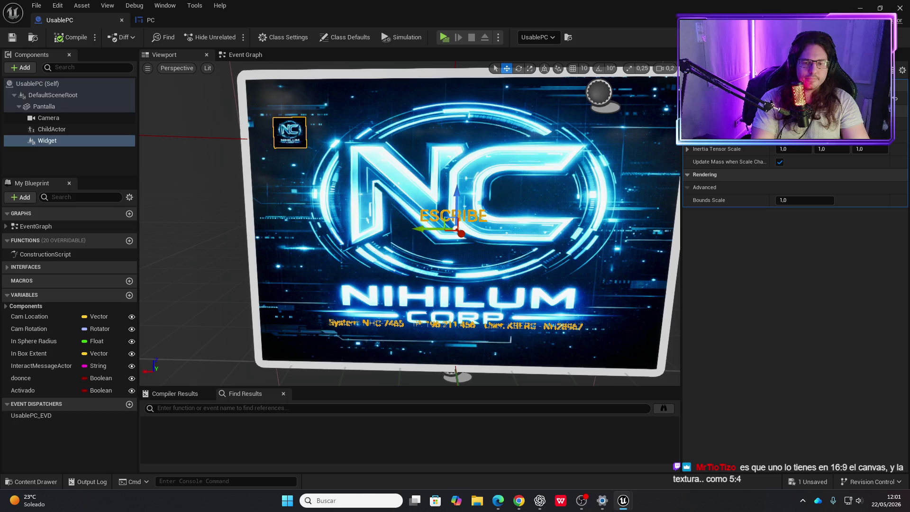
{"action": "scroll", "coordinate": [795, 237], "scroll_direction": "up", "scroll_amount": 2}
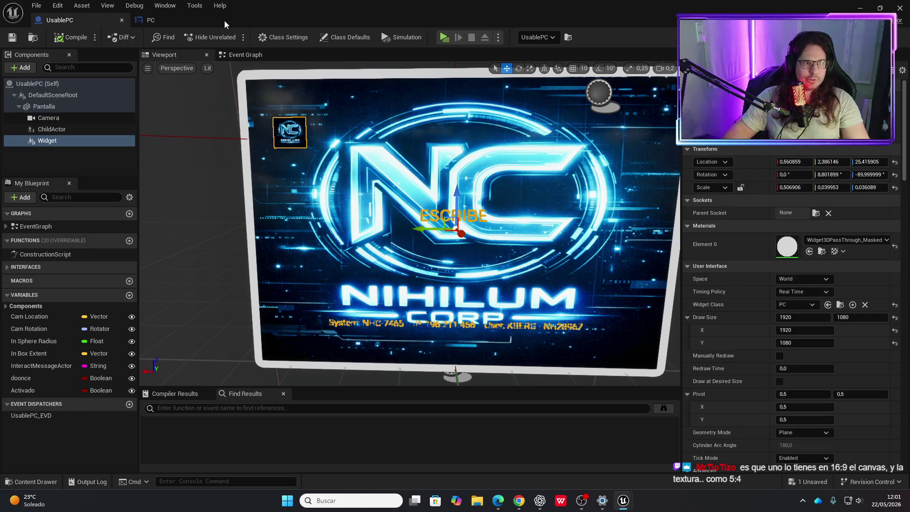
{"action": "left_click", "coordinate": [171, 21]}
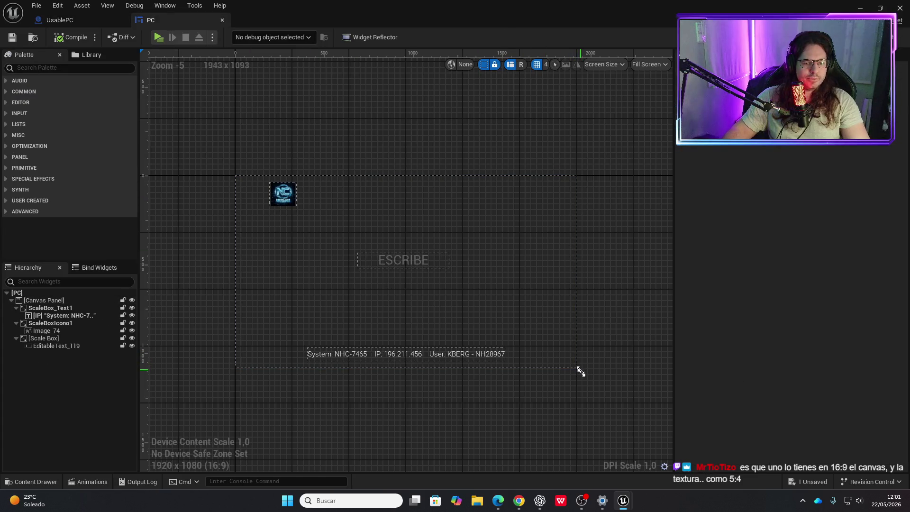
{"action": "left_click", "coordinate": [68, 21]}
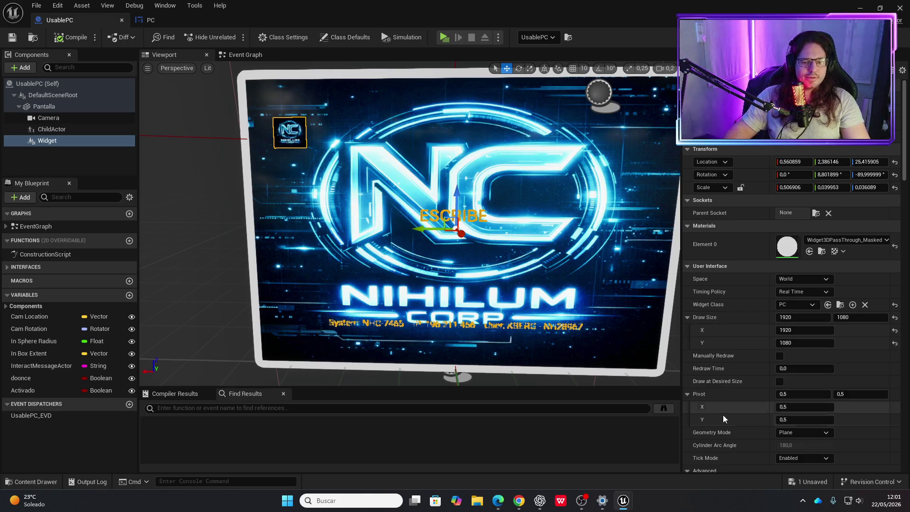
Try different pivot X values, reset pivot X and Y to 0.5, and save UsablePC.
{"action": "mouse_move", "coordinate": [800, 409]}
{"action": "left_mouse_down"}
{"action": "mouse_move", "coordinate": [815, 419]}
{"action": "mouse_move", "coordinate": [858, 420]}
{"action": "left_mouse_up"}
{"action": "type", "text": "0,62"}
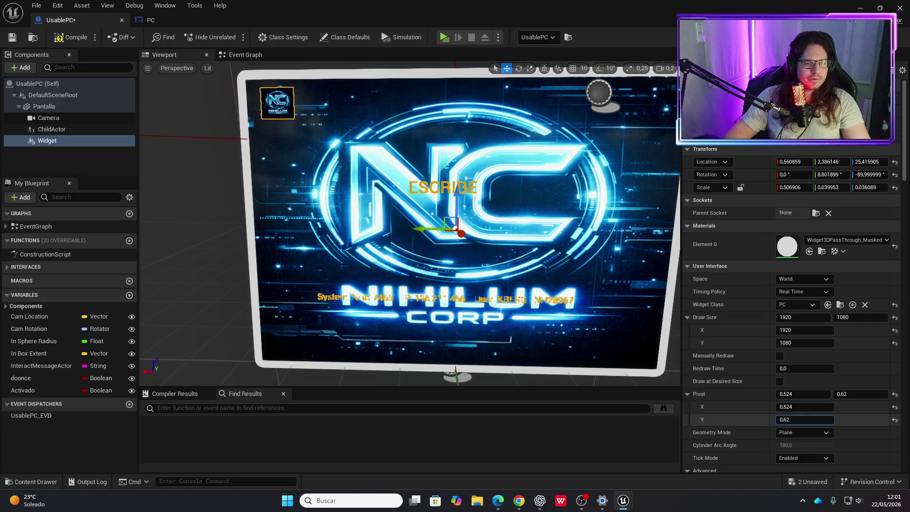
{"action": "mouse_move", "coordinate": [787, 407]}
{"action": "left_mouse_down"}
{"action": "mouse_move", "coordinate": [750, 407]}
{"action": "mouse_move", "coordinate": [827, 419]}
{"action": "left_mouse_up"}
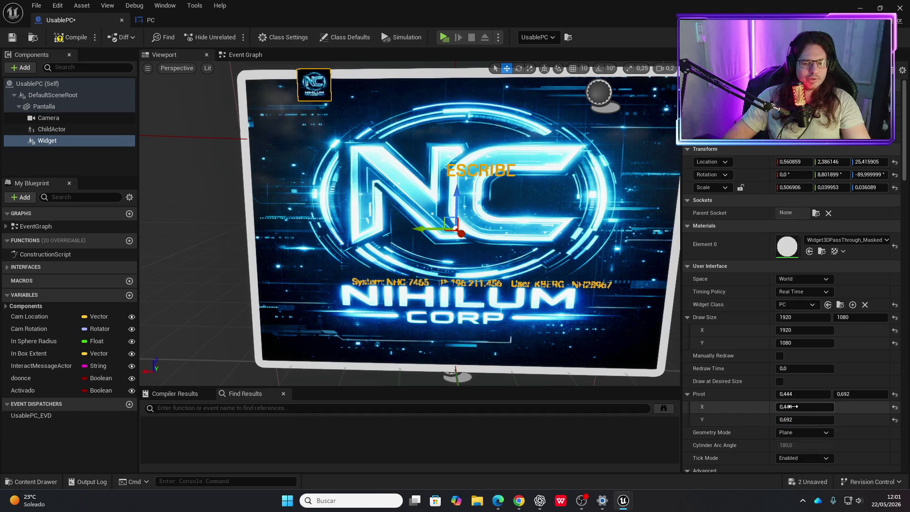
{"action": "left_click", "coordinate": [794, 407]}
{"action": "key", "text": "Tab"}
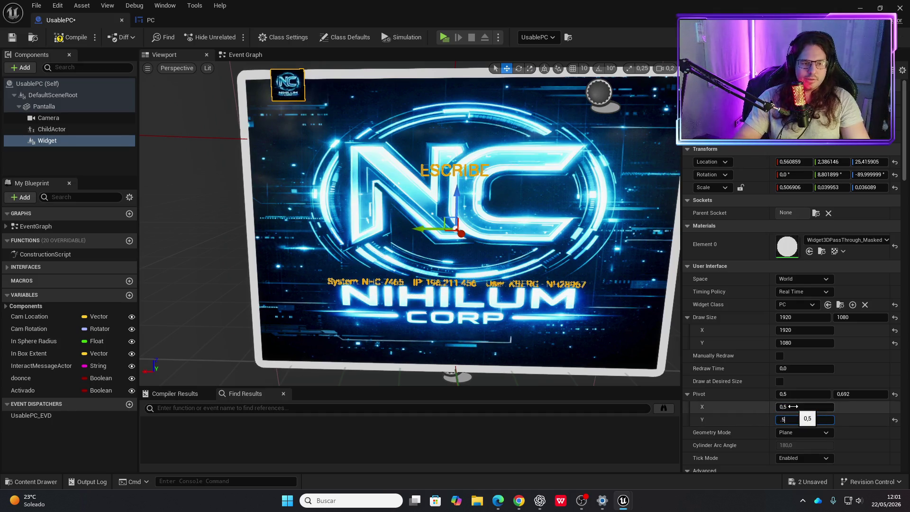
{"action": "type", "text": ".5"}
{"action": "key", "text": "Return"}
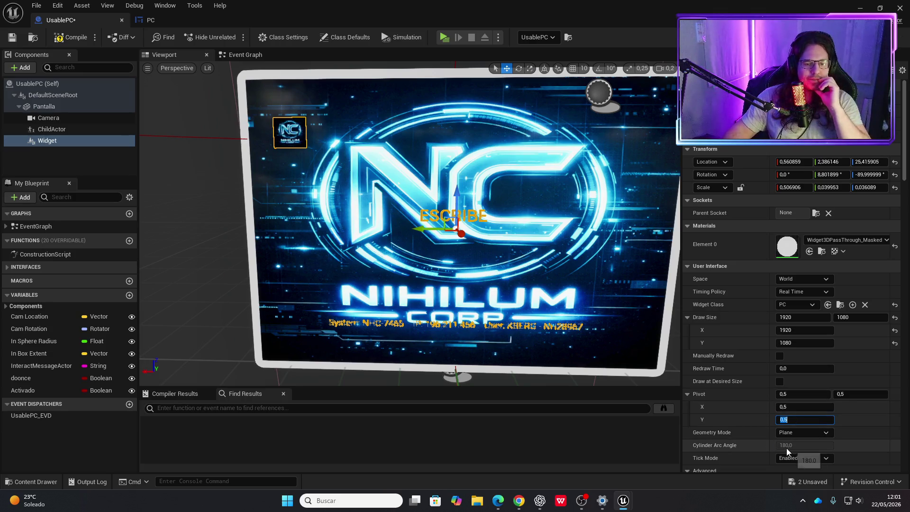
{"action": "scroll", "coordinate": [736, 439], "scroll_direction": "down", "scroll_amount": 3}
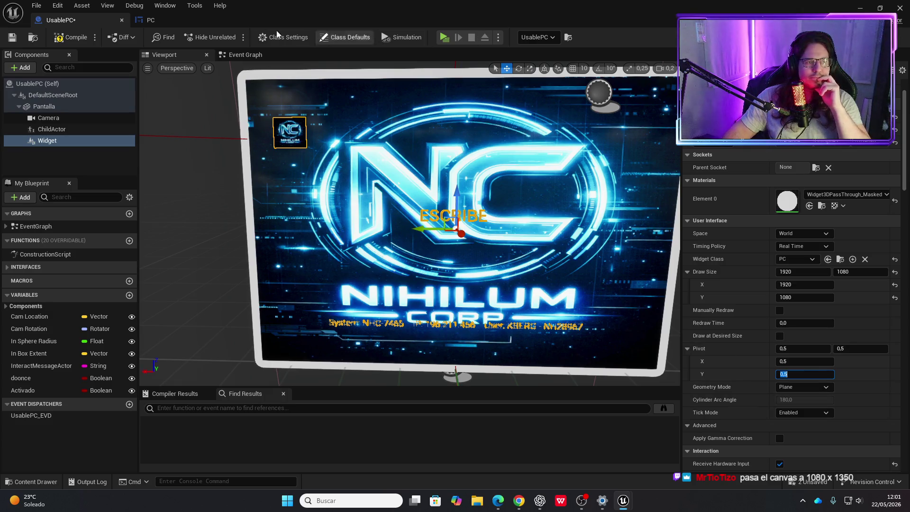
{"action": "key", "text": "ctrl+s"}
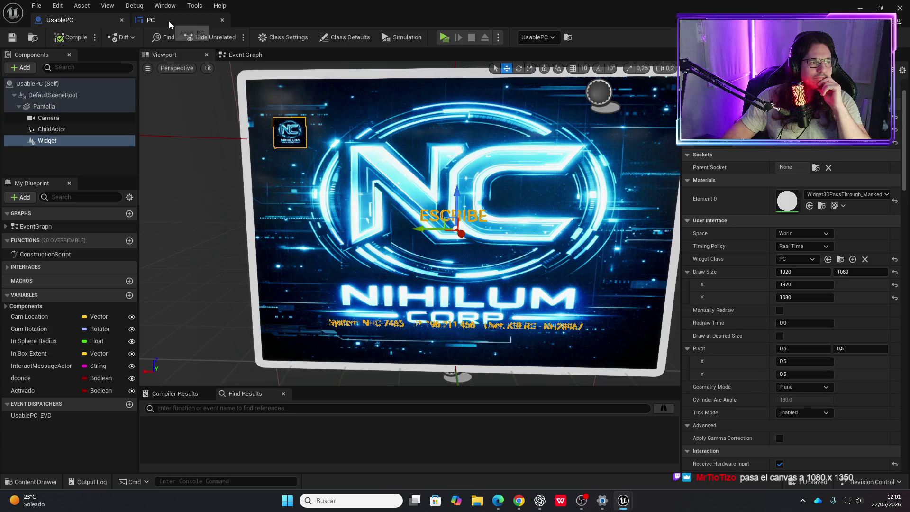
Shrink the PC designer's preview canvas to a custom portrait size.
{"action": "left_click", "coordinate": [169, 20]}
{"action": "mouse_move", "coordinate": [569, 363]}
{"action": "mouse_move", "coordinate": [569, 363]}
{"action": "left_mouse_down"}
{"action": "mouse_move", "coordinate": [408, 282]}
{"action": "mouse_move", "coordinate": [434, 292]}
{"action": "mouse_move", "coordinate": [410, 411]}
{"action": "mouse_move", "coordinate": [449, 420]}
{"action": "mouse_move", "coordinate": [432, 421]}
{"action": "left_mouse_up"}
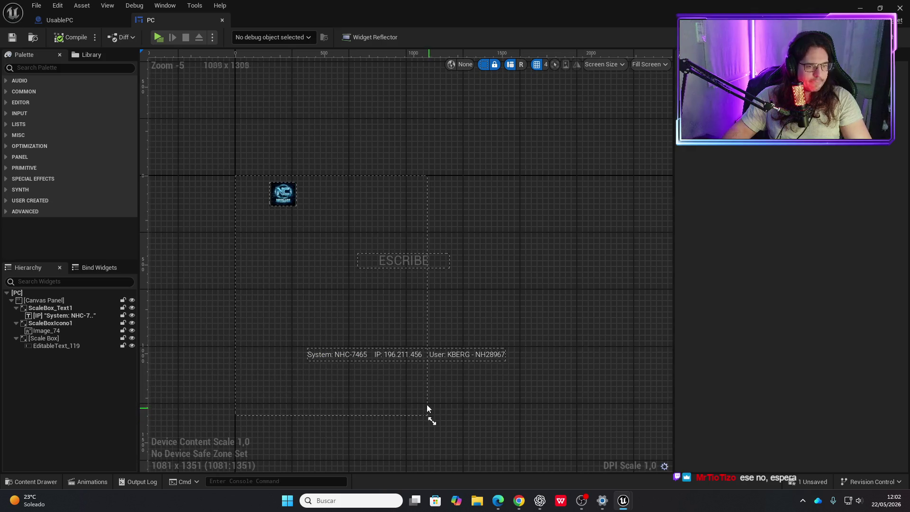
Inspect the system info text and Canvas Panel on the 1081 x 1351 preview canvas.
{"action": "scroll", "coordinate": [369, 363], "scroll_direction": "up", "scroll_amount": 2}
{"action": "left_click", "coordinate": [373, 351]}
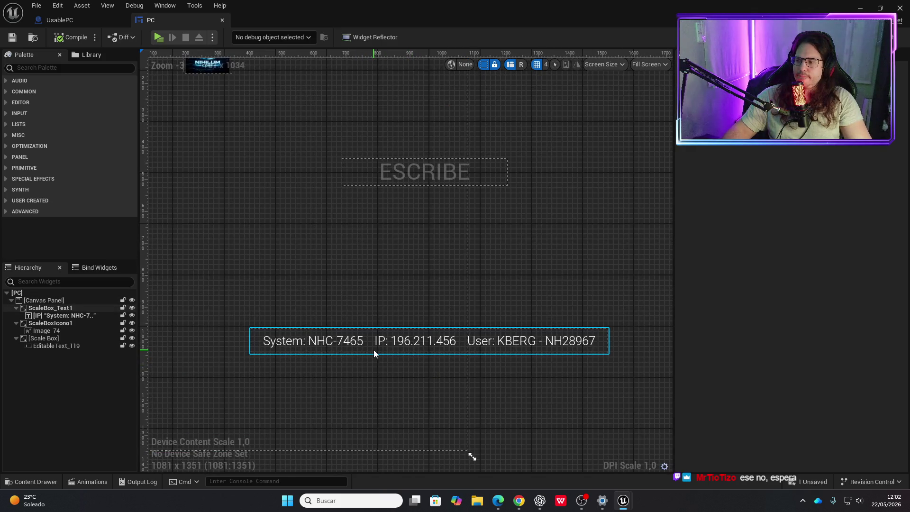
{"action": "scroll", "coordinate": [374, 349], "scroll_direction": "down", "scroll_amount": 2}
{"action": "left_click", "coordinate": [366, 340]}
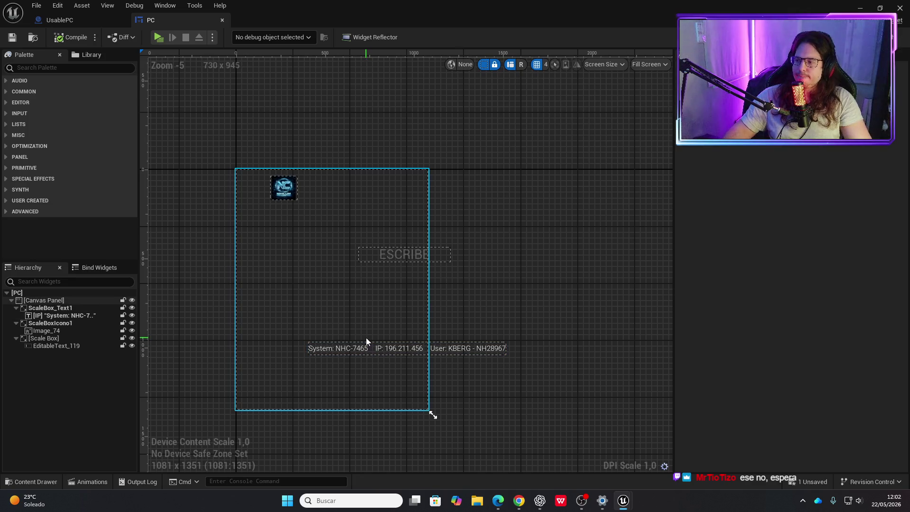
{"action": "left_click", "coordinate": [433, 416]}
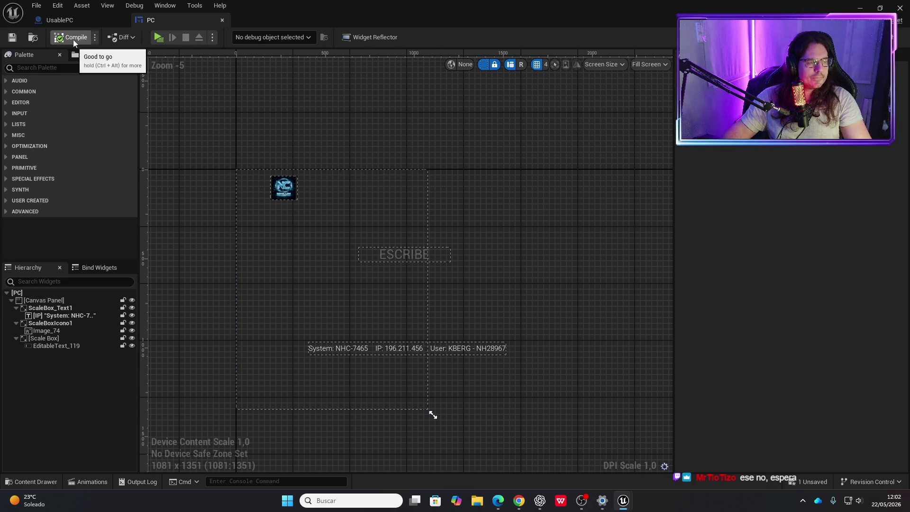
{"action": "left_click", "coordinate": [71, 22]}
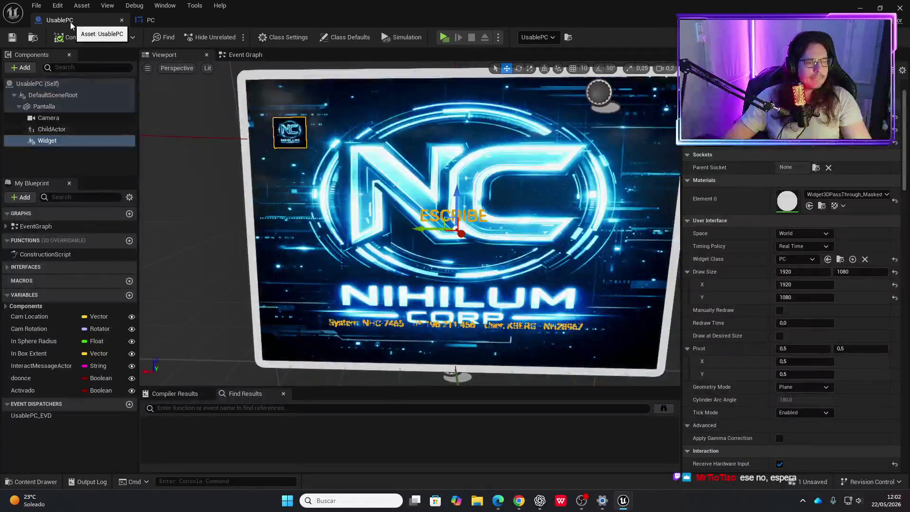
{"action": "left_click", "coordinate": [166, 22]}
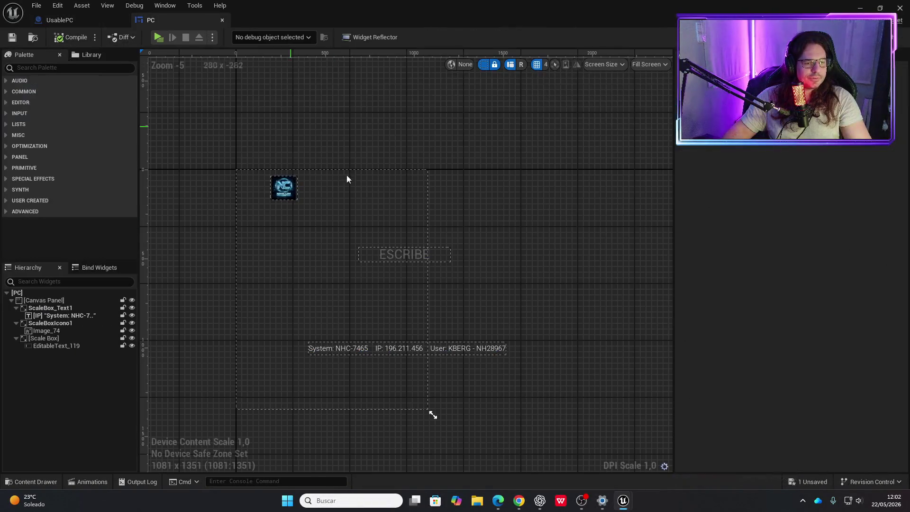
{"action": "left_click", "coordinate": [292, 199]}
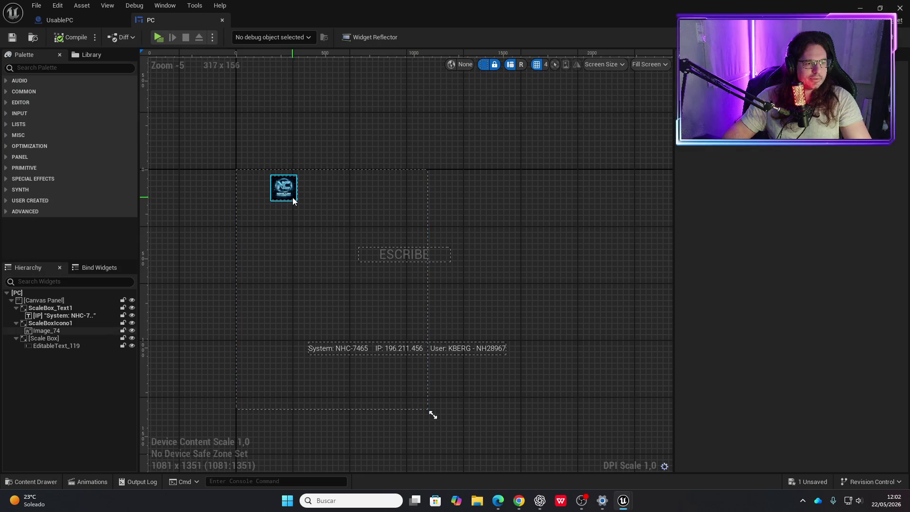
{"action": "left_click_drag", "start_coordinate": [278, 202], "coordinate": [263, 200]}
{"action": "key", "text": "ctrl+z"}
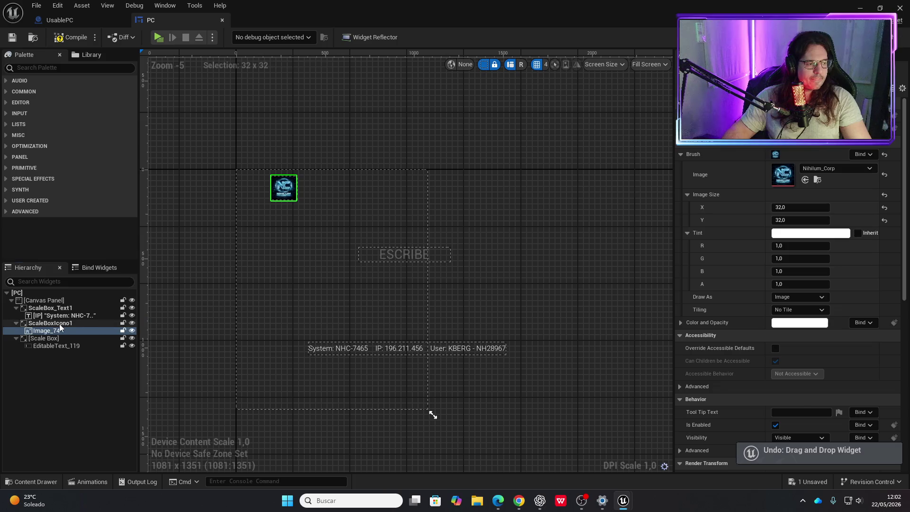
{"action": "left_click", "coordinate": [59, 323]}
{"action": "left_click_drag", "start_coordinate": [292, 200], "coordinate": [267, 203]}
{"action": "mouse_move", "coordinate": [473, 354]}
{"action": "left_mouse_down"}
{"action": "mouse_move", "coordinate": [402, 365]}
{"action": "mouse_move", "coordinate": [402, 374]}
{"action": "left_mouse_up"}
{"action": "key", "text": "ctrl+s"}
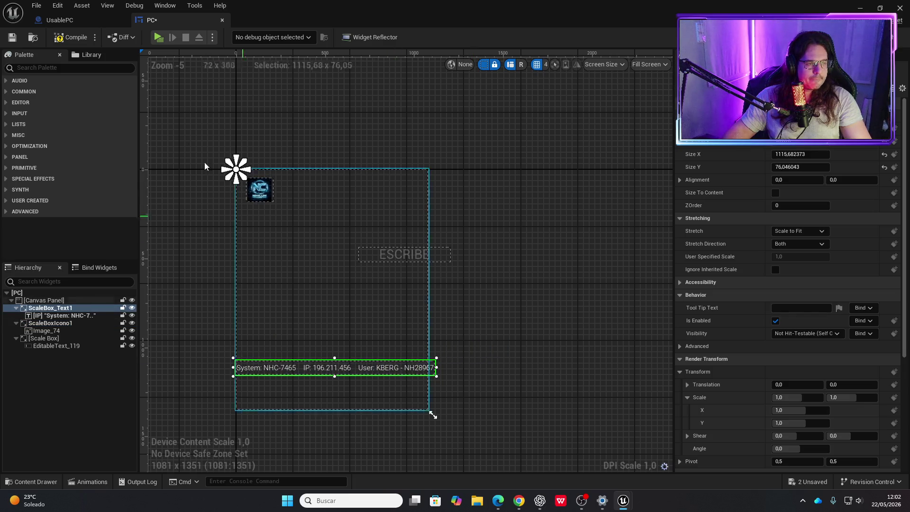
{"action": "left_click", "coordinate": [76, 21]}
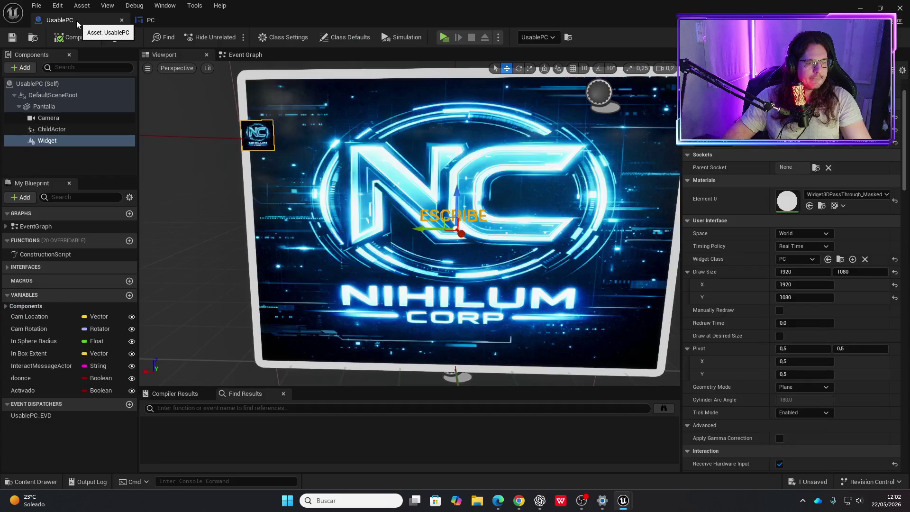
{"action": "mouse_move", "coordinate": [355, 223]}
{"action": "left_mouse_down"}
{"action": "mouse_move", "coordinate": [355, 265]}
{"action": "mouse_move", "coordinate": [256, 258]}
{"action": "left_mouse_up"}
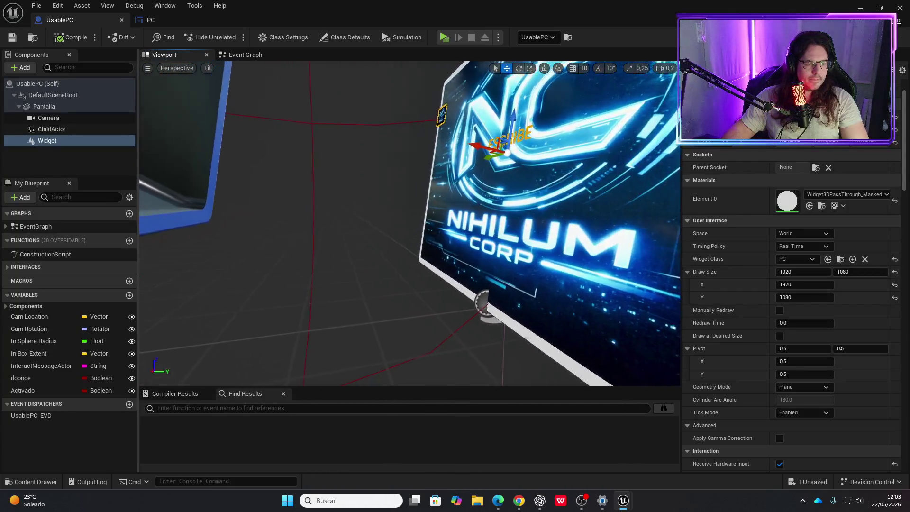
{"action": "left_click", "coordinate": [169, 21]}
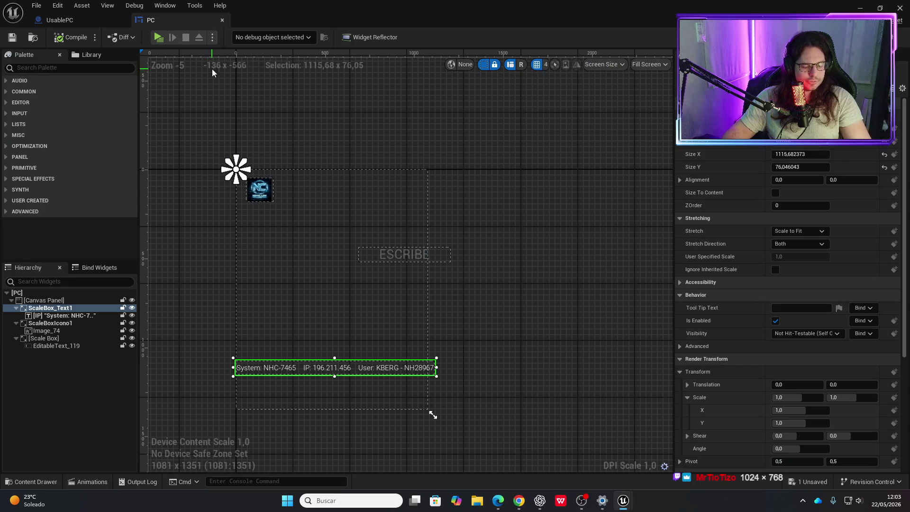
{"action": "key", "text": "ctrl+z"}
{"action": "key", "text": "ctrl+z"}
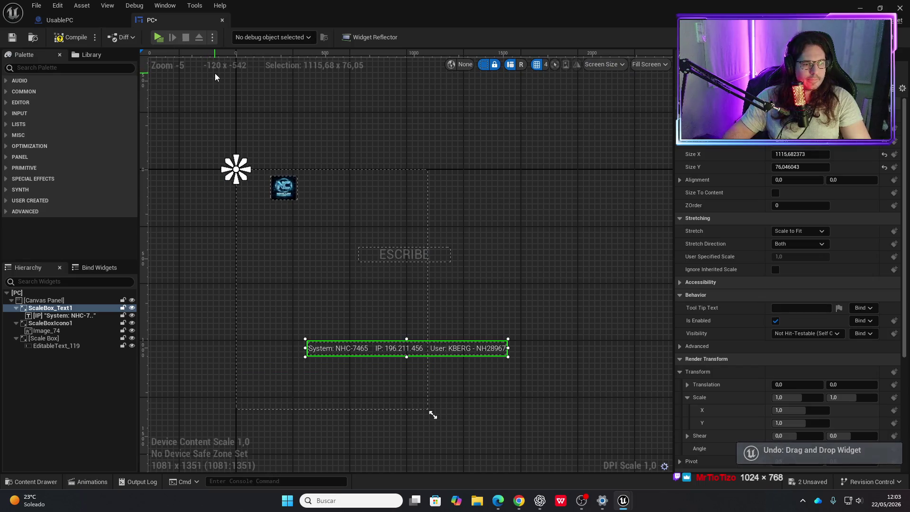
Drag the designer canvas resize corner until the preview reads 1024 x 769.
{"action": "mouse_move", "coordinate": [432, 414]}
{"action": "left_mouse_down"}
{"action": "mouse_move", "coordinate": [460, 379]}
{"action": "mouse_move", "coordinate": [469, 332]}
{"action": "mouse_move", "coordinate": [460, 321]}
{"action": "mouse_move", "coordinate": [420, 319]}
{"action": "mouse_move", "coordinate": [421, 331]}
{"action": "mouse_move", "coordinate": [423, 313]}
{"action": "mouse_move", "coordinate": [423, 332]}
{"action": "mouse_move", "coordinate": [423, 321]}
{"action": "left_mouse_up"}
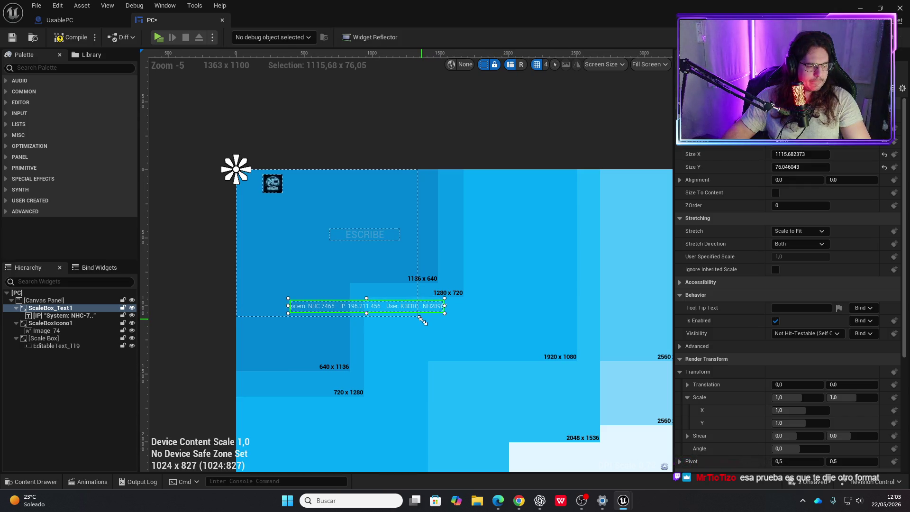
{"action": "mouse_move", "coordinate": [422, 321]}
{"action": "left_mouse_down"}
{"action": "mouse_move", "coordinate": [422, 332]}
{"action": "mouse_move", "coordinate": [424, 310]}
{"action": "left_mouse_up"}
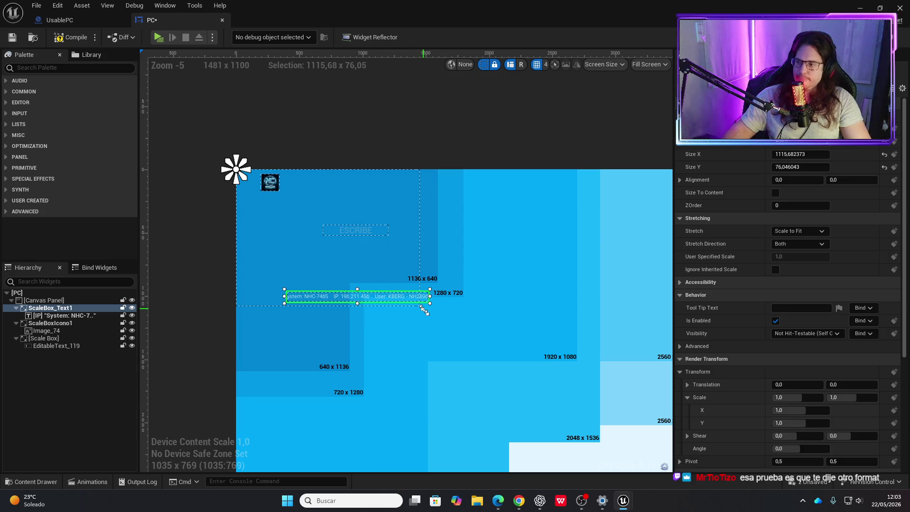
{"action": "left_click_drag", "start_coordinate": [424, 311], "coordinate": [422, 310]}
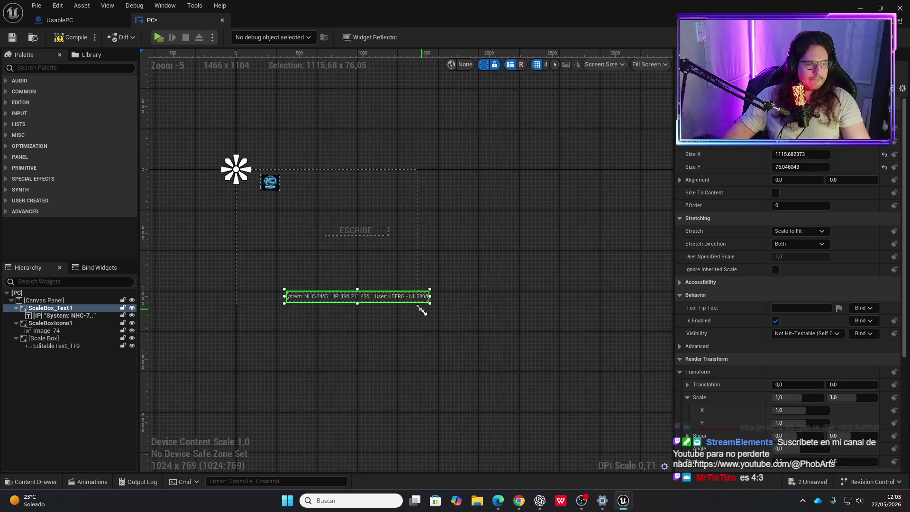
{"action": "scroll", "coordinate": [365, 275], "scroll_direction": "up", "scroll_amount": 5}
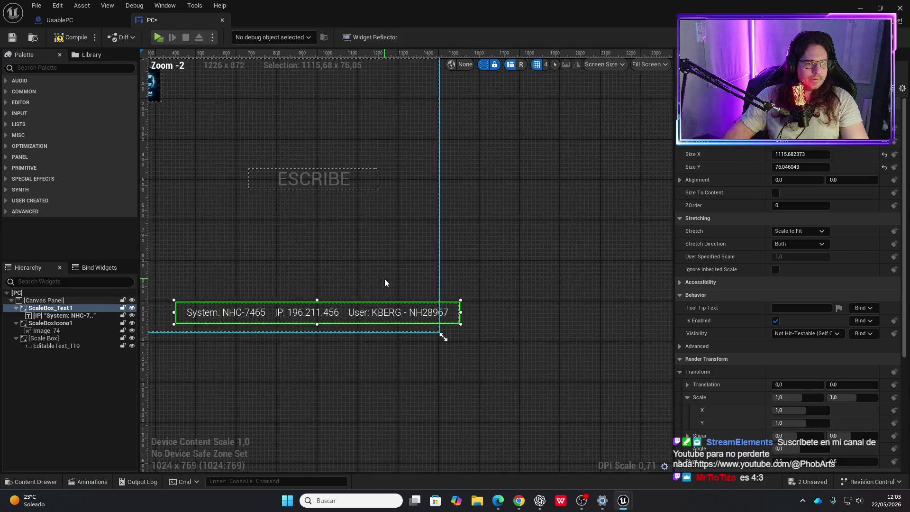
Shift the logo and System text left and the ESCRIBE box toward centre, then compile.
{"action": "left_click_drag", "start_coordinate": [278, 121], "coordinate": [233, 123]}
{"action": "mouse_move", "coordinate": [612, 374]}
{"action": "left_mouse_down"}
{"action": "mouse_move", "coordinate": [545, 380]}
{"action": "mouse_move", "coordinate": [547, 369]}
{"action": "left_mouse_up"}
{"action": "left_click_drag", "start_coordinate": [526, 223], "coordinate": [457, 226]}
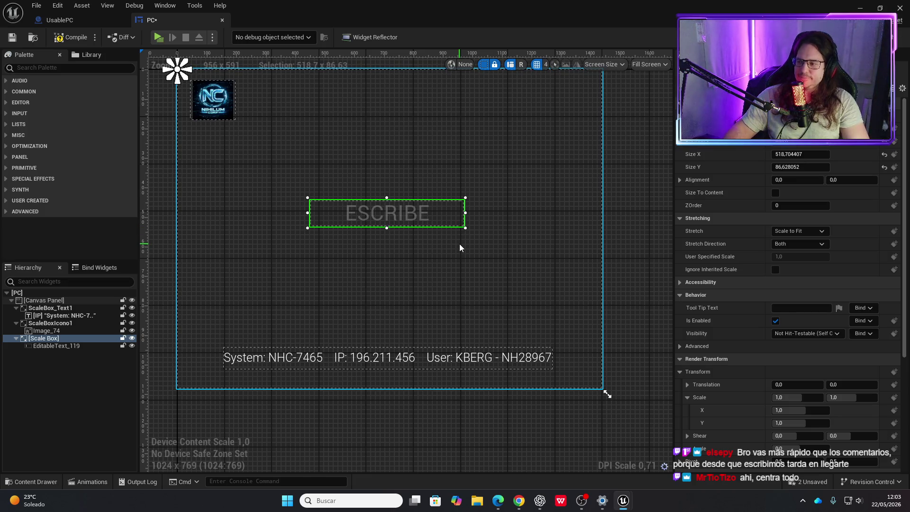
{"action": "scroll", "coordinate": [437, 278], "scroll_direction": "down", "scroll_amount": 1}
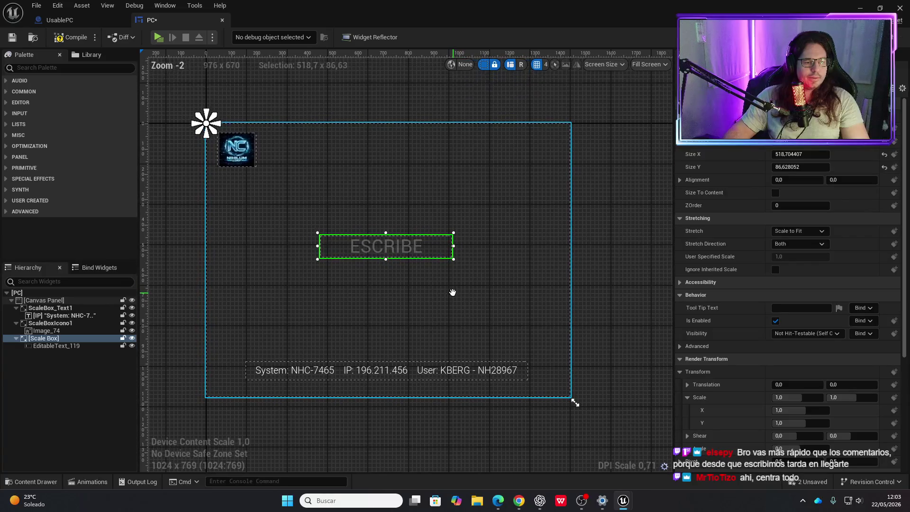
{"action": "scroll", "coordinate": [462, 373], "scroll_direction": "up", "scroll_amount": 1}
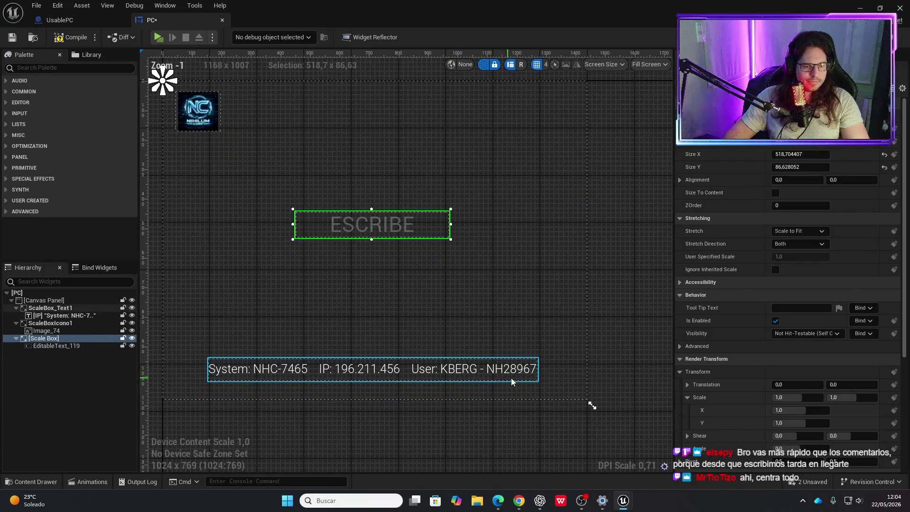
{"action": "left_click_drag", "start_coordinate": [522, 379], "coordinate": [526, 380]}
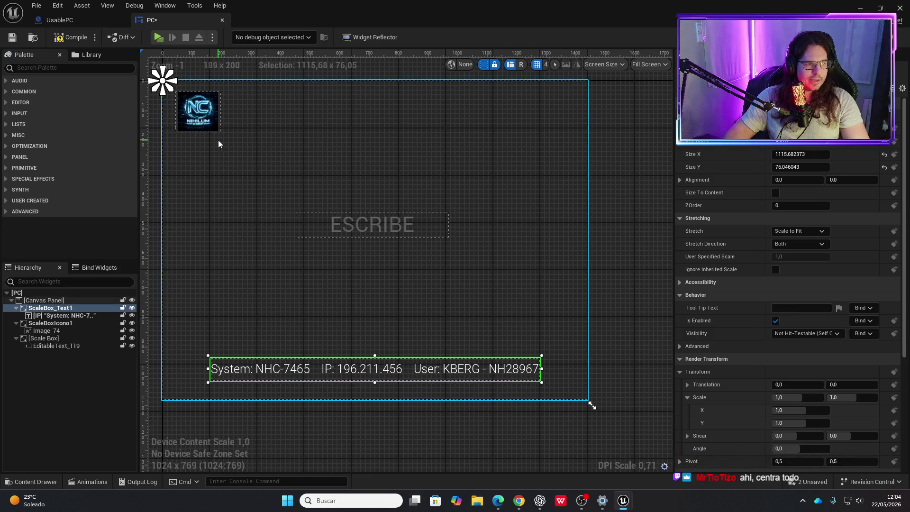
{"action": "left_click", "coordinate": [61, 39]}
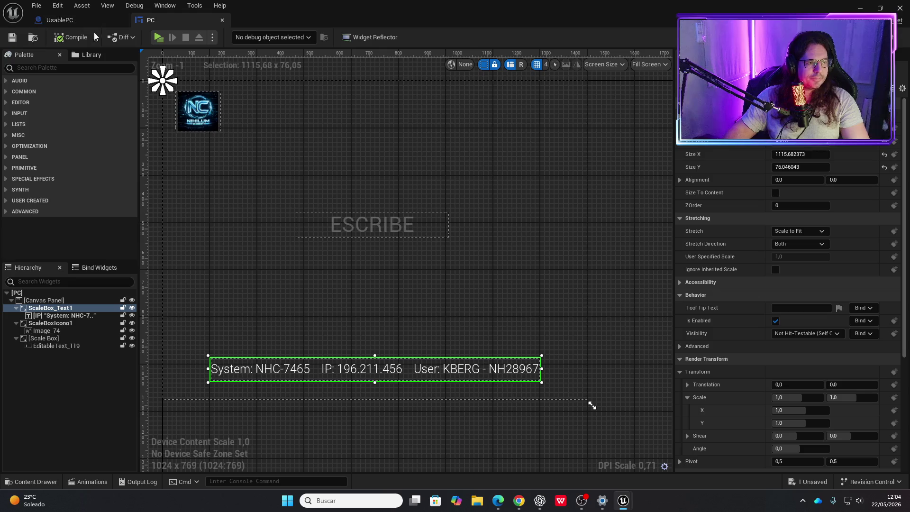
{"action": "left_click", "coordinate": [60, 20]}
Set the Widget's Draw Size to 1024 x 768 and raise it on the monitor.
{"action": "scroll", "coordinate": [367, 162], "scroll_direction": "down", "scroll_amount": 4}
{"action": "scroll", "coordinate": [410, 224], "scroll_direction": "up", "scroll_amount": 8}
{"action": "scroll", "coordinate": [409, 224], "scroll_direction": "down", "scroll_amount": 5}
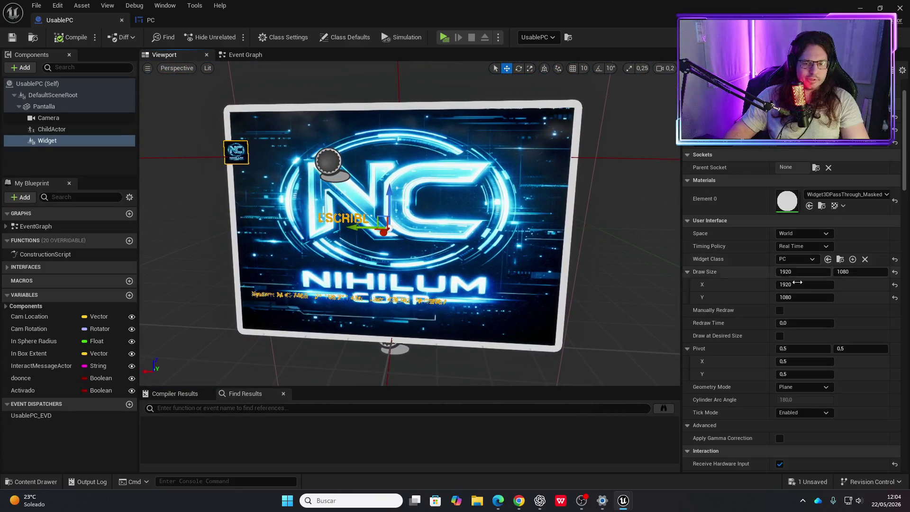
{"action": "left_click", "coordinate": [804, 272]}
{"action": "type", "text": "1024"}
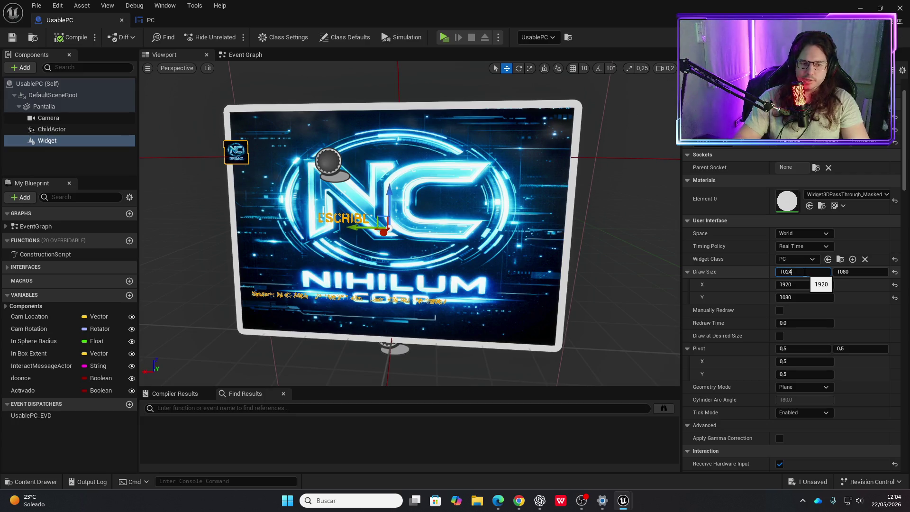
{"action": "key", "text": "Tab"}
{"action": "type", "text": "768"}
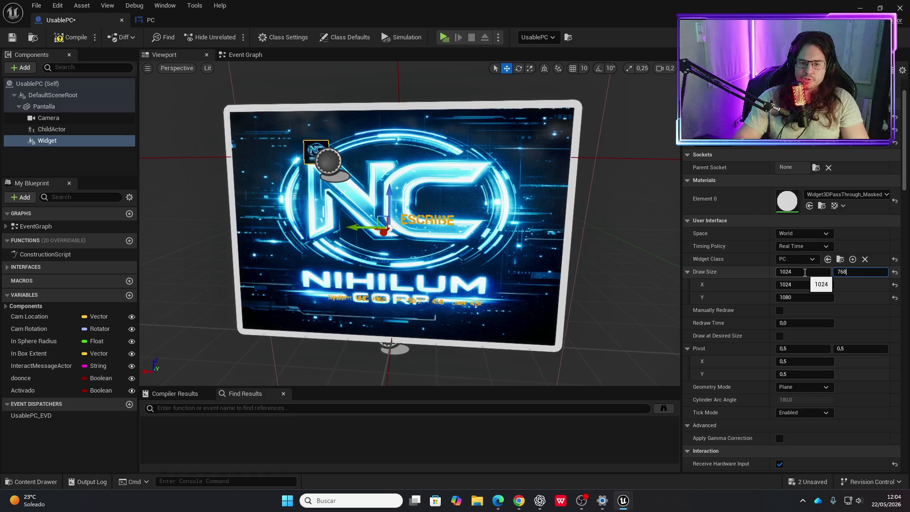
{"action": "key", "text": "Return"}
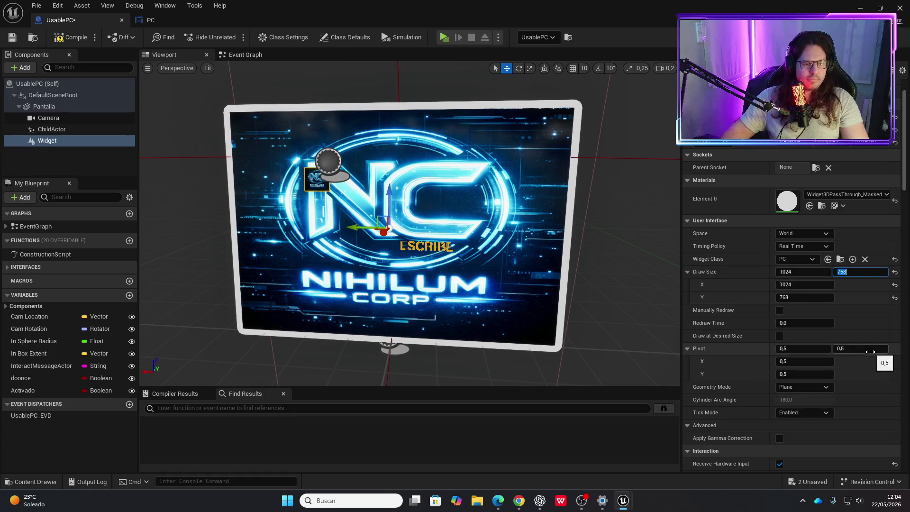
{"action": "mouse_move", "coordinate": [412, 228]}
{"action": "left_mouse_down"}
{"action": "mouse_move", "coordinate": [379, 180]}
{"action": "mouse_move", "coordinate": [327, 180]}
{"action": "mouse_move", "coordinate": [450, 252]}
{"action": "left_mouse_up"}
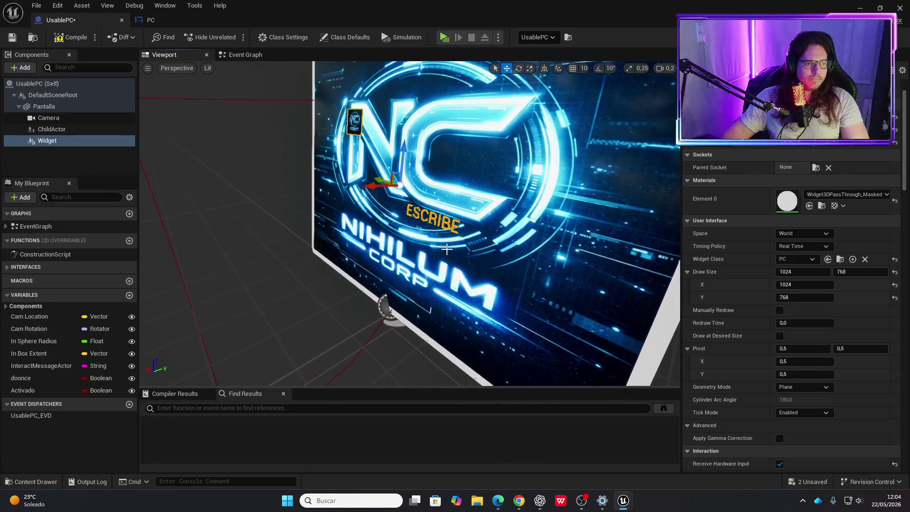
{"action": "mouse_move", "coordinate": [392, 187]}
{"action": "left_mouse_down"}
{"action": "mouse_move", "coordinate": [322, 188]}
{"action": "mouse_move", "coordinate": [368, 184]}
{"action": "mouse_move", "coordinate": [327, 186]}
{"action": "mouse_move", "coordinate": [358, 247]}
{"action": "left_mouse_up"}
{"action": "left_click_drag", "start_coordinate": [376, 211], "coordinate": [376, 164]}
Re-edit the draw size height and set the draw width back to 1920.
{"action": "left_click", "coordinate": [809, 297]}
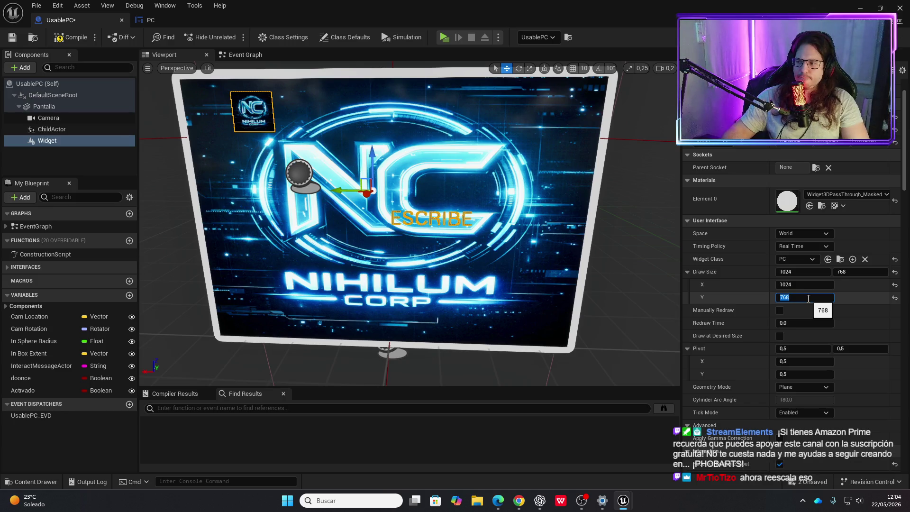
{"action": "mouse_move", "coordinate": [426, 214]}
{"action": "left_mouse_down"}
{"action": "mouse_move", "coordinate": [331, 265]}
{"action": "mouse_move", "coordinate": [251, 277]}
{"action": "left_mouse_up"}
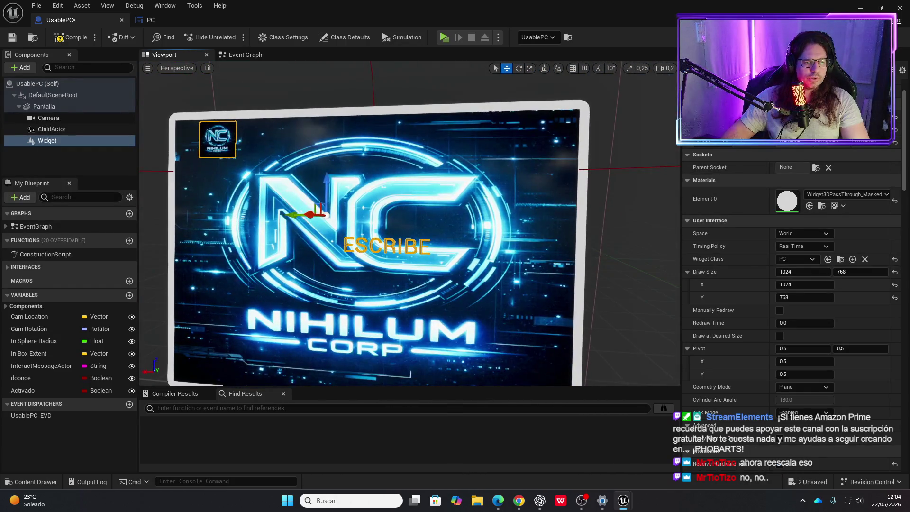
{"action": "left_click_drag", "start_coordinate": [338, 159], "coordinate": [341, 149]}
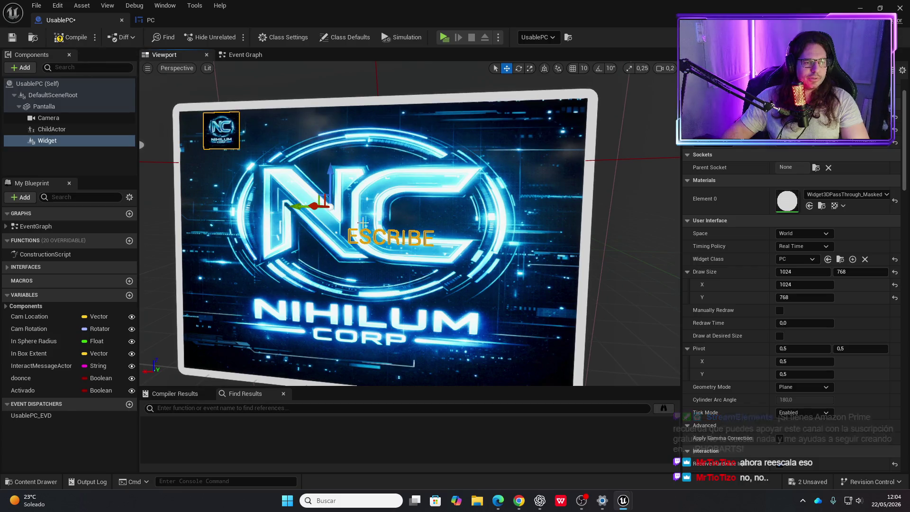
{"action": "left_click", "coordinate": [801, 272]}
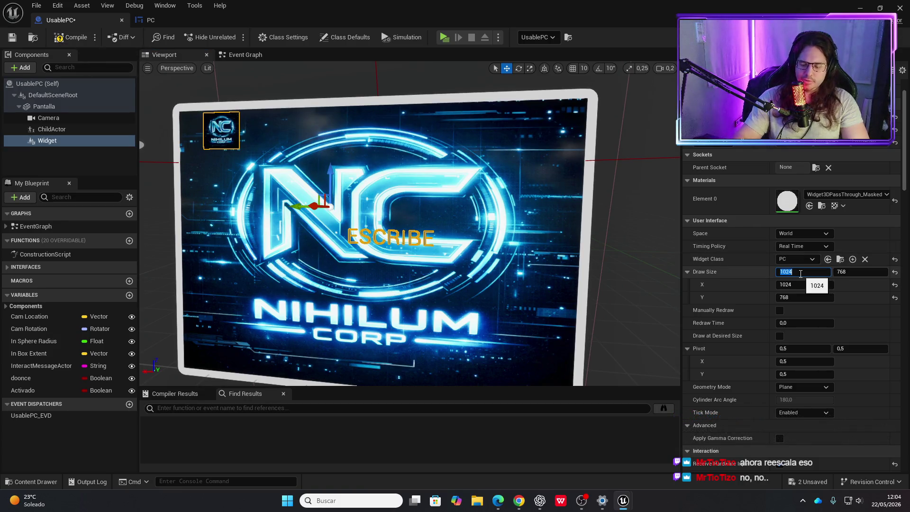
{"action": "type", "text": "1920"}
{"action": "key", "text": "Tab"}
{"action": "type", "text": "1080"}
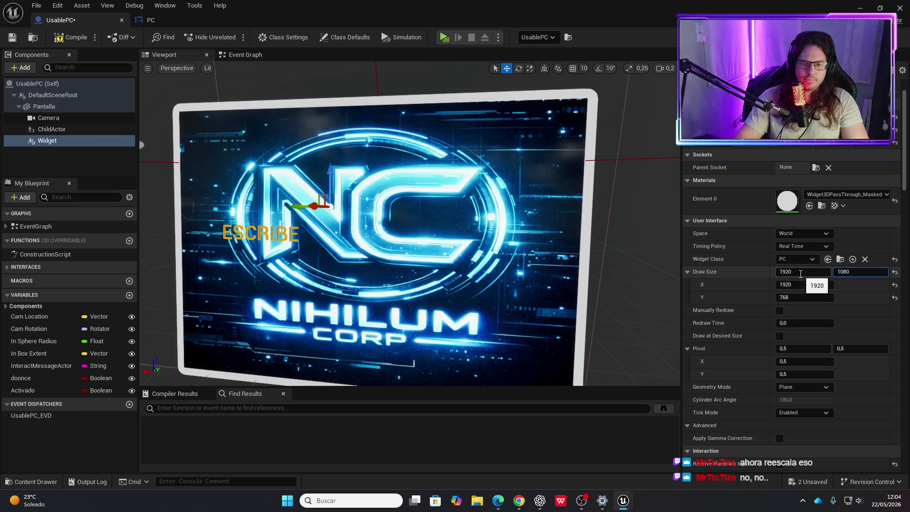
Restore the widget's draw height to 1080 and orbit around the laptop monitor.
{"action": "key", "text": "Return"}
{"action": "scroll", "coordinate": [801, 273], "scroll_direction": "down", "scroll_amount": 3}
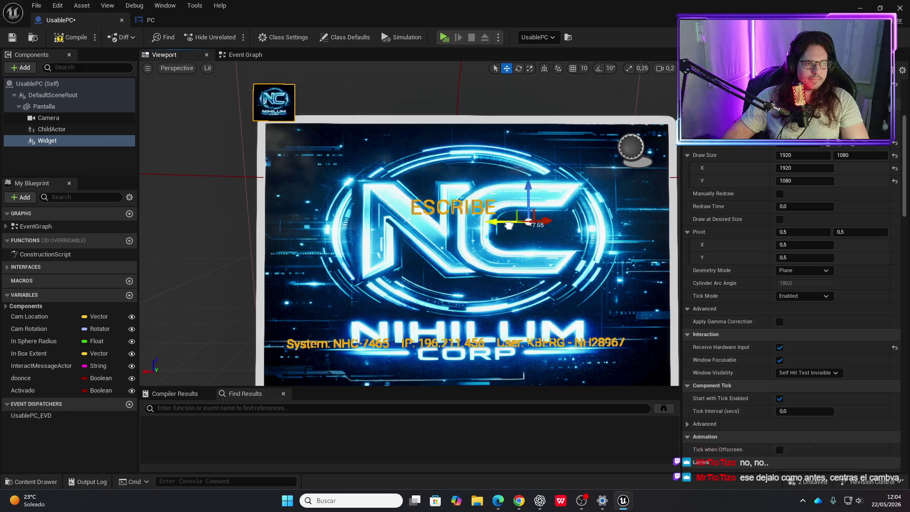
{"action": "mouse_move", "coordinate": [547, 185]}
{"action": "left_mouse_down"}
{"action": "mouse_move", "coordinate": [432, 256]}
{"action": "mouse_move", "coordinate": [500, 258]}
{"action": "mouse_move", "coordinate": [422, 259]}
{"action": "mouse_move", "coordinate": [459, 355]}
{"action": "mouse_move", "coordinate": [401, 341]}
{"action": "left_mouse_up"}
{"action": "scroll", "coordinate": [401, 340], "scroll_direction": "up", "scroll_amount": 1}
{"action": "scroll", "coordinate": [430, 209], "scroll_direction": "down", "scroll_amount": 2}
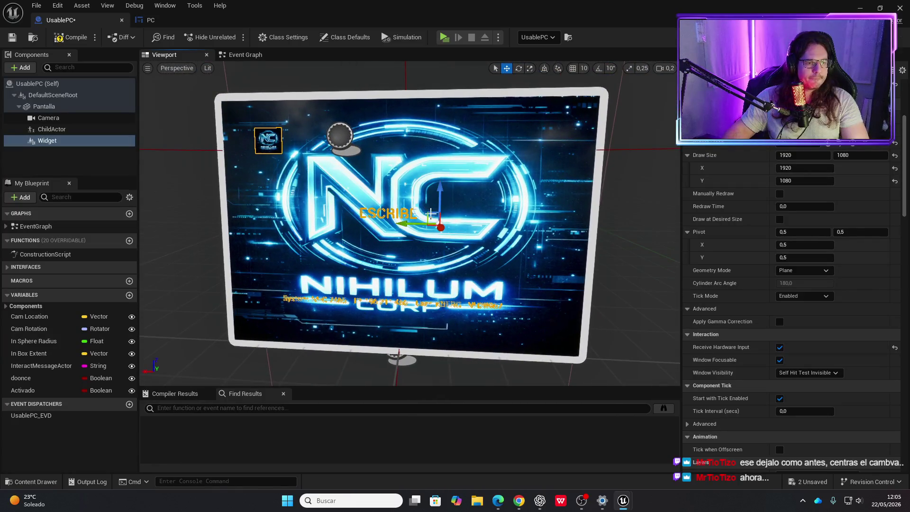
Select the screen widget and nudge it slightly right on the monitor.
{"action": "left_click", "coordinate": [419, 226]}
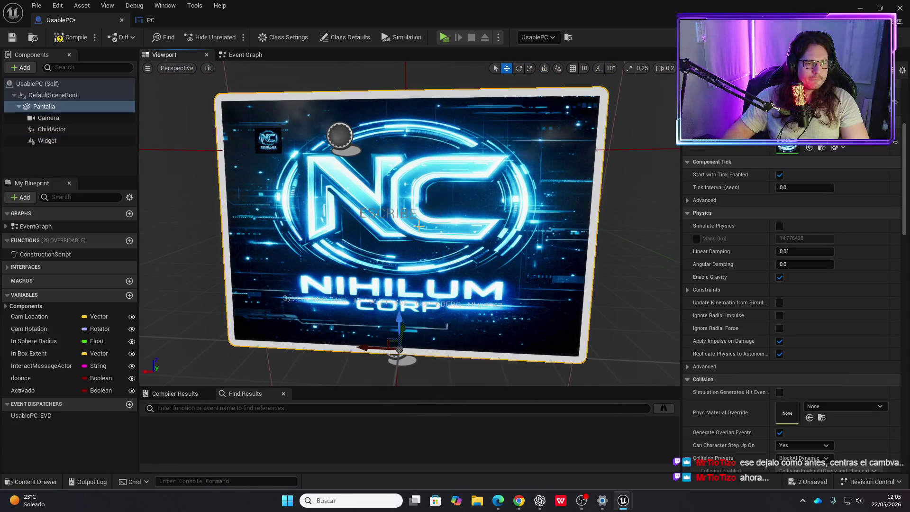
{"action": "left_click", "coordinate": [407, 231]}
{"action": "mouse_move", "coordinate": [414, 224]}
{"action": "left_mouse_down"}
{"action": "mouse_move", "coordinate": [448, 197]}
{"action": "mouse_move", "coordinate": [448, 210]}
{"action": "left_mouse_up"}
{"action": "key", "text": "e"}
{"action": "key", "text": "r"}
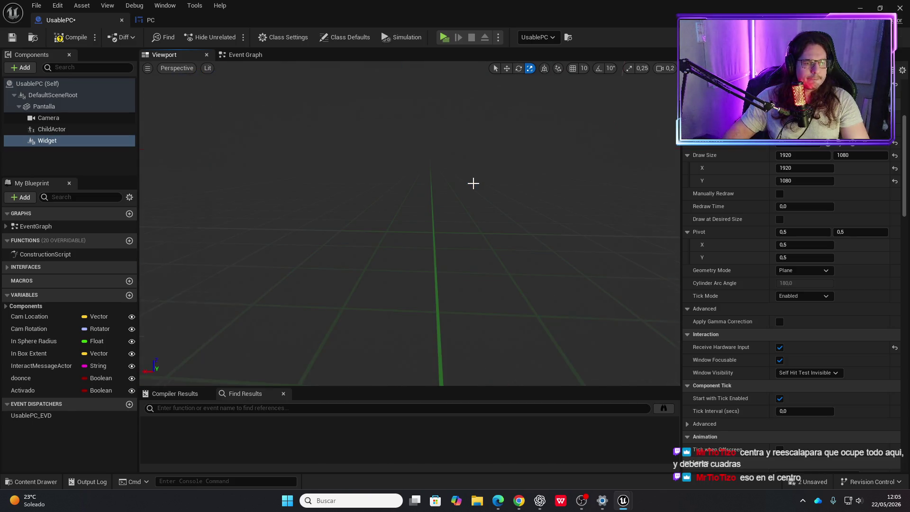
Move the widget slightly left on the laptop screen and enable rotation and scale snapping.
{"action": "left_click", "coordinate": [446, 212]}
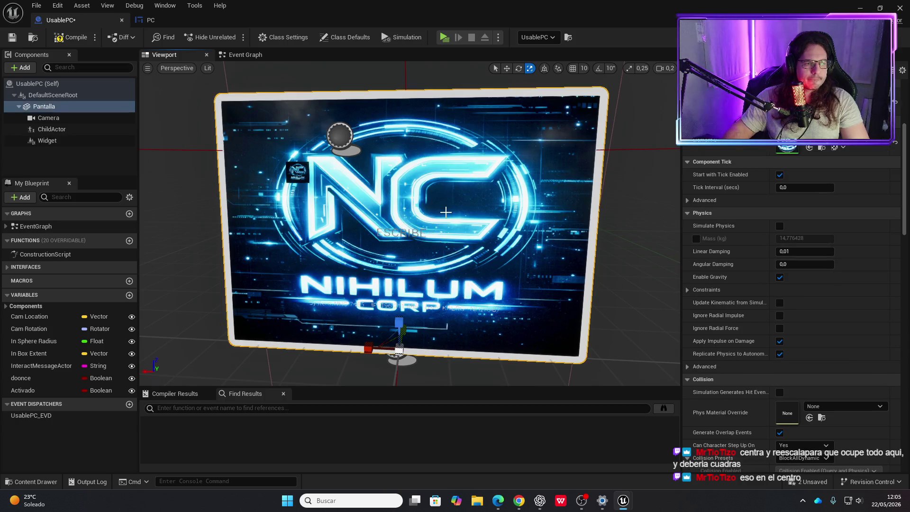
{"action": "left_click", "coordinate": [453, 219]}
{"action": "key", "text": "w"}
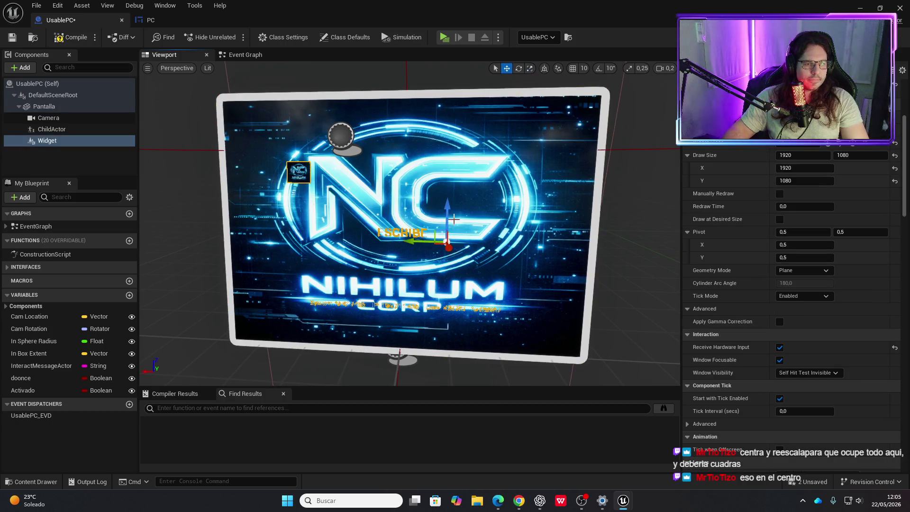
{"action": "mouse_move", "coordinate": [445, 240]}
{"action": "left_mouse_down"}
{"action": "mouse_move", "coordinate": [422, 238]}
{"action": "mouse_move", "coordinate": [443, 207]}
{"action": "mouse_move", "coordinate": [420, 231]}
{"action": "left_mouse_up"}
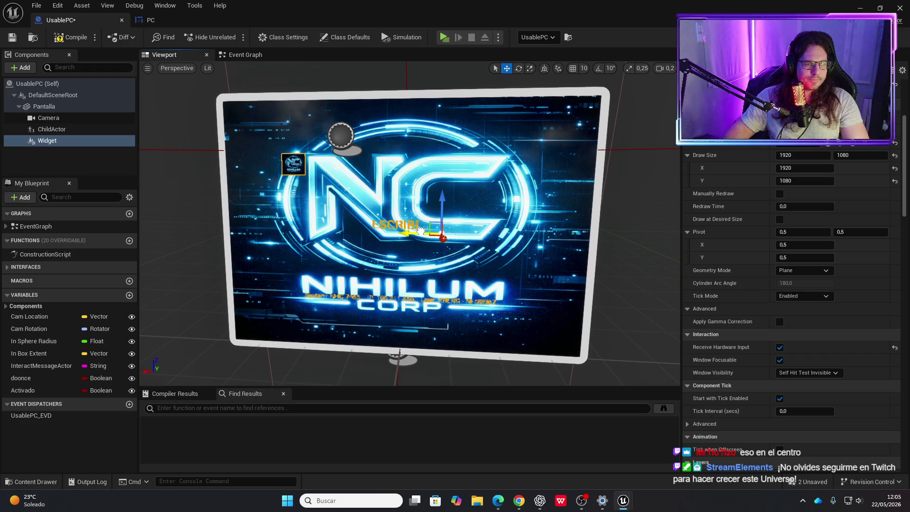
{"action": "left_click", "coordinate": [599, 68]}
{"action": "left_click", "coordinate": [629, 68]}
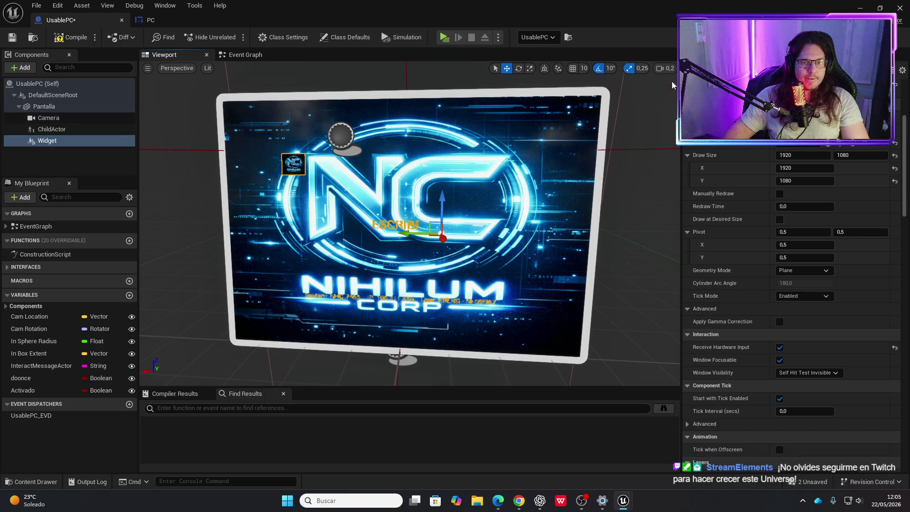
Reset the widget's scale to 1 on all three axes.
{"action": "scroll", "coordinate": [756, 178], "scroll_direction": "up", "scroll_amount": 7}
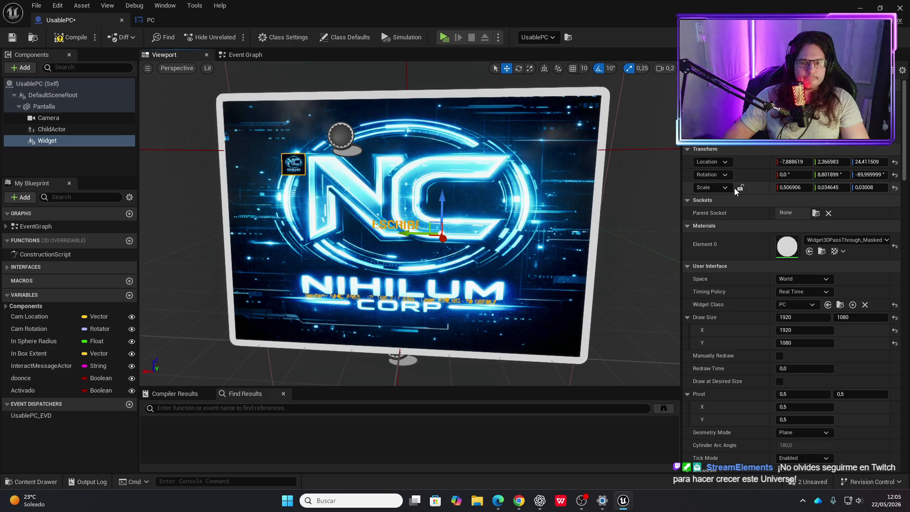
{"action": "left_click", "coordinate": [790, 187]}
{"action": "type", "text": "1"}
{"action": "key", "text": "Tab"}
{"action": "type", "text": "1"}
{"action": "key", "text": "Tab"}
{"action": "type", "text": "1"}
{"action": "key", "text": "Return"}
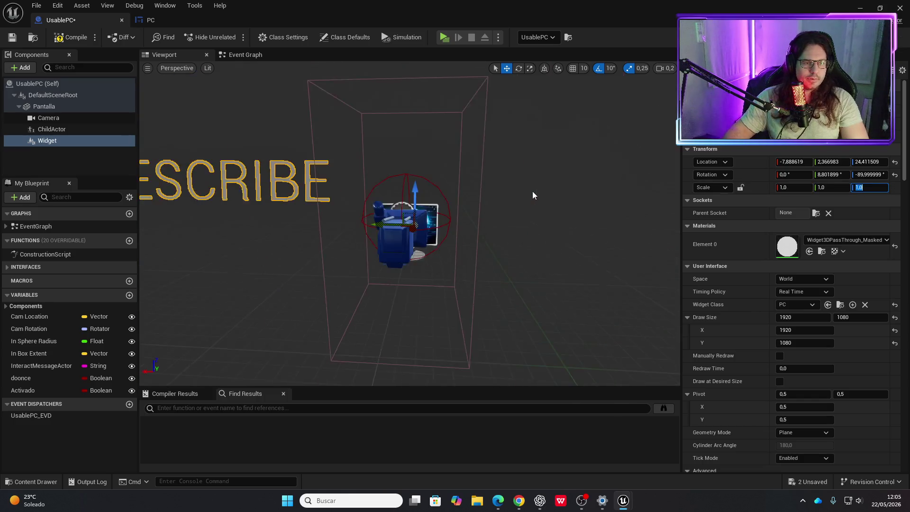
Lock the scale uniformly at 0,05, frame the widget, and shift it across the screen.
{"action": "scroll", "coordinate": [526, 192], "scroll_direction": "down", "scroll_amount": 2}
{"action": "left_click", "coordinate": [740, 188]}
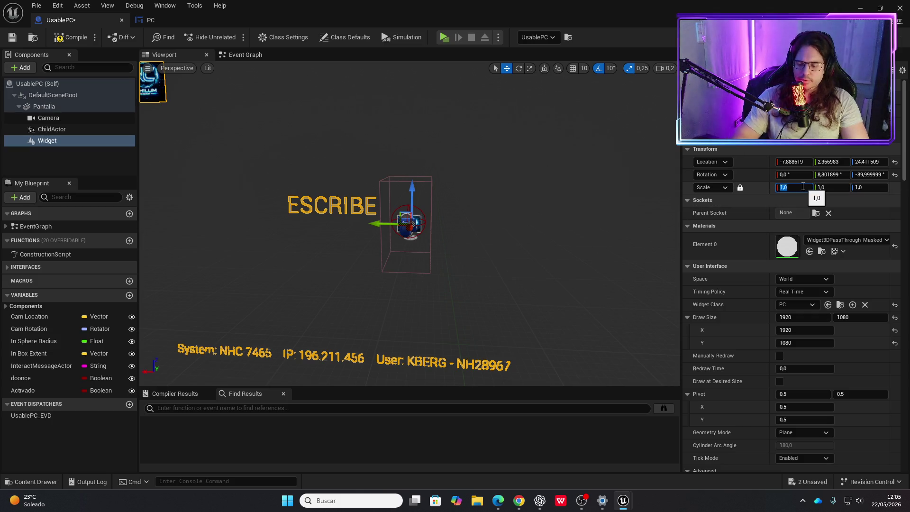
{"action": "type", "text": "0,05"}
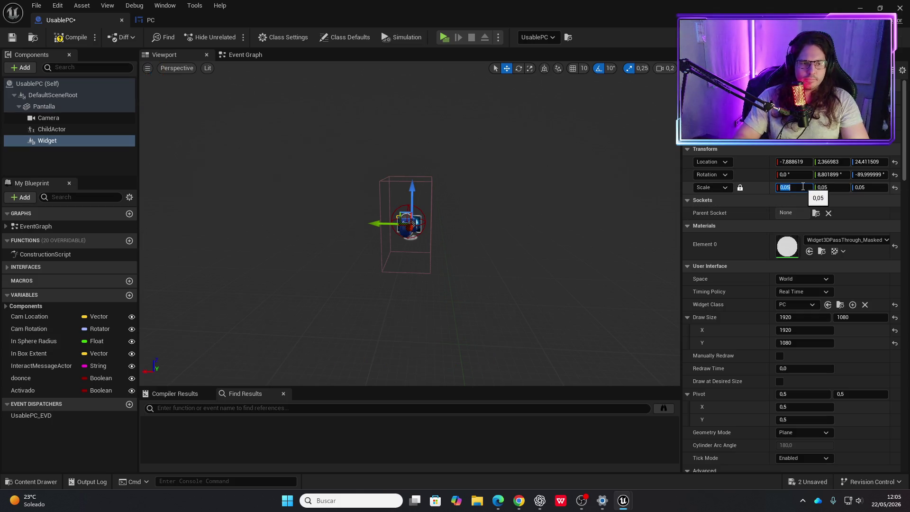
{"action": "key", "text": "Return"}
{"action": "key", "text": "f"}
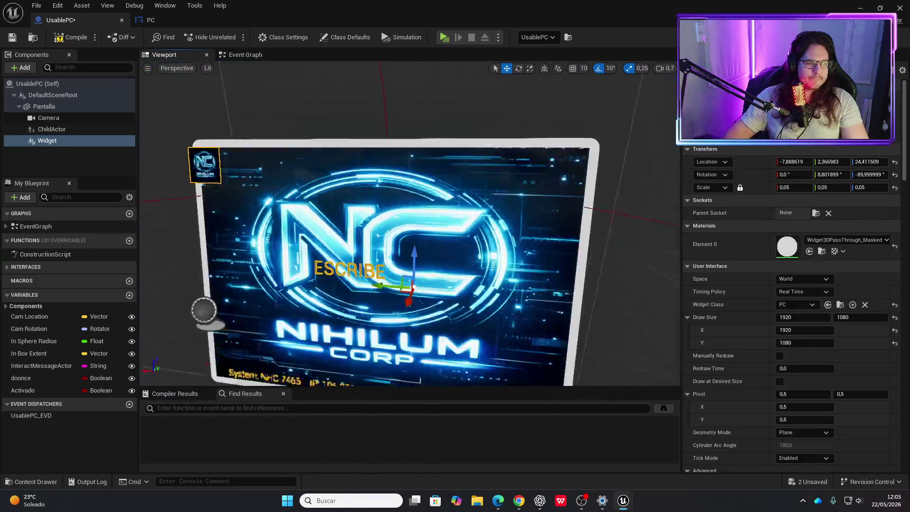
{"action": "scroll", "coordinate": [410, 223], "scroll_direction": "down", "scroll_amount": 5}
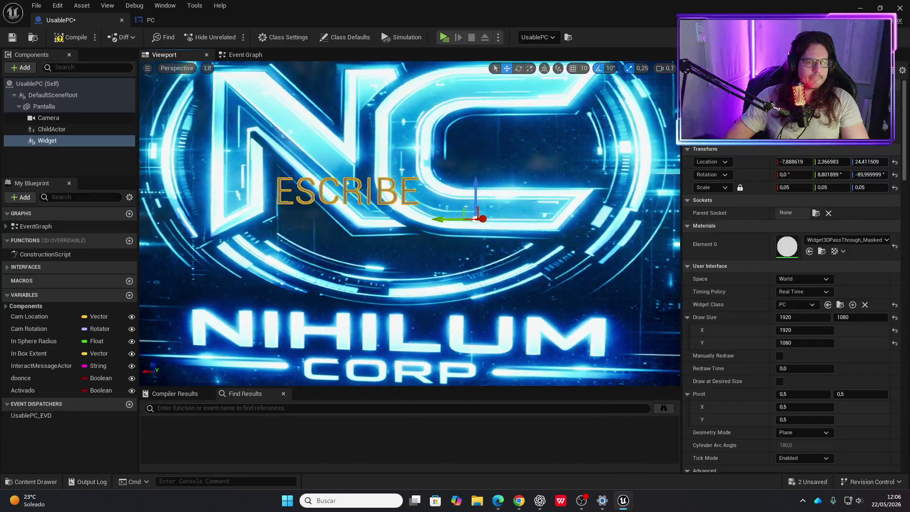
{"action": "scroll", "coordinate": [410, 223], "scroll_direction": "up", "scroll_amount": 5}
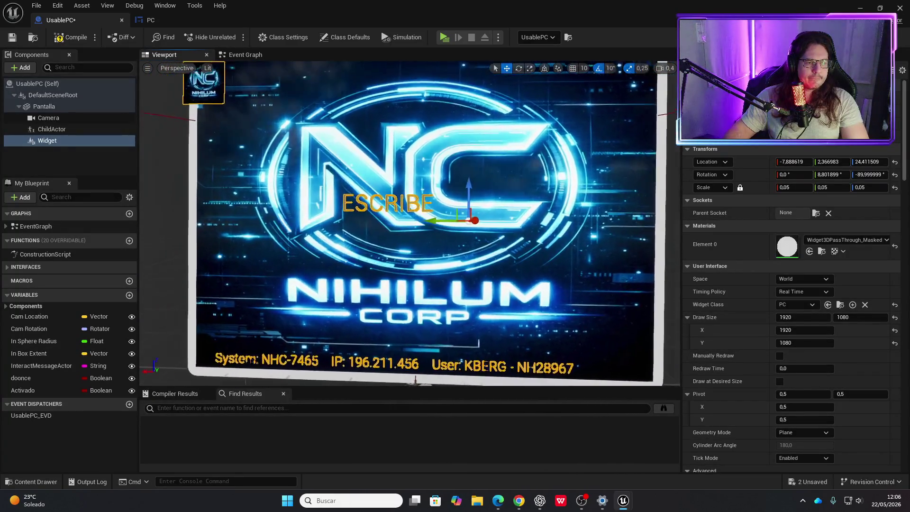
{"action": "scroll", "coordinate": [407, 220], "scroll_direction": "down", "scroll_amount": 3}
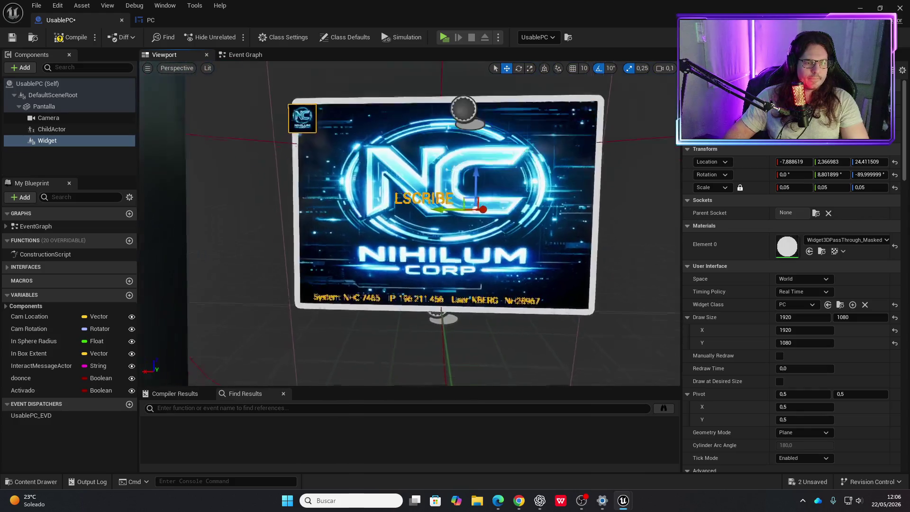
{"action": "left_click_drag", "start_coordinate": [470, 207], "coordinate": [490, 207]}
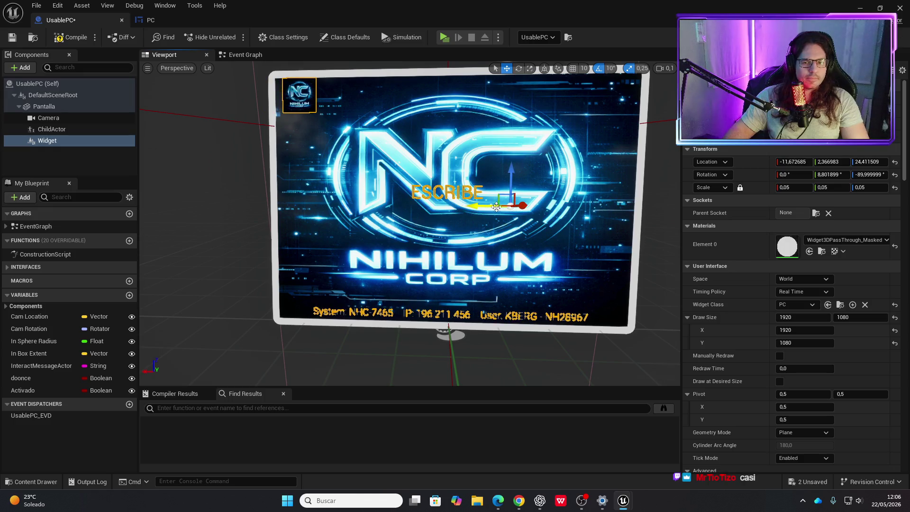
Reduce the scale to 0,045 and recentre the widget higher on the laptop screen.
{"action": "left_click", "coordinate": [799, 189]}
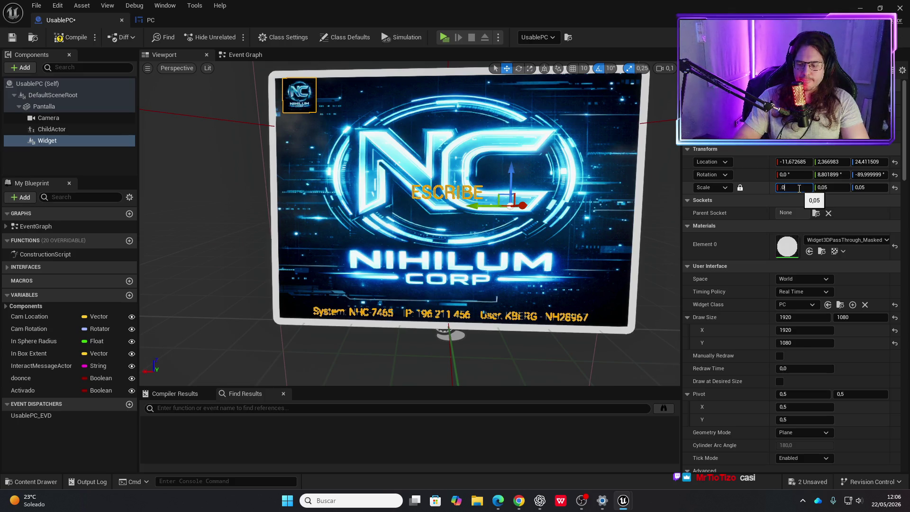
{"action": "type", "text": "45"}
{"action": "type", "text": "0,045"}
{"action": "key", "text": "Return"}
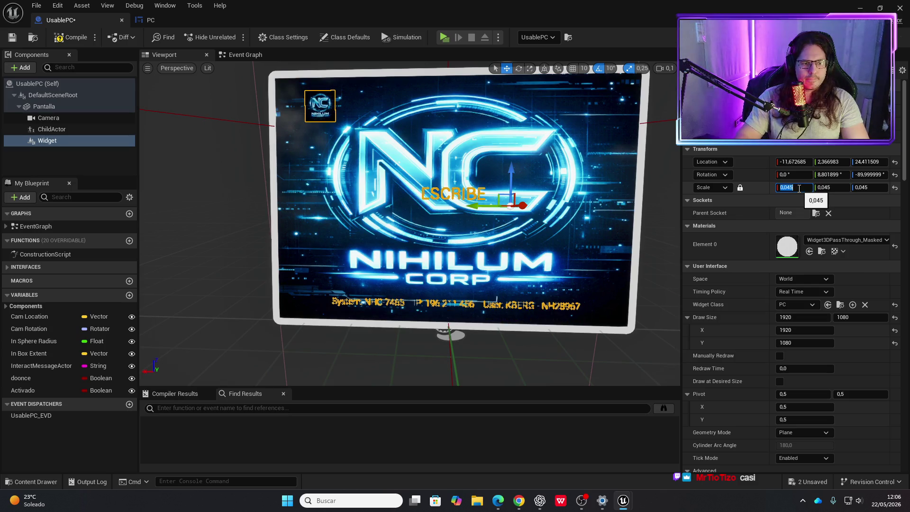
{"action": "left_click_drag", "start_coordinate": [480, 205], "coordinate": [473, 205]}
{"action": "left_click_drag", "start_coordinate": [506, 179], "coordinate": [506, 174]}
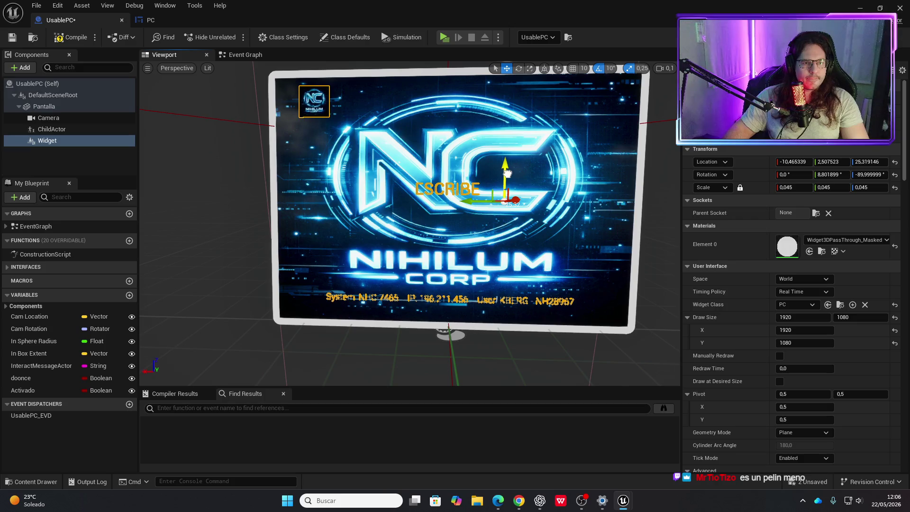
Set the uniform scale to 0,043 and compile the UsablePC blueprint.
{"action": "left_click", "coordinate": [790, 188]}
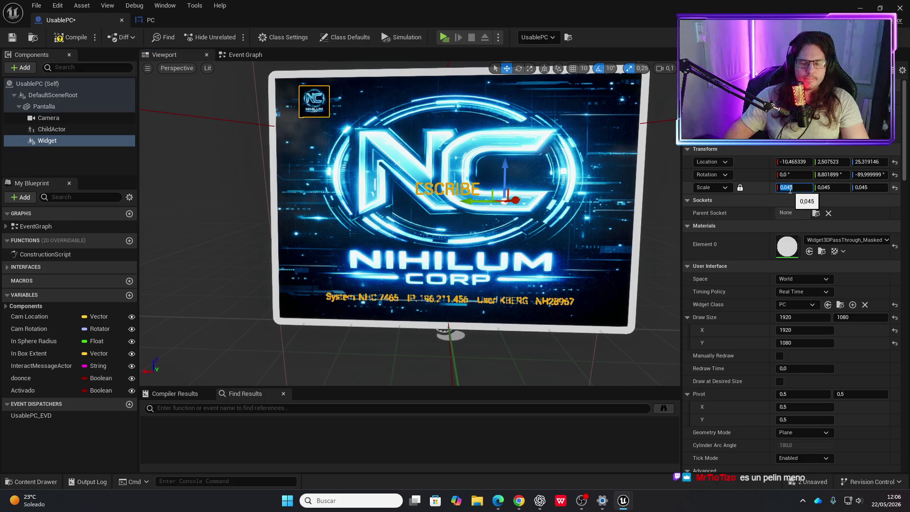
{"action": "type", "text": ",0"}
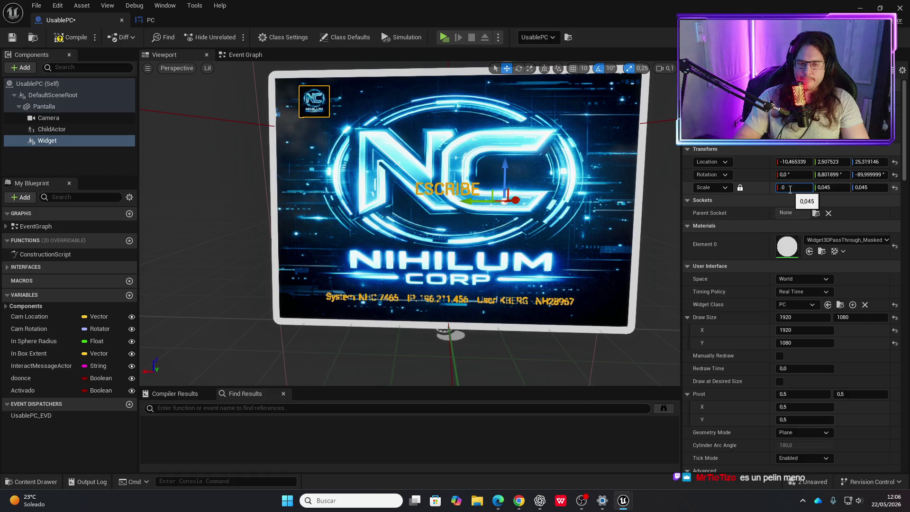
{"action": "type", "text": "43"}
{"action": "key", "text": "Return"}
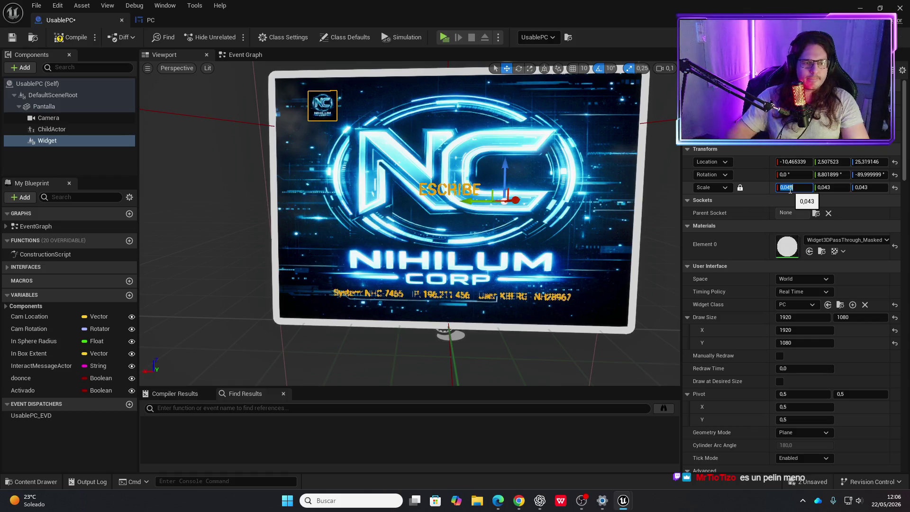
{"action": "left_click", "coordinate": [70, 38]}
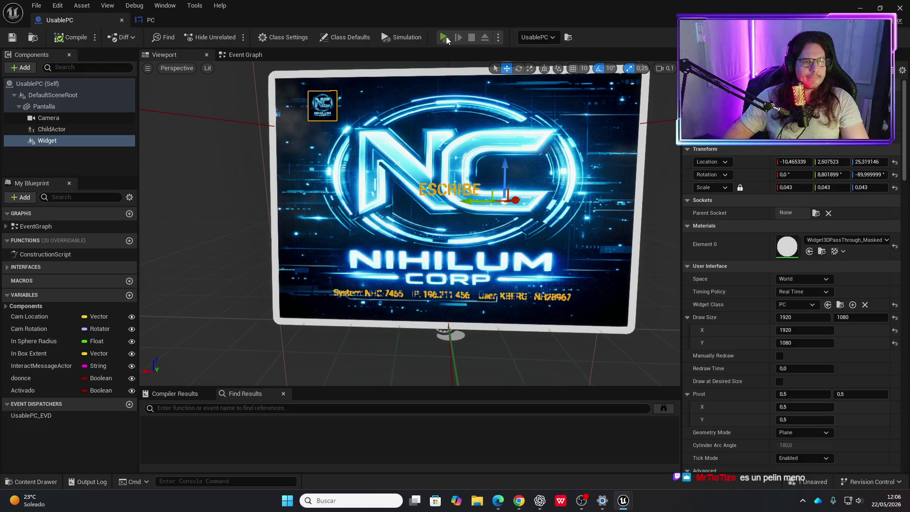
Play-test the level, view the laptop's ESCRIBE screen, then return to the PC widget designer.
{"action": "left_click", "coordinate": [444, 38]}
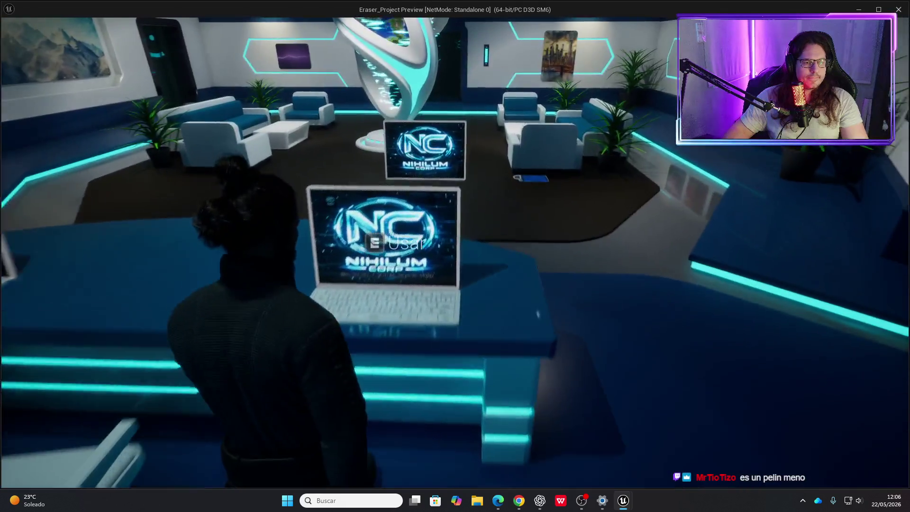
{"action": "key", "text": "e"}
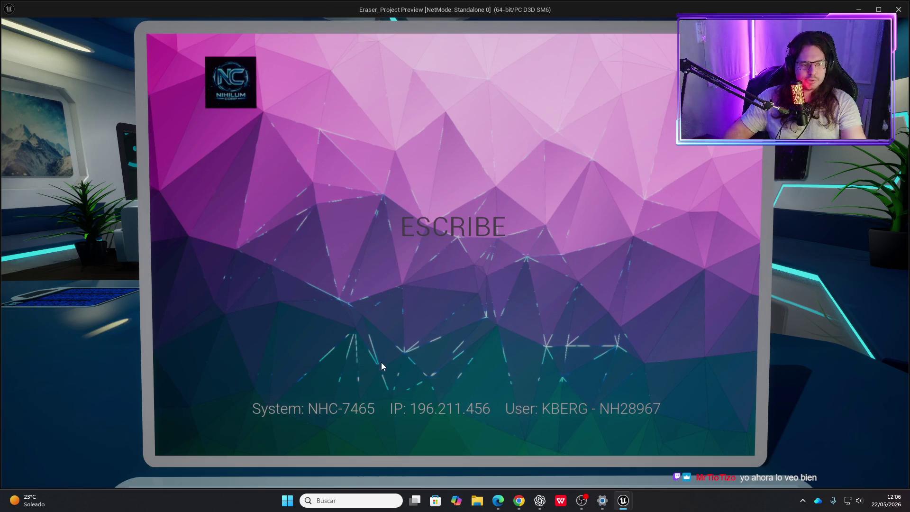
{"action": "key", "text": "Escape"}
{"action": "left_click", "coordinate": [163, 21]}
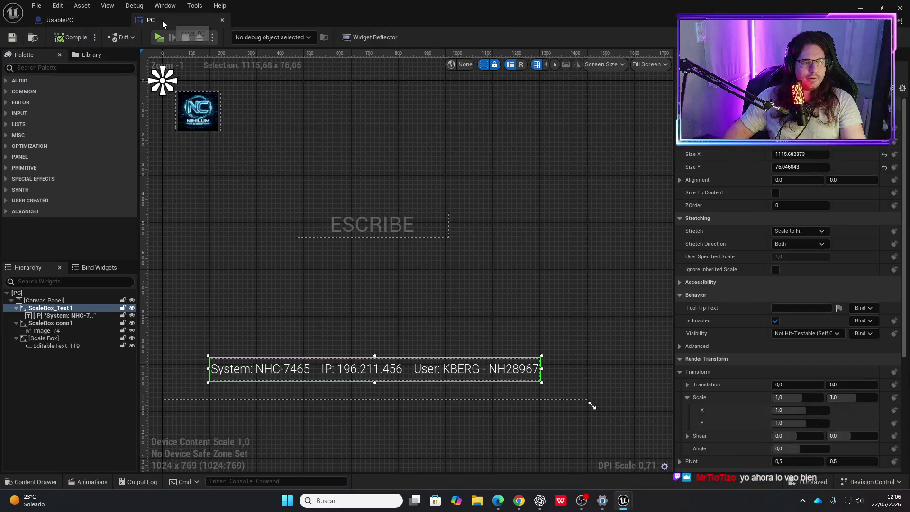
Nudge the NC logo slightly left and select the System info text box.
{"action": "left_click", "coordinate": [212, 128]}
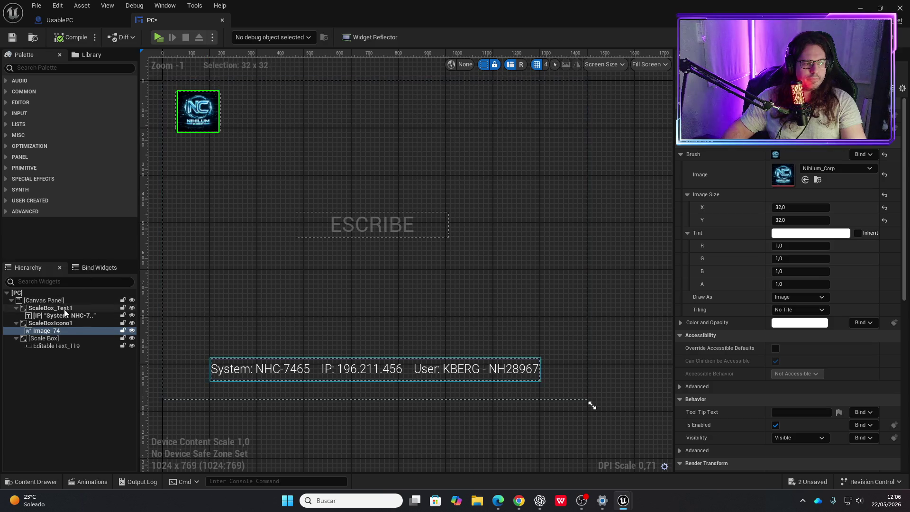
{"action": "left_click", "coordinate": [65, 324]}
{"action": "left_click_drag", "start_coordinate": [216, 126], "coordinate": [209, 126]}
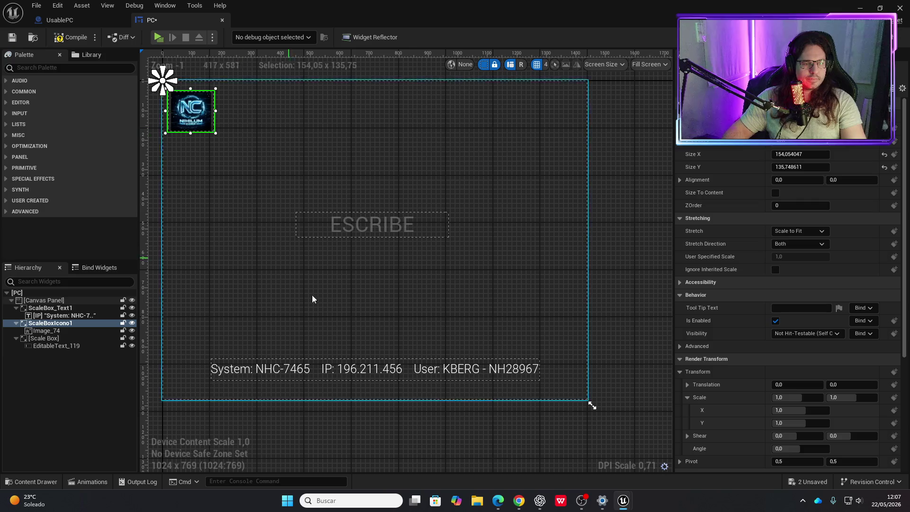
{"action": "left_click", "coordinate": [456, 382]}
{"action": "left_click", "coordinate": [73, 20]}
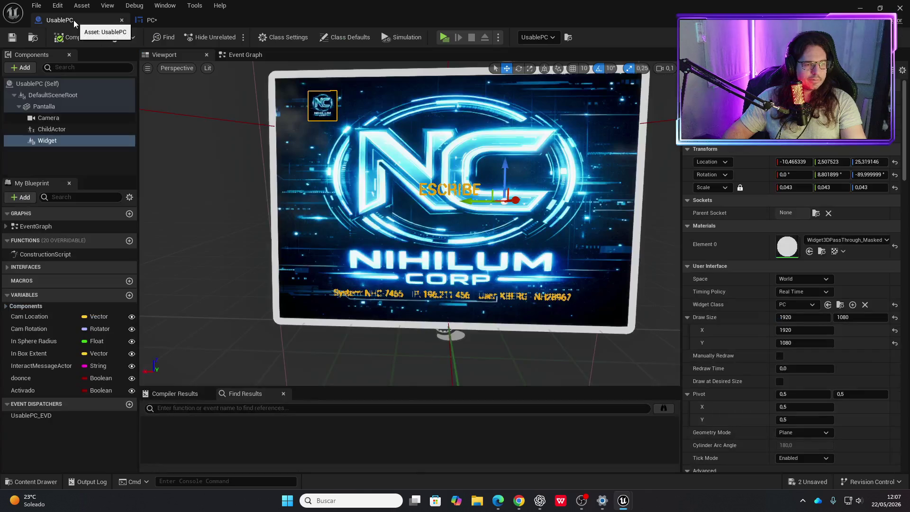
{"action": "key", "text": "ctrl+Tab"}
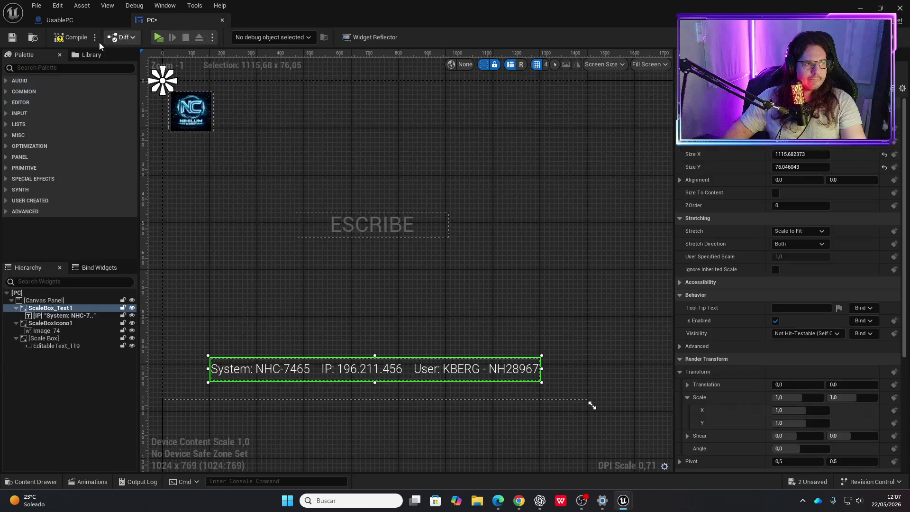
{"action": "left_click", "coordinate": [82, 20]}
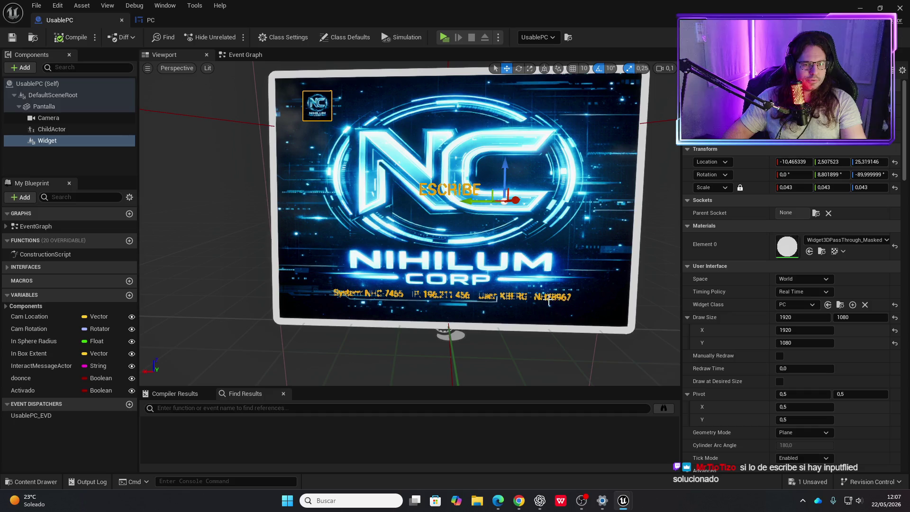
{"action": "left_click", "coordinate": [152, 21]}
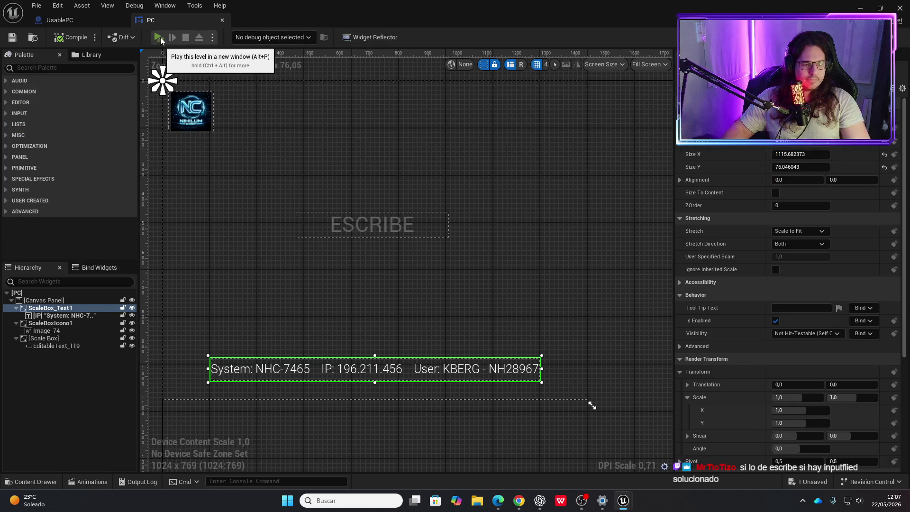
Play-test the laptop screen, lower the System info text slightly, and relaunch the preview.
{"action": "left_click", "coordinate": [158, 37]}
{"action": "key", "text": "e"}
{"action": "key", "text": "Escape"}
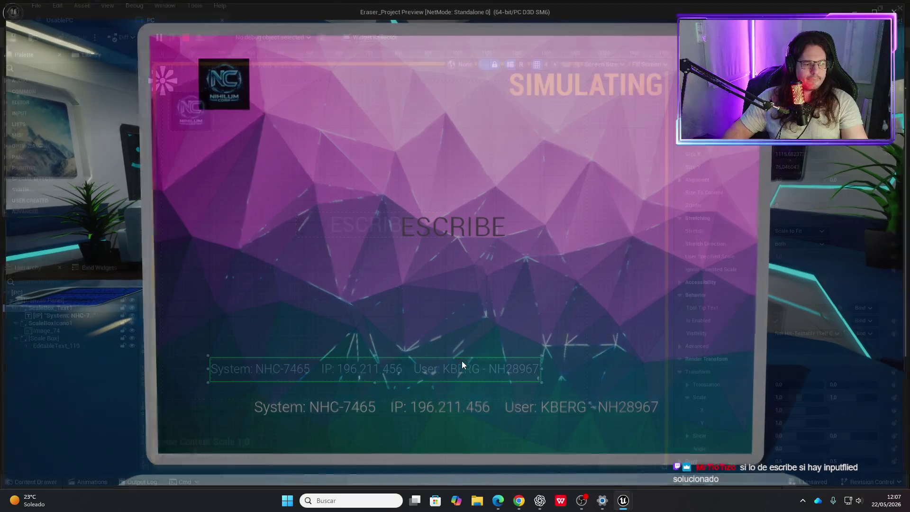
{"action": "left_click_drag", "start_coordinate": [490, 379], "coordinate": [489, 389]}
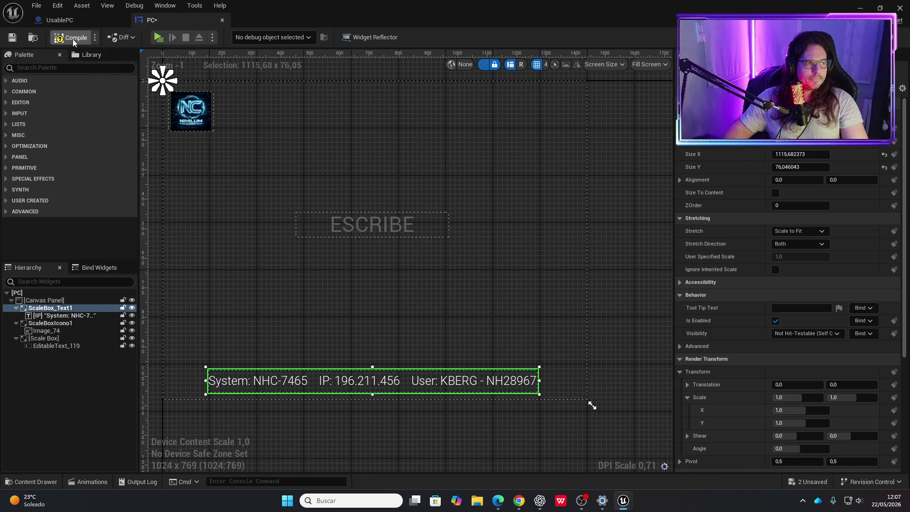
{"action": "left_click", "coordinate": [159, 38]}
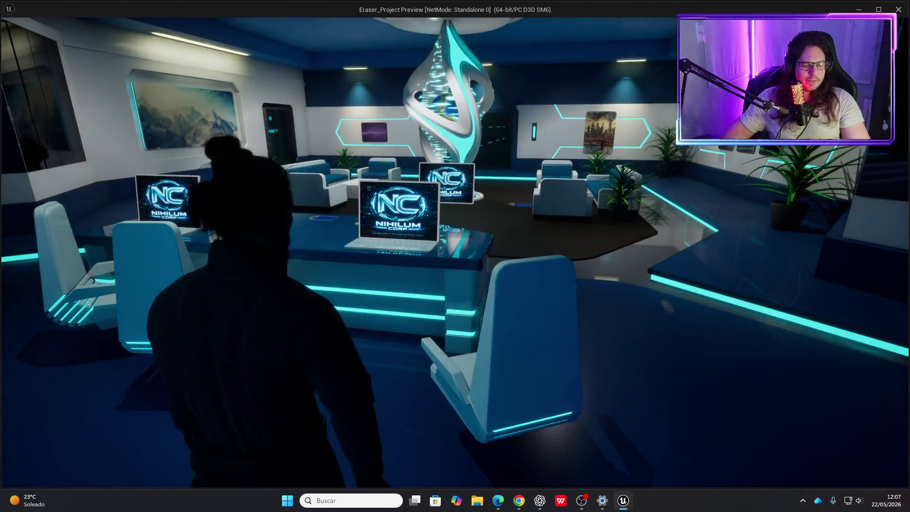
Walk to the laptop, inspect its ESCRIBE screen, then close the game preview.
{"action": "key", "text": "w"}
{"action": "key", "text": "e"}
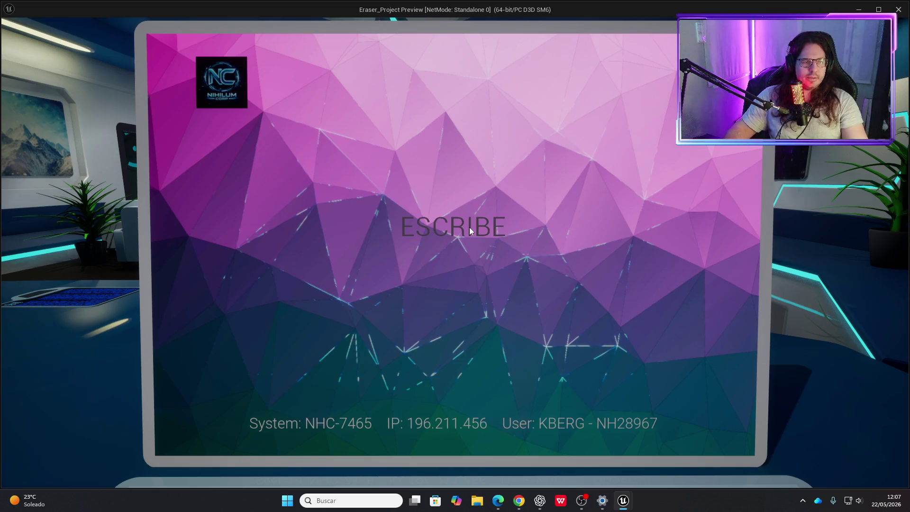
{"action": "key", "text": "Escape"}
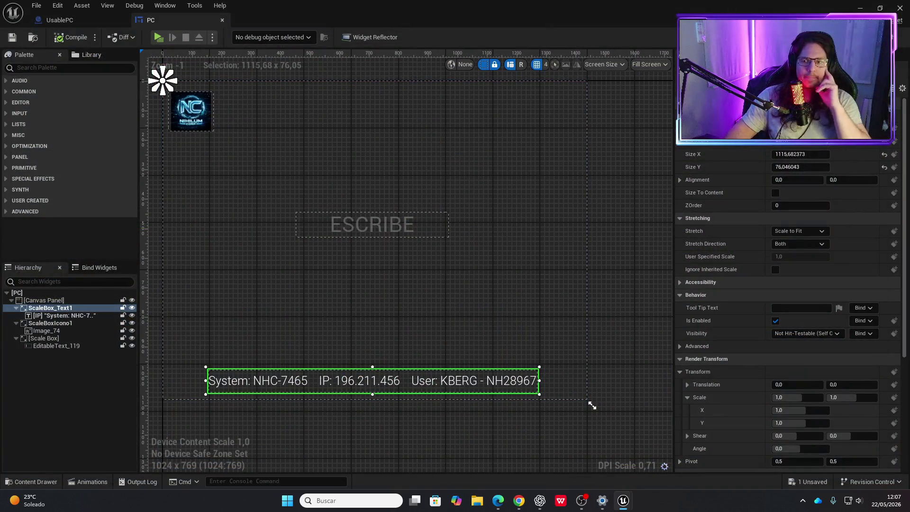
{"action": "key", "text": "alt+Tab"}
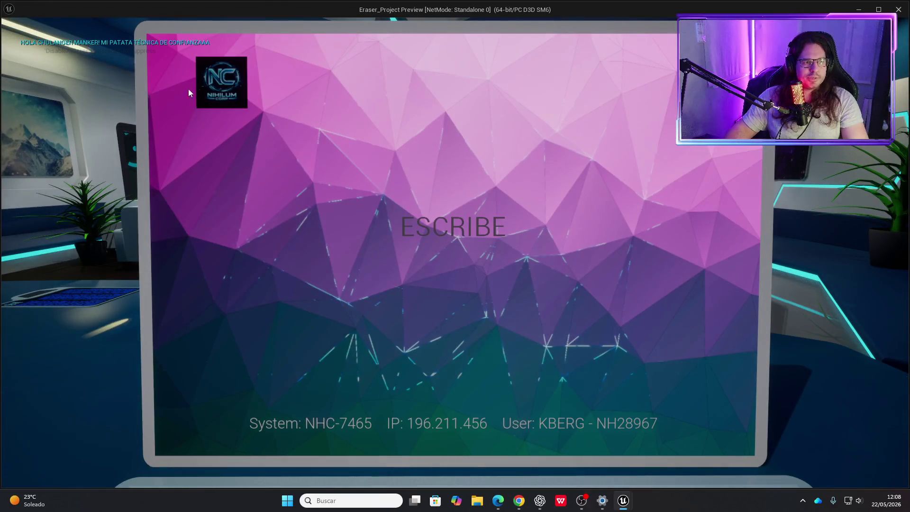
{"action": "key", "text": "Escape"}
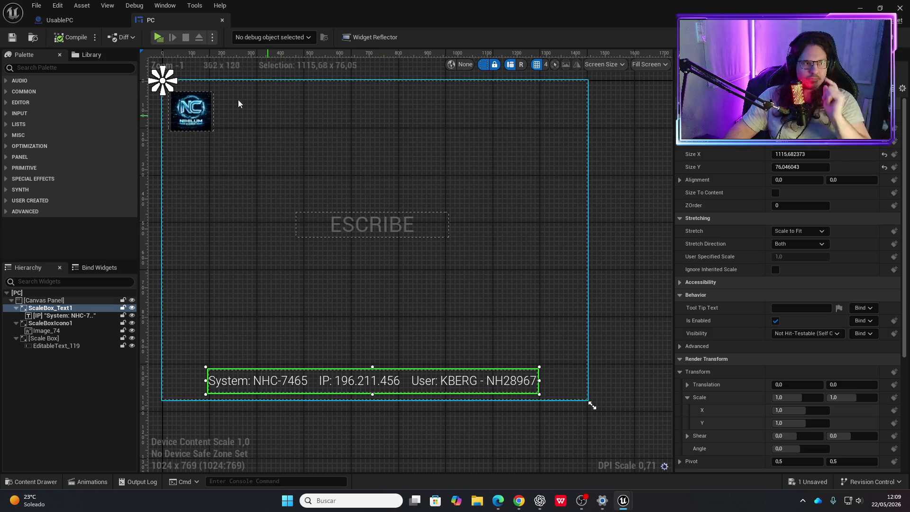
{"action": "left_click", "coordinate": [158, 38]}
{"action": "key", "text": "w"}
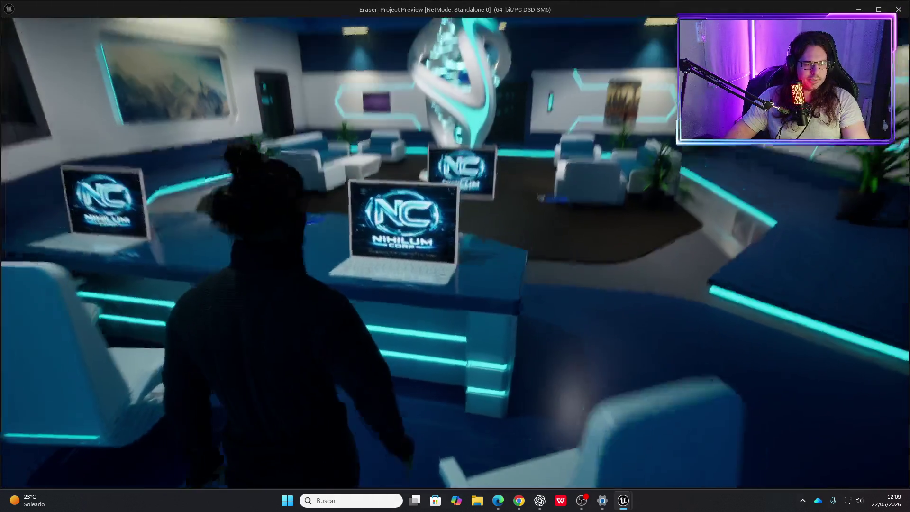
{"action": "key", "text": "e"}
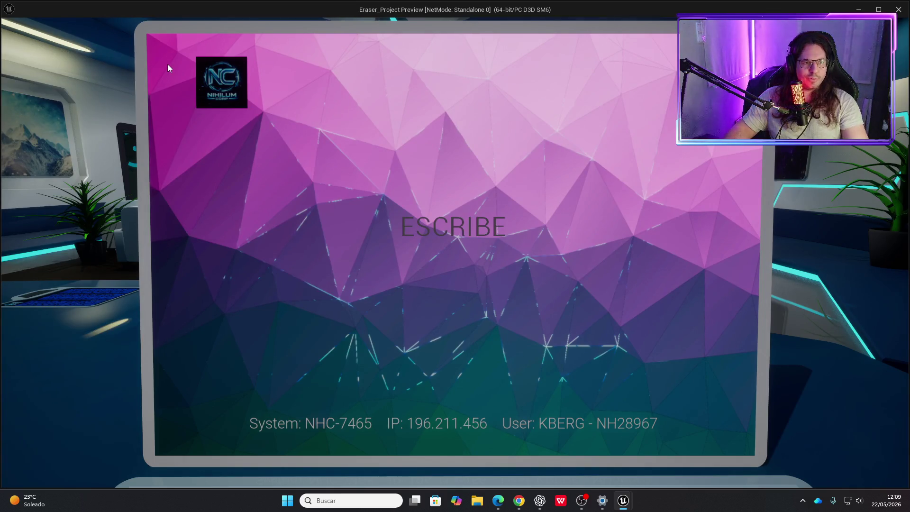
{"action": "key", "text": "Escape"}
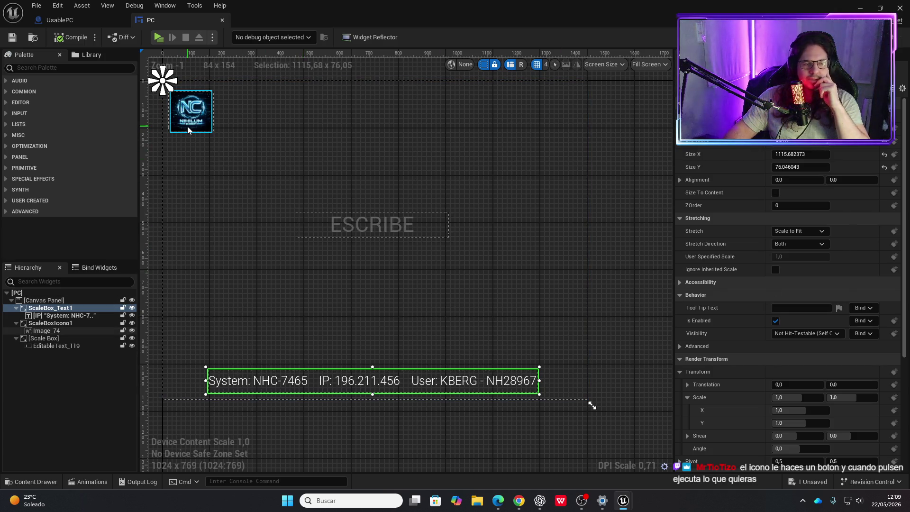
Select the ESCRIBE text field, run a quick preview, and switch to the UsablePC blueprint.
{"action": "left_click", "coordinate": [392, 232]}
{"action": "left_click", "coordinate": [305, 218]}
{"action": "left_click", "coordinate": [388, 231]}
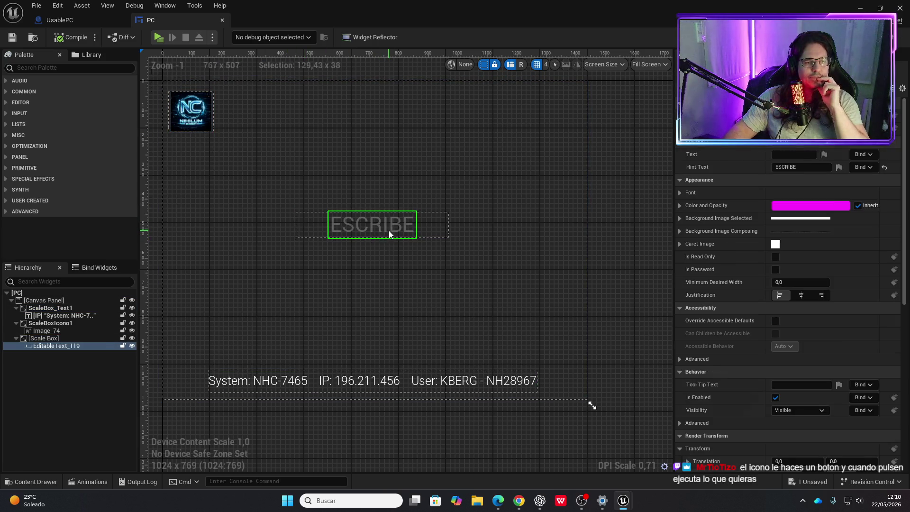
{"action": "left_click", "coordinate": [159, 37]}
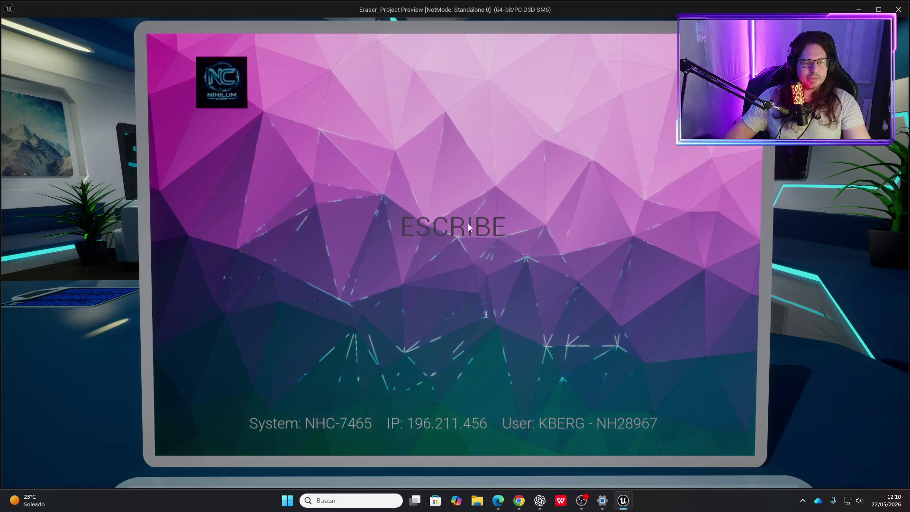
{"action": "key", "text": "Escape"}
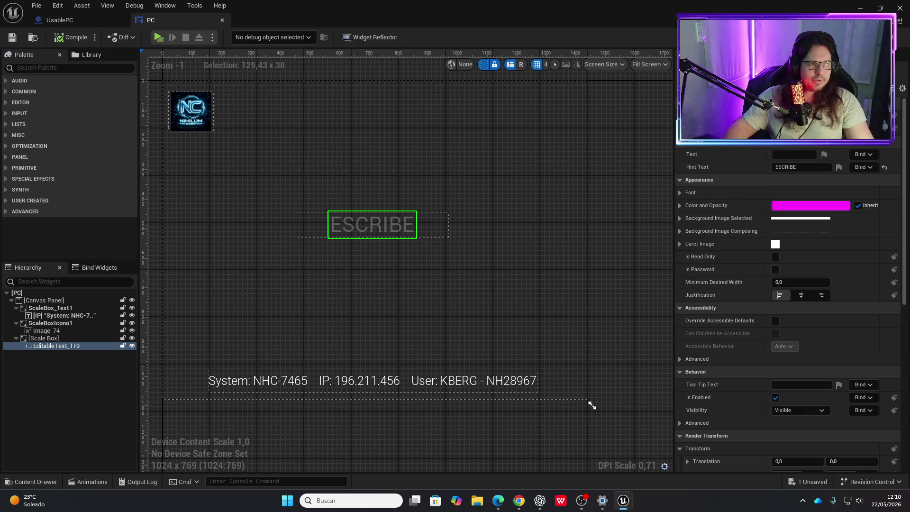
{"action": "left_click", "coordinate": [60, 20]}
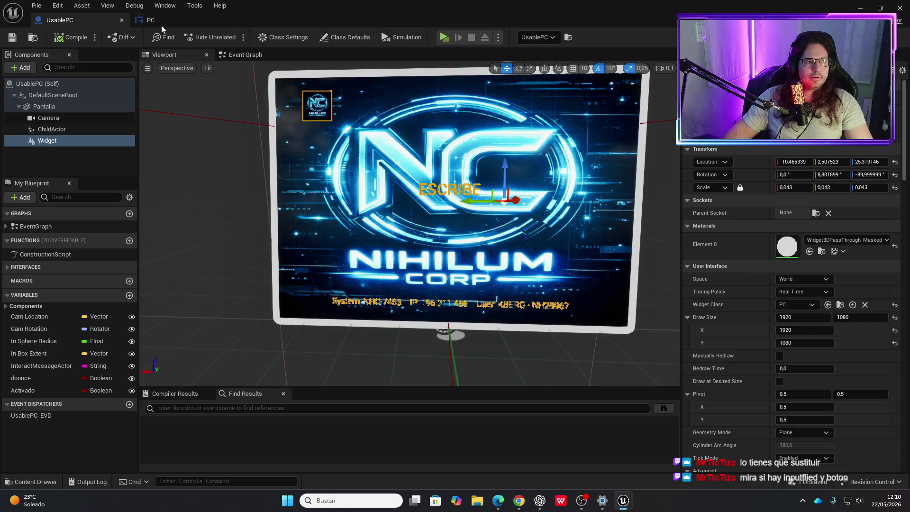
{"action": "left_click", "coordinate": [445, 37]}
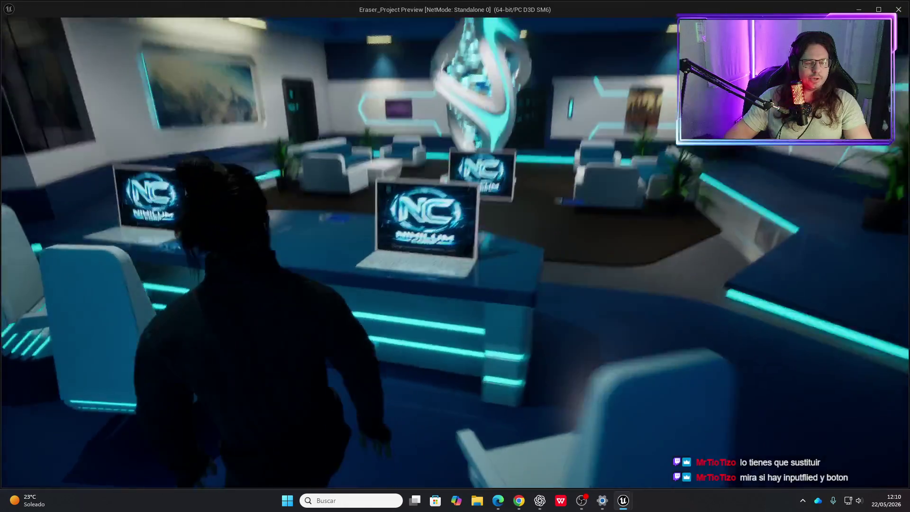
{"action": "key", "text": "e"}
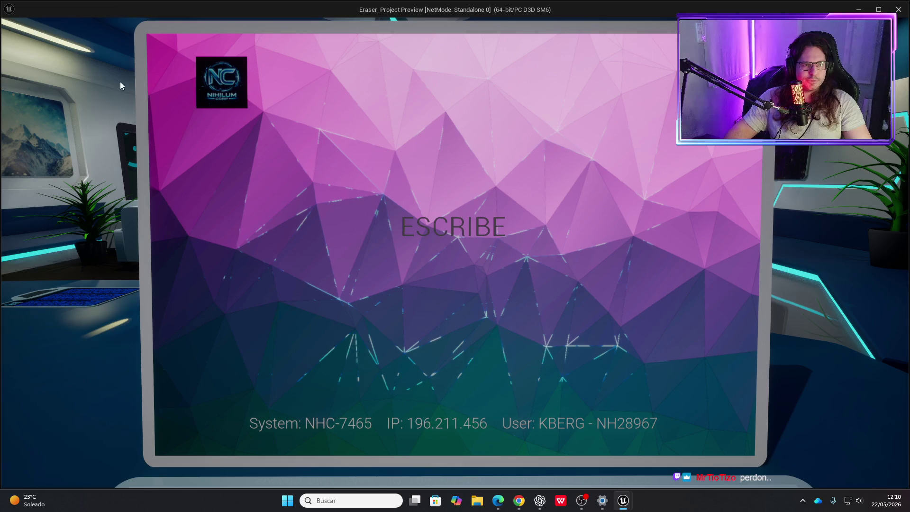
{"action": "key", "text": "Escape"}
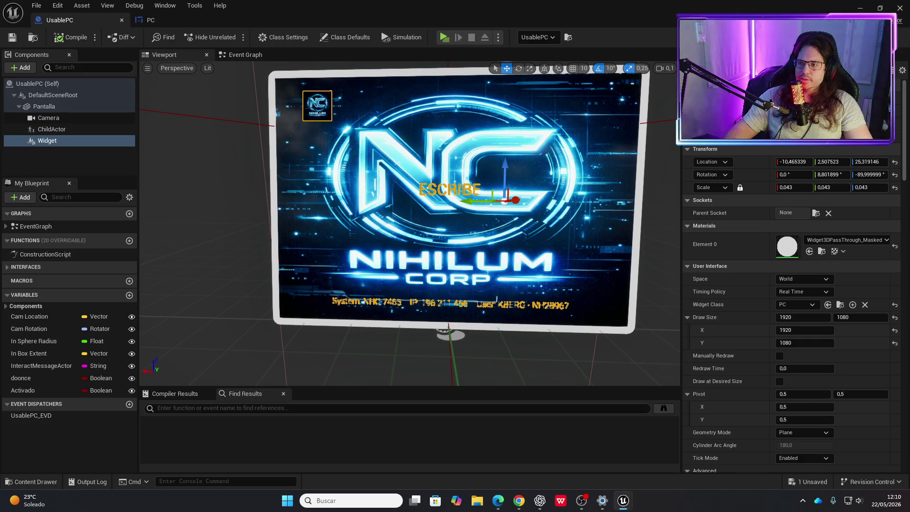
{"action": "left_click", "coordinate": [163, 22]}
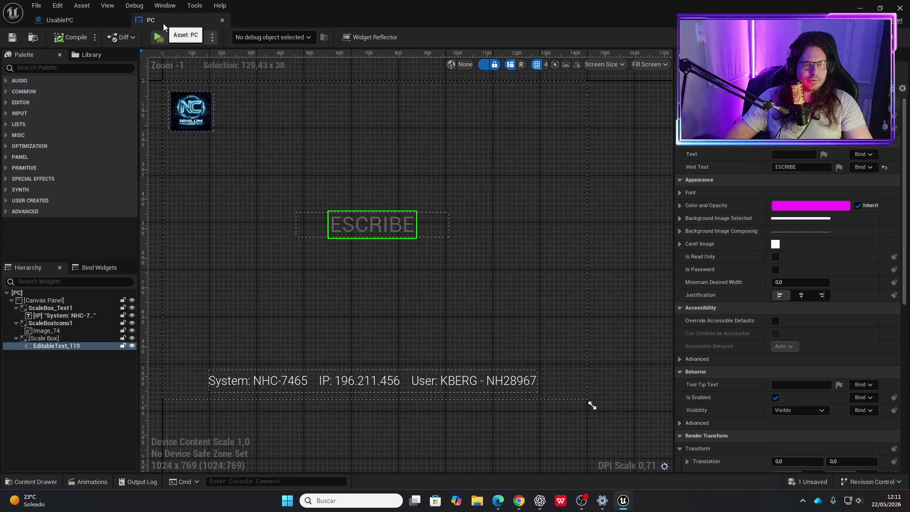
{"action": "left_click", "coordinate": [66, 20]}
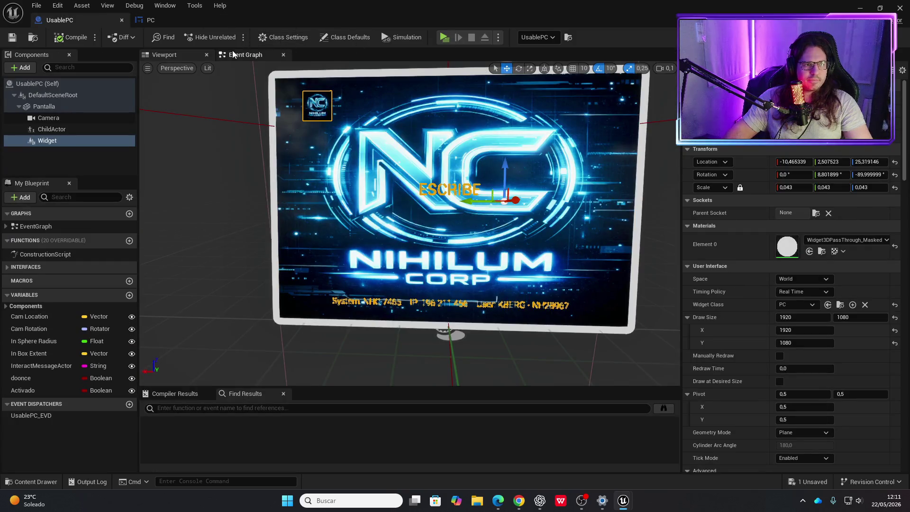
Add a Set Enable Click Events node after Show Mouse Cursor with click events ticked.
{"action": "left_click", "coordinate": [245, 54]}
{"action": "scroll", "coordinate": [234, 246], "scroll_direction": "up", "scroll_amount": 4}
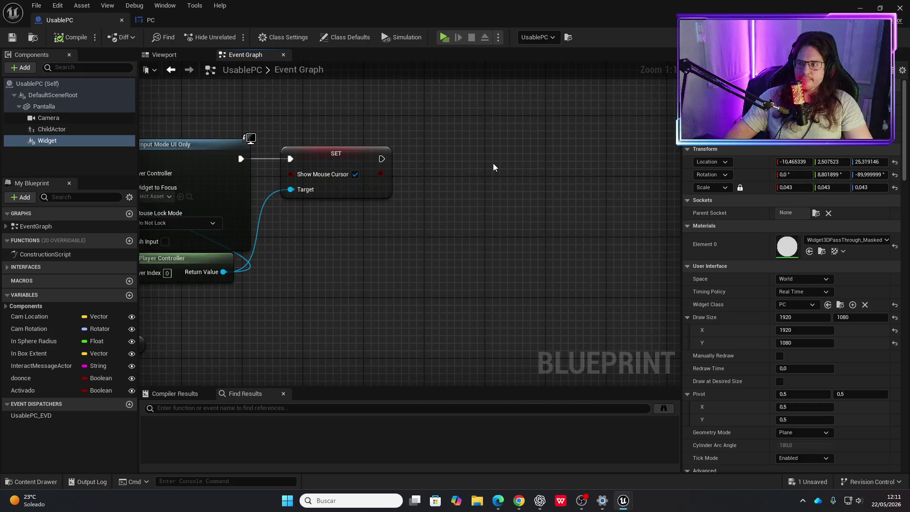
{"action": "mouse_move", "coordinate": [499, 158]}
{"action": "left_mouse_down"}
{"action": "mouse_move", "coordinate": [490, 224]}
{"action": "mouse_move", "coordinate": [569, 200]}
{"action": "left_mouse_up"}
{"action": "mouse_move", "coordinate": [347, 250]}
{"action": "left_mouse_down"}
{"action": "mouse_move", "coordinate": [518, 221]}
{"action": "mouse_move", "coordinate": [346, 273]}
{"action": "mouse_move", "coordinate": [365, 283]}
{"action": "mouse_move", "coordinate": [533, 214]}
{"action": "left_mouse_up"}
{"action": "type", "text": "set"}
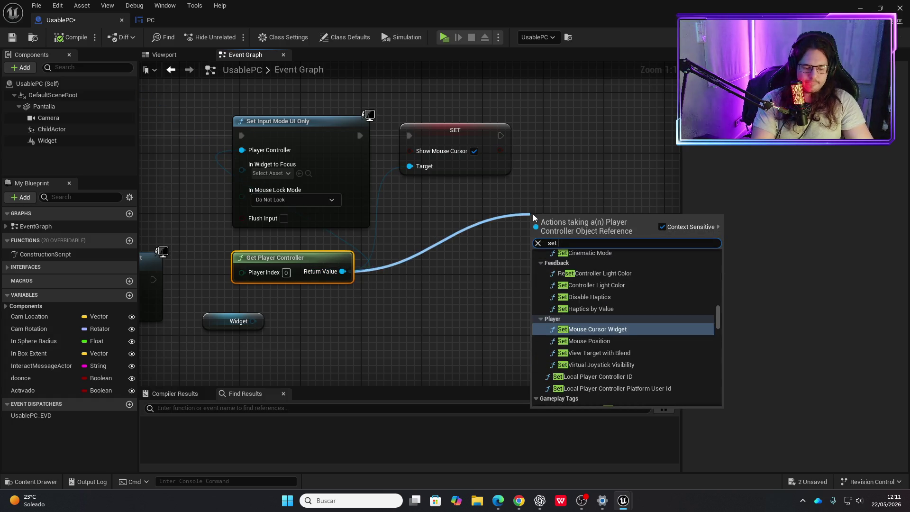
{"action": "type", "text": " enaBL"}
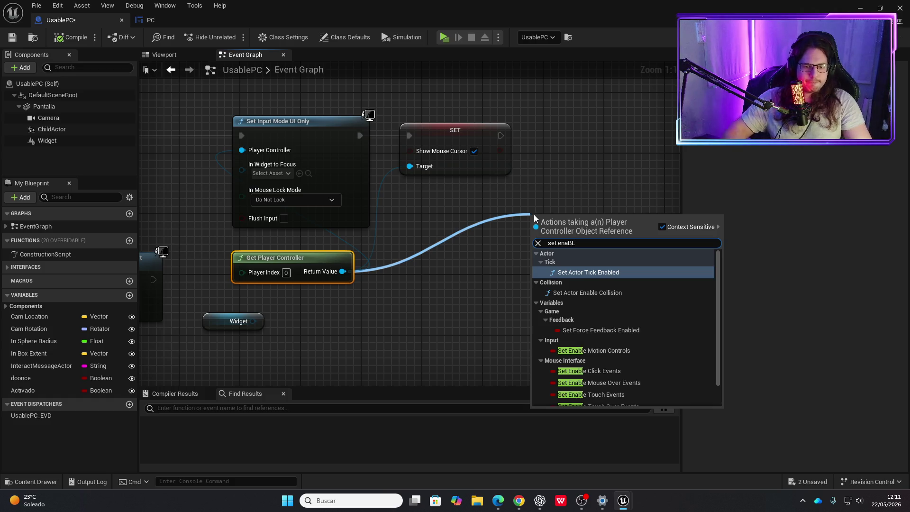
{"action": "left_click", "coordinate": [587, 371]}
{"action": "left_click_drag", "start_coordinate": [584, 233], "coordinate": [591, 141]}
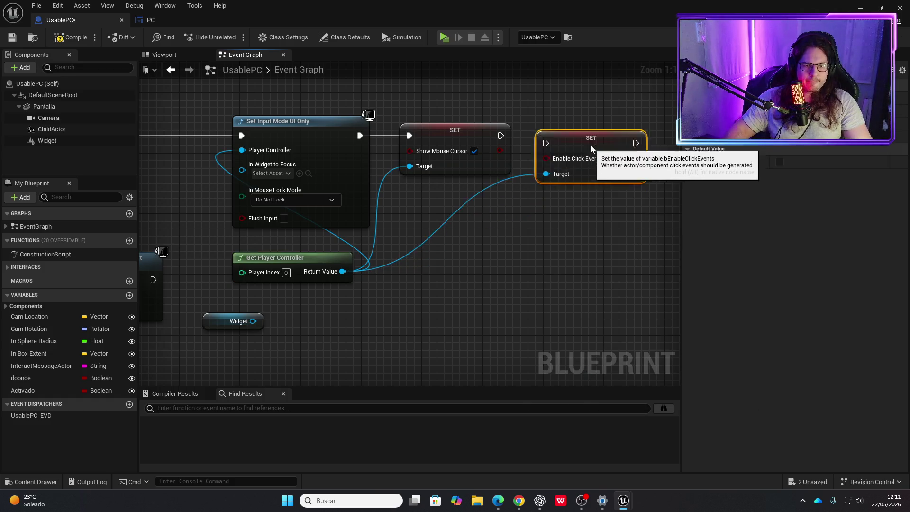
{"action": "left_click_drag", "start_coordinate": [502, 136], "coordinate": [546, 136]}
{"action": "left_click", "coordinate": [609, 151]}
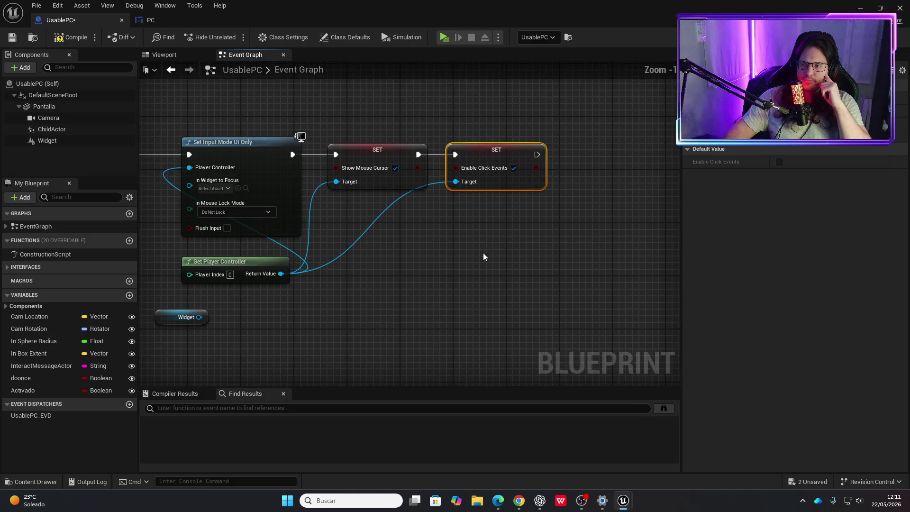
Add a Set Enable Mouse Over Events node from the player controller, chained after Enable Click Events.
{"action": "scroll", "coordinate": [502, 233], "scroll_direction": "down", "scroll_amount": 1}
{"action": "scroll", "coordinate": [520, 210], "scroll_direction": "up", "scroll_amount": 1}
{"action": "left_click_drag", "start_coordinate": [259, 266], "coordinate": [497, 238]}
{"action": "type", "text": "SET ENMASB"}
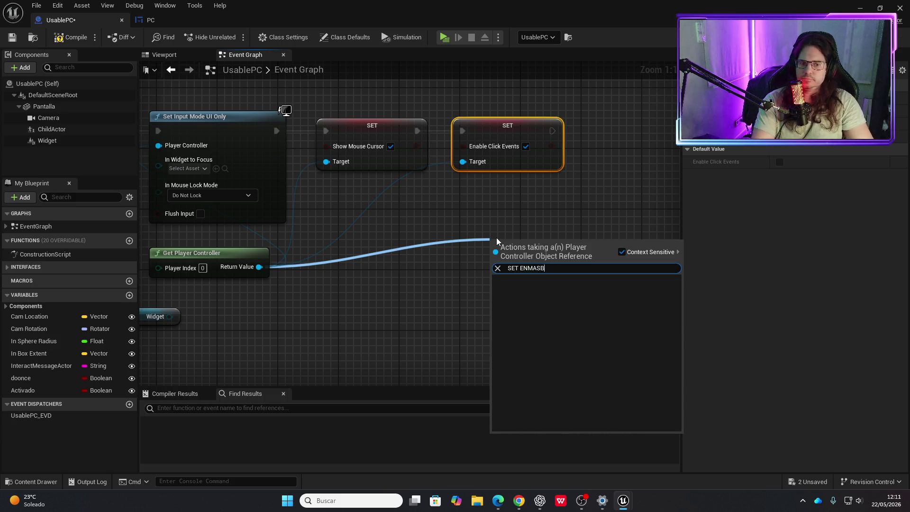
{"action": "key", "text": "BackSpace"}
{"action": "key", "text": "BackSpace"}
{"action": "key", "text": "BackSpace"}
{"action": "key", "text": "BackSpace"}
{"action": "type", "text": "able"}
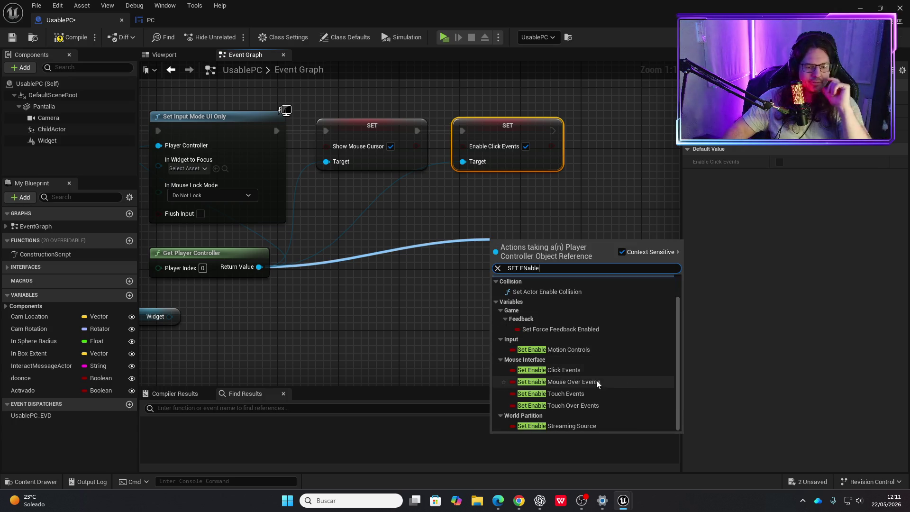
{"action": "left_click", "coordinate": [595, 381]}
{"action": "mouse_move", "coordinate": [533, 247]}
{"action": "left_mouse_down"}
{"action": "mouse_move", "coordinate": [657, 157]}
{"action": "mouse_move", "coordinate": [640, 133]}
{"action": "left_mouse_up"}
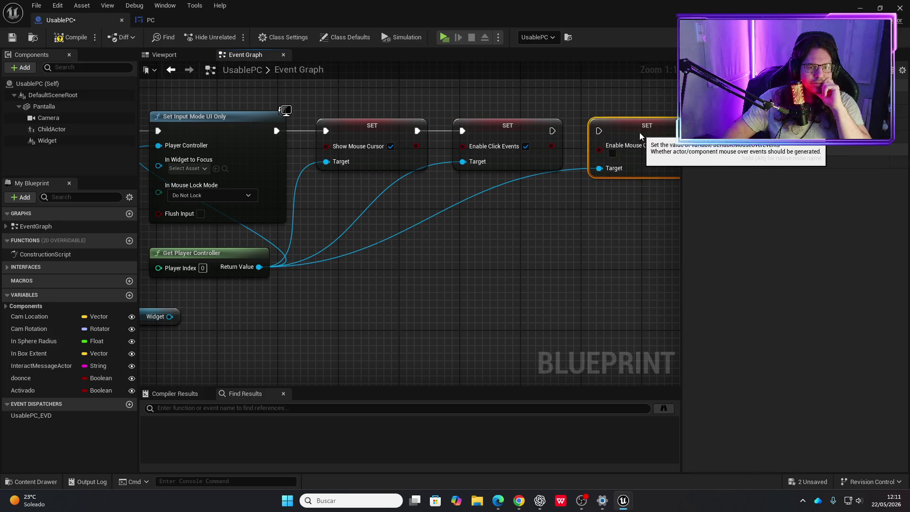
{"action": "left_click_drag", "start_coordinate": [552, 131], "coordinate": [599, 131]}
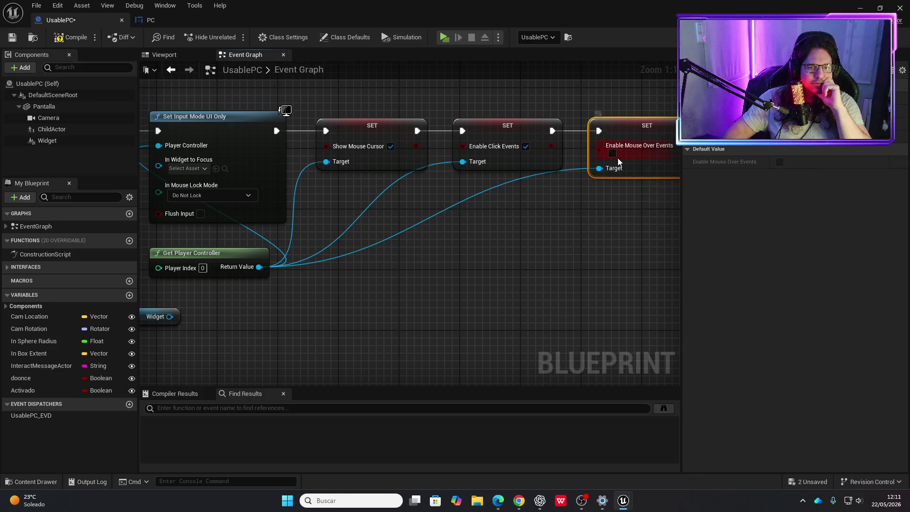
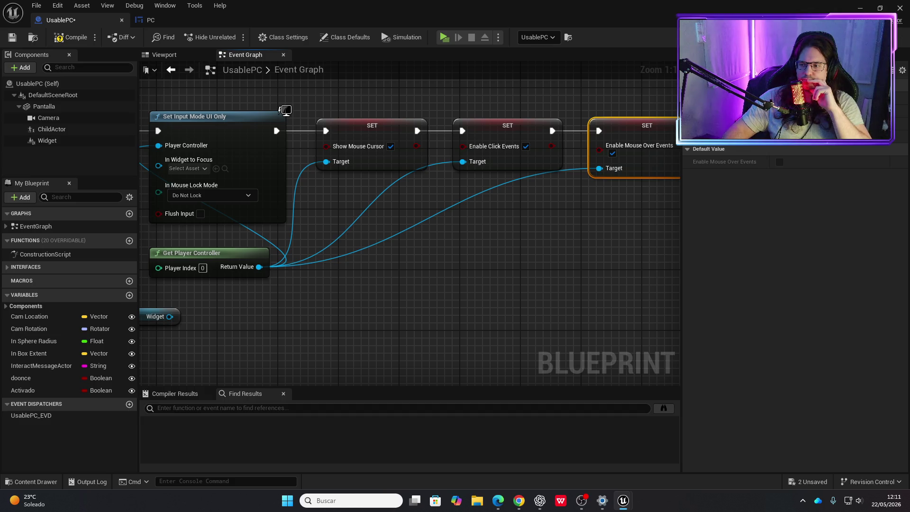
Compile UsablePC, then play-test and use the laptop to view its ESCRIBE screen, then stop.
{"action": "left_click", "coordinate": [68, 37]}
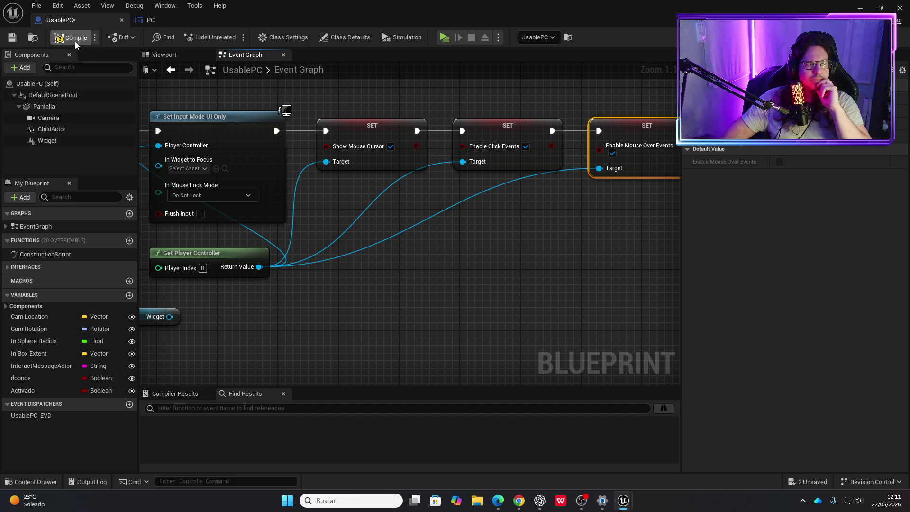
{"action": "left_click", "coordinate": [444, 37]}
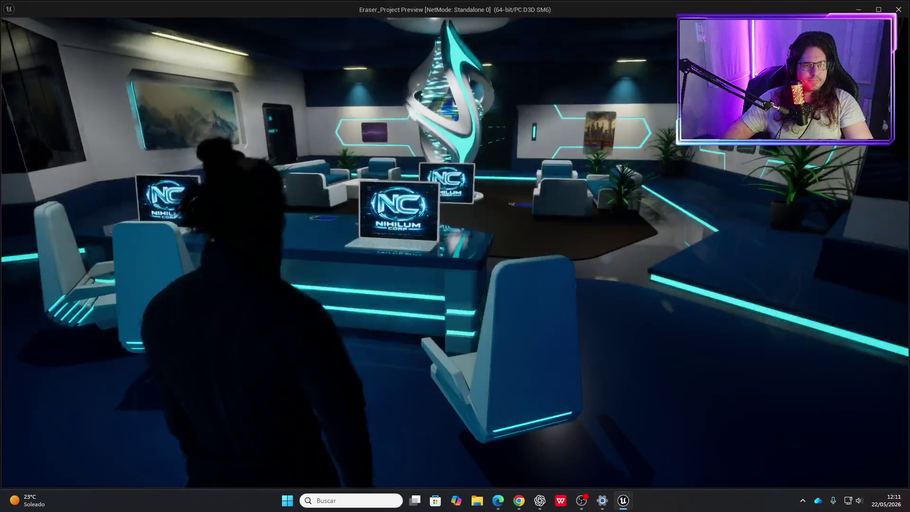
{"action": "key", "text": "e"}
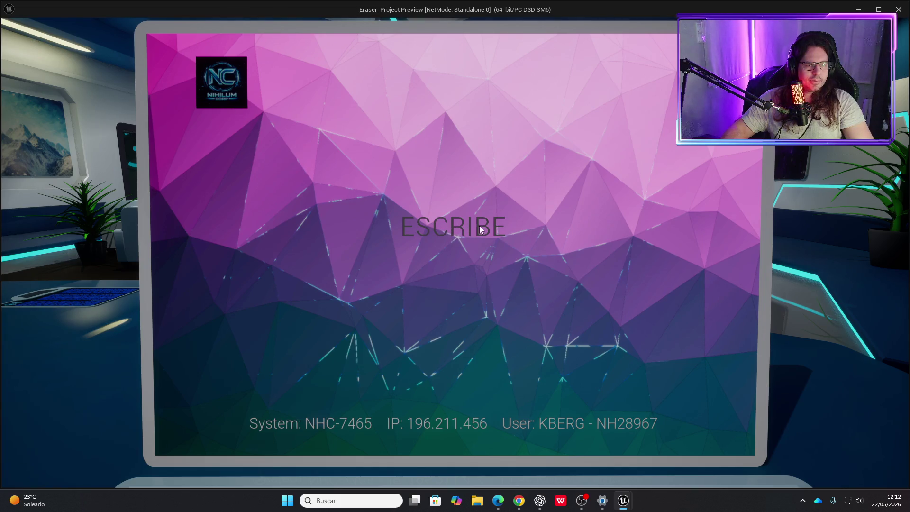
{"action": "key", "text": "Escape"}
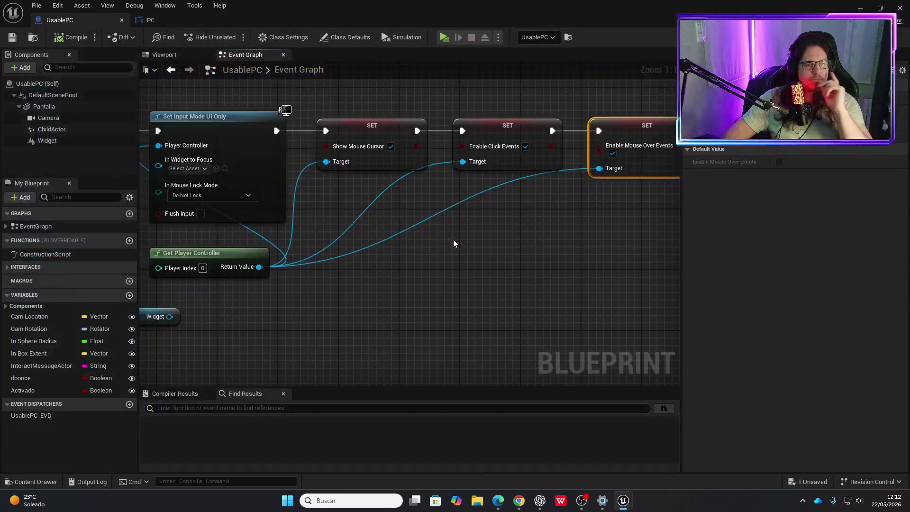
Try connecting Widget to In Widget to Focus and search the asset picker for 'pc', cancelling.
{"action": "scroll", "coordinate": [443, 261], "scroll_direction": "down", "scroll_amount": 2}
{"action": "scroll", "coordinate": [427, 196], "scroll_direction": "up", "scroll_amount": 2}
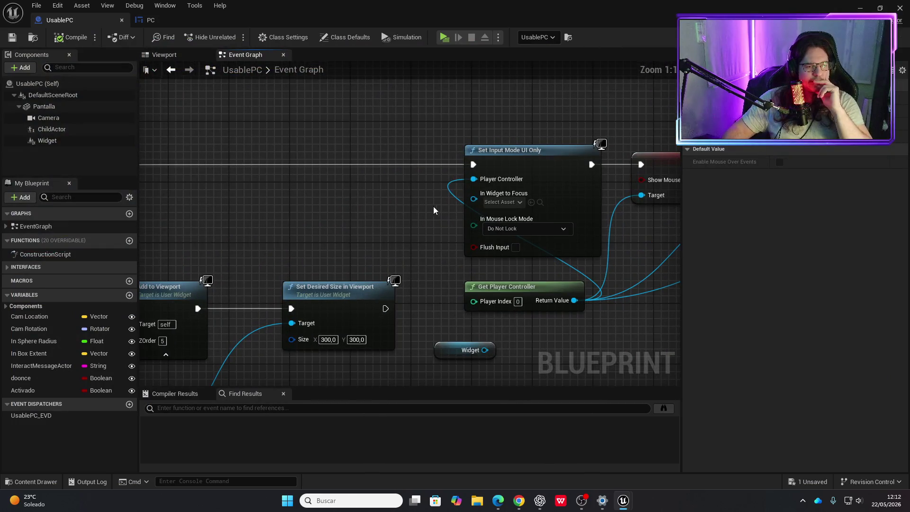
{"action": "left_click_drag", "start_coordinate": [485, 350], "coordinate": [477, 197]}
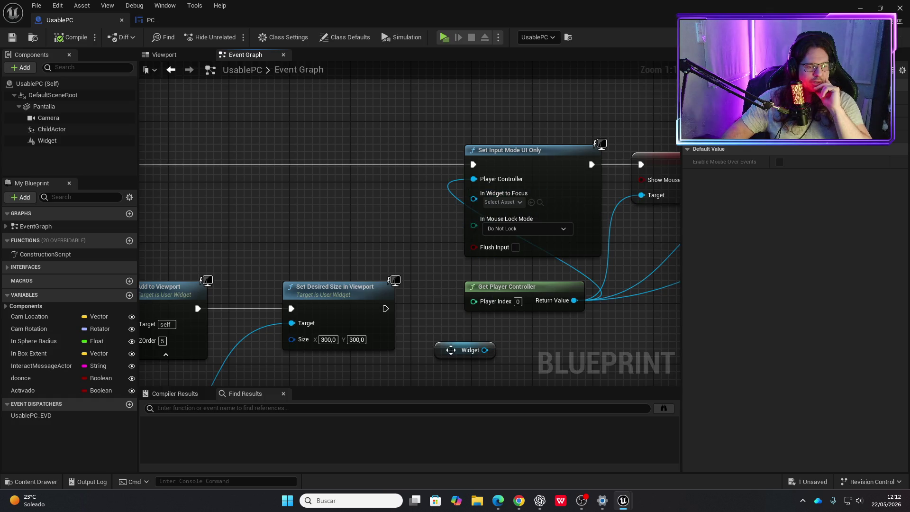
{"action": "left_click_drag", "start_coordinate": [450, 352], "coordinate": [223, 215]}
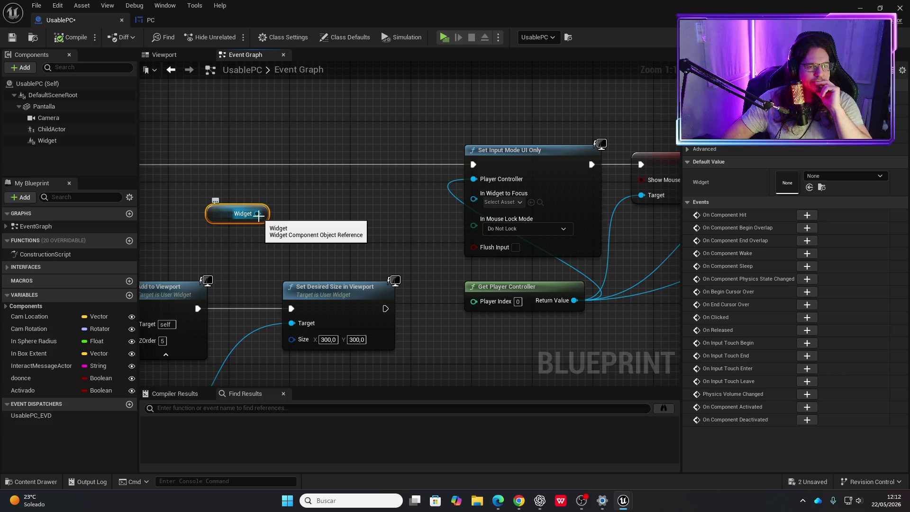
{"action": "left_click", "coordinate": [517, 202]}
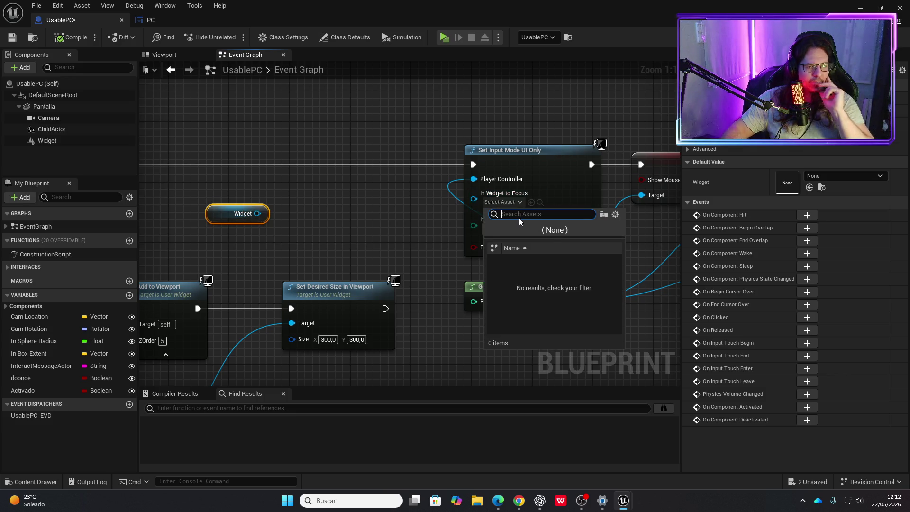
{"action": "type", "text": "pc"}
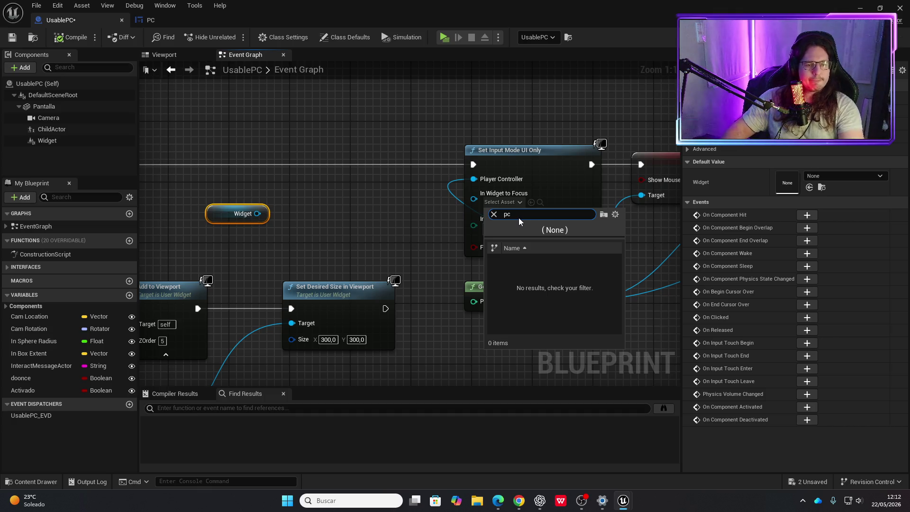
{"action": "left_click", "coordinate": [386, 217]}
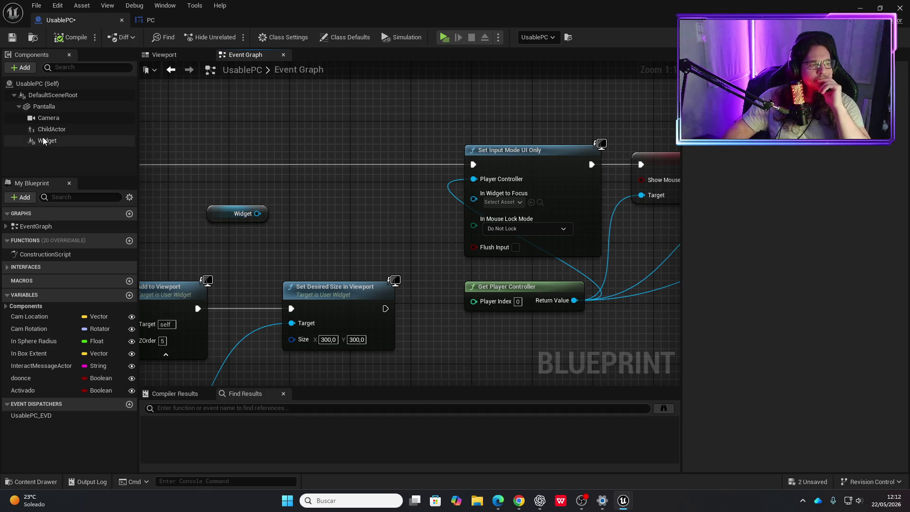
Search the action menu for set input mode terms, then dismiss it without adding a node.
{"action": "mouse_move", "coordinate": [481, 193]}
{"action": "left_mouse_down"}
{"action": "mouse_move", "coordinate": [217, 219]}
{"action": "mouse_move", "coordinate": [400, 205]}
{"action": "mouse_move", "coordinate": [413, 176]}
{"action": "mouse_move", "coordinate": [534, 186]}
{"action": "mouse_move", "coordinate": [261, 228]}
{"action": "mouse_move", "coordinate": [376, 197]}
{"action": "mouse_move", "coordinate": [454, 195]}
{"action": "mouse_move", "coordinate": [333, 202]}
{"action": "left_mouse_up"}
{"action": "scroll", "coordinate": [190, 223], "scroll_direction": "down", "scroll_amount": 1}
{"action": "scroll", "coordinate": [297, 213], "scroll_direction": "up", "scroll_amount": 1}
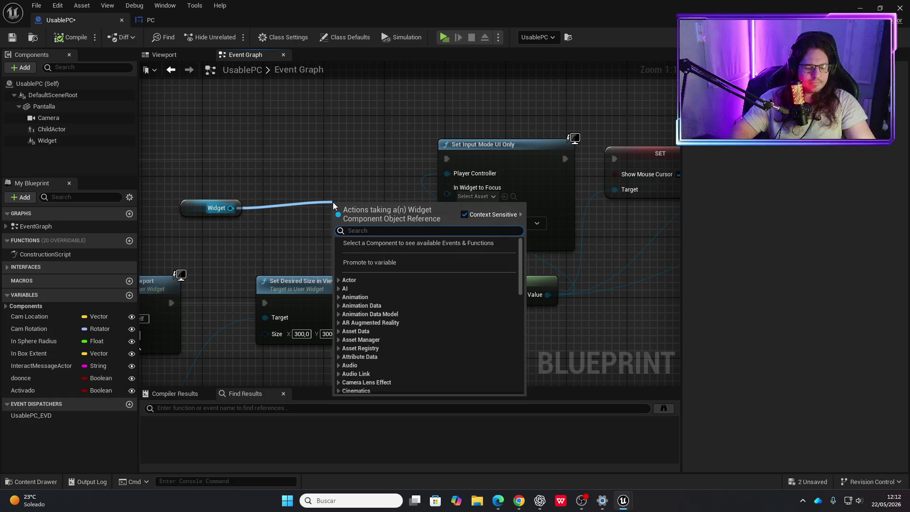
{"action": "type", "text": "set input"}
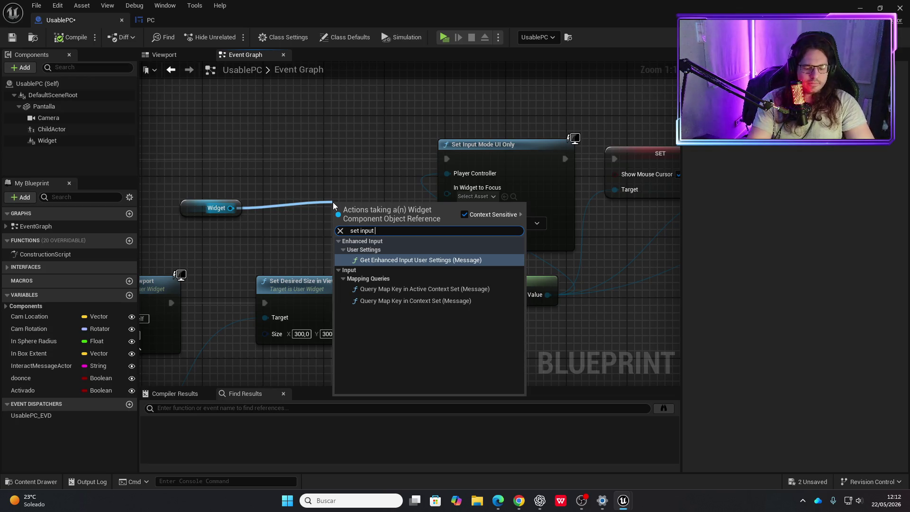
{"action": "type", "text": " mo"}
{"action": "key", "text": "BackSpace"}
{"action": "key", "text": "BackSpace"}
{"action": "key", "text": "BackSpace"}
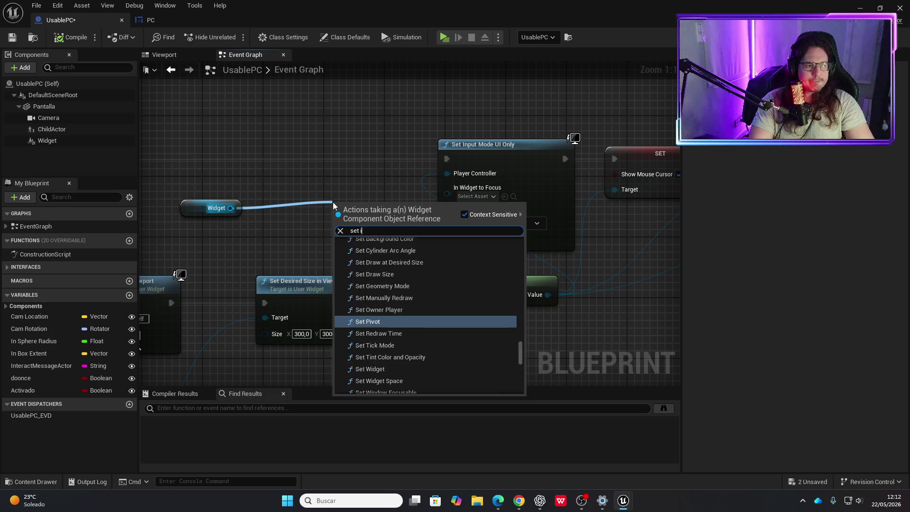
{"action": "type", "text": "uin"}
{"action": "key", "text": "BackSpace"}
{"action": "key", "text": "BackSpace"}
{"action": "key", "text": "BackSpace"}
{"action": "type", "text": "inpuit"}
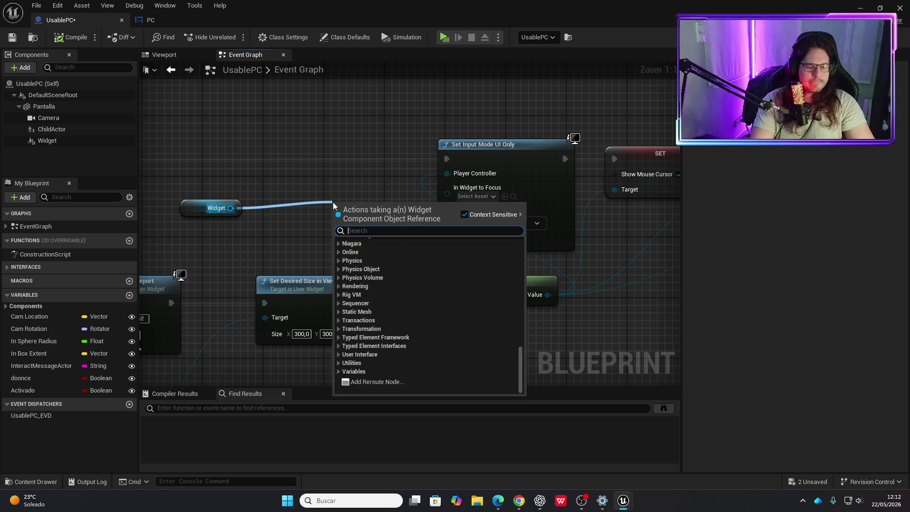
{"action": "key", "text": "BackSpace"}
{"action": "key", "text": "BackSpace"}
{"action": "type", "text": "mo"}
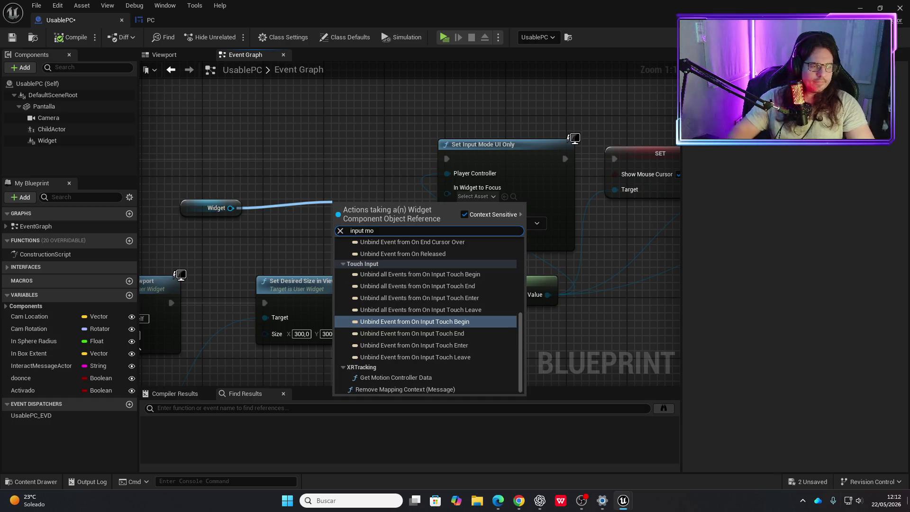
{"action": "key", "text": "Escape"}
Search Widget's actions for 'cast to pc', cancel, and reposition the Widget node near Set Input Mode.
{"action": "left_click_drag", "start_coordinate": [228, 207], "coordinate": [253, 210]}
{"action": "type", "text": "cast to pc"}
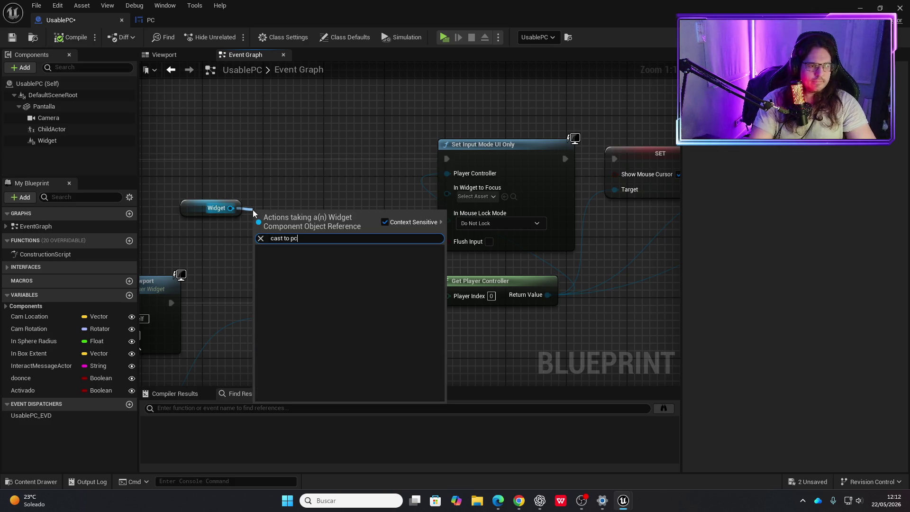
{"action": "key", "text": "BackSpace"}
{"action": "key", "text": "BackSpace"}
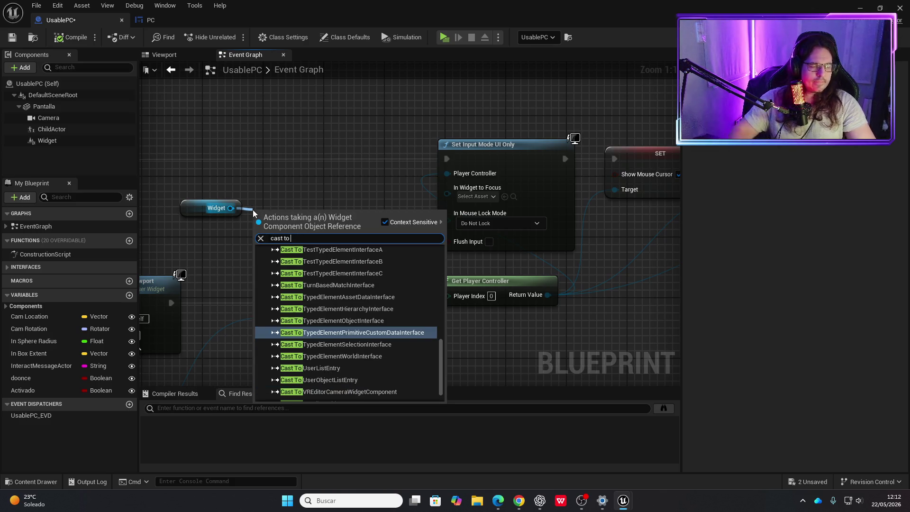
{"action": "scroll", "coordinate": [315, 357], "scroll_direction": "up", "scroll_amount": 2}
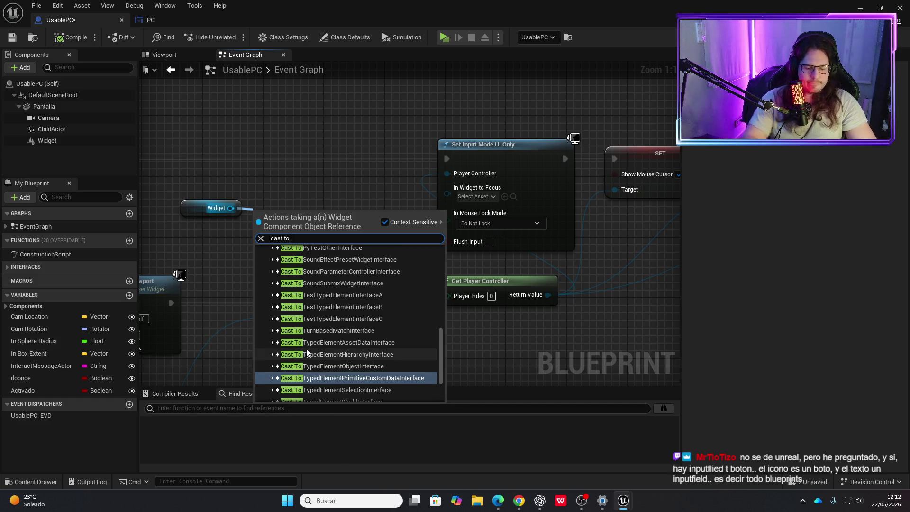
{"action": "type", "text": "PC"}
{"action": "left_click", "coordinate": [193, 239]}
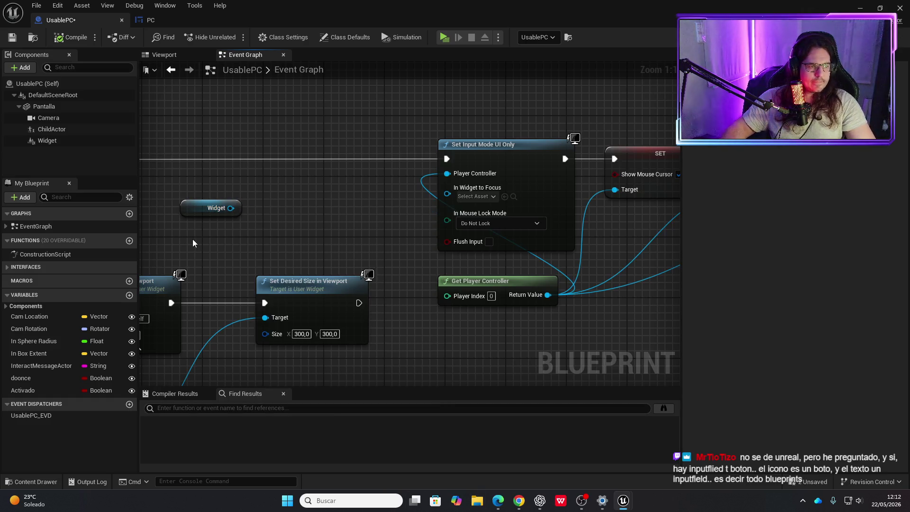
{"action": "left_click_drag", "start_coordinate": [200, 209], "coordinate": [222, 223]}
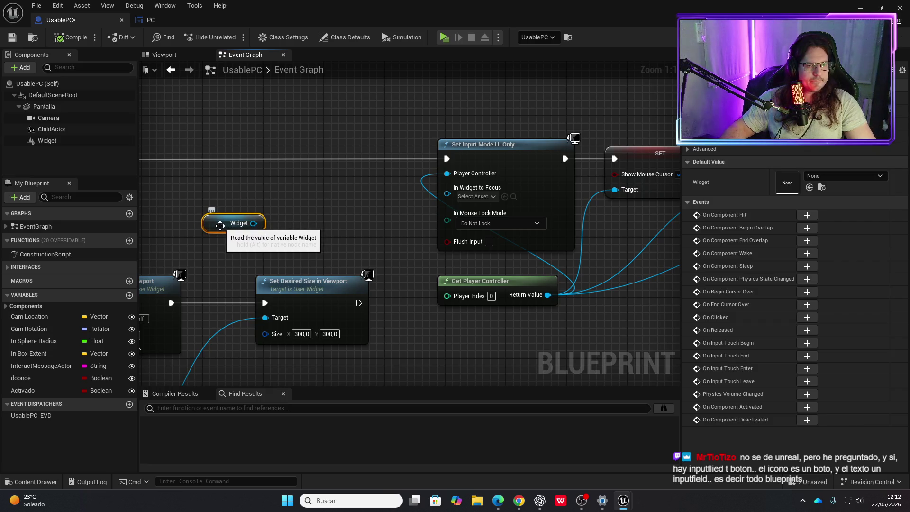
{"action": "left_click_drag", "start_coordinate": [220, 226], "coordinate": [142, 176]}
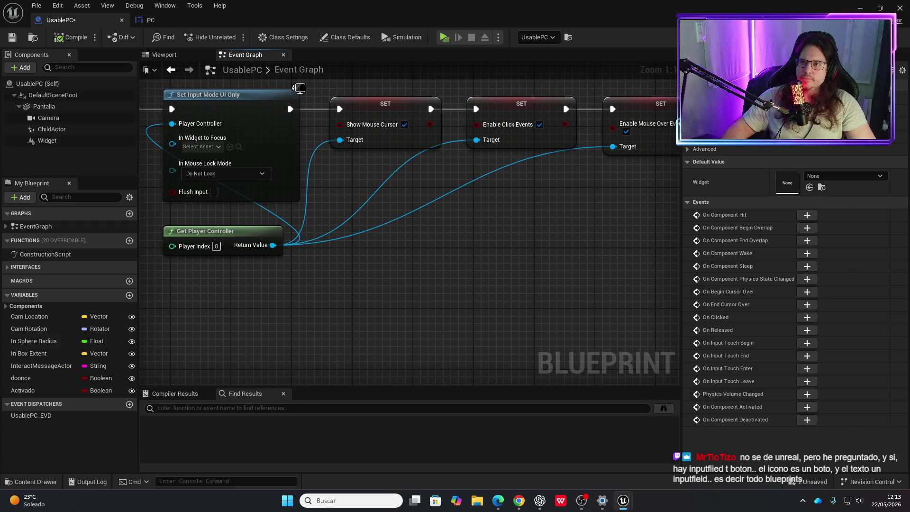
{"action": "key", "text": "alt+Tab"}
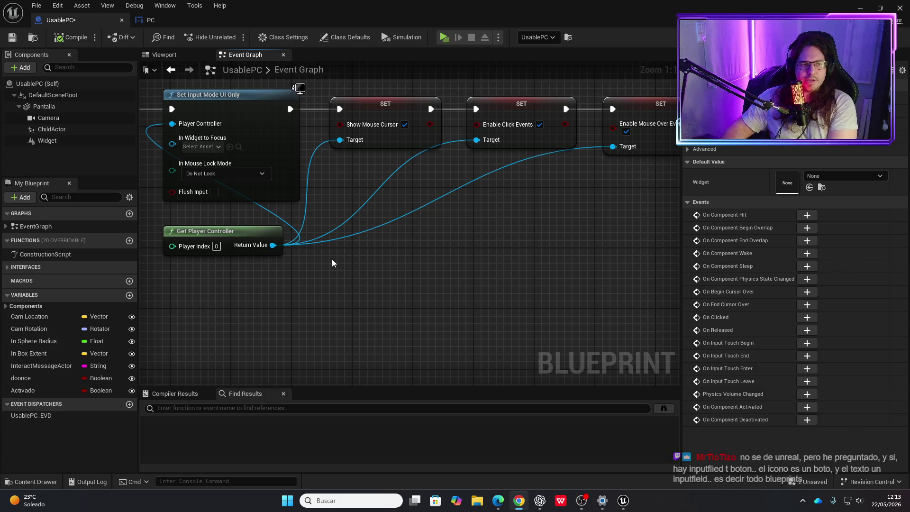
{"action": "left_click", "coordinate": [151, 20]}
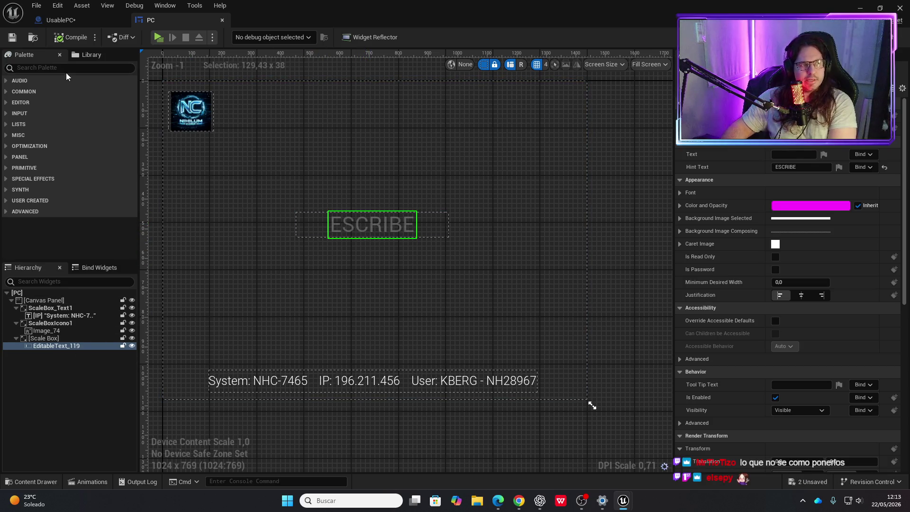
{"action": "left_click", "coordinate": [80, 20]}
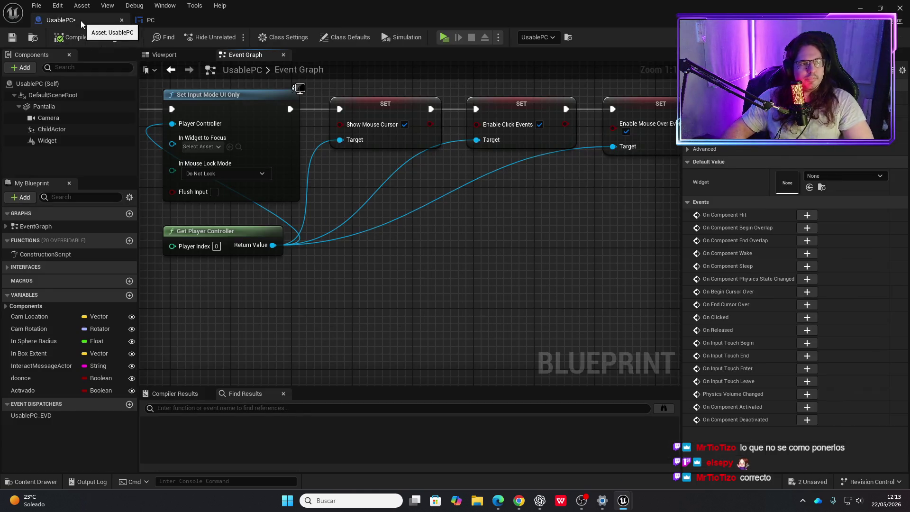
Check the widget-to-focus asset picker on Set Desired Size, closing it without a choice.
{"action": "left_click_drag", "start_coordinate": [212, 193], "coordinate": [379, 226]}
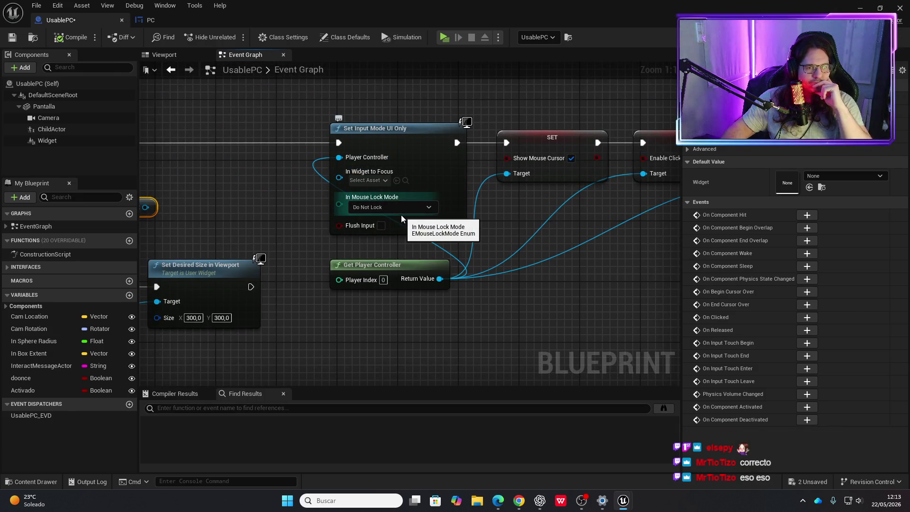
{"action": "left_click", "coordinate": [385, 182]}
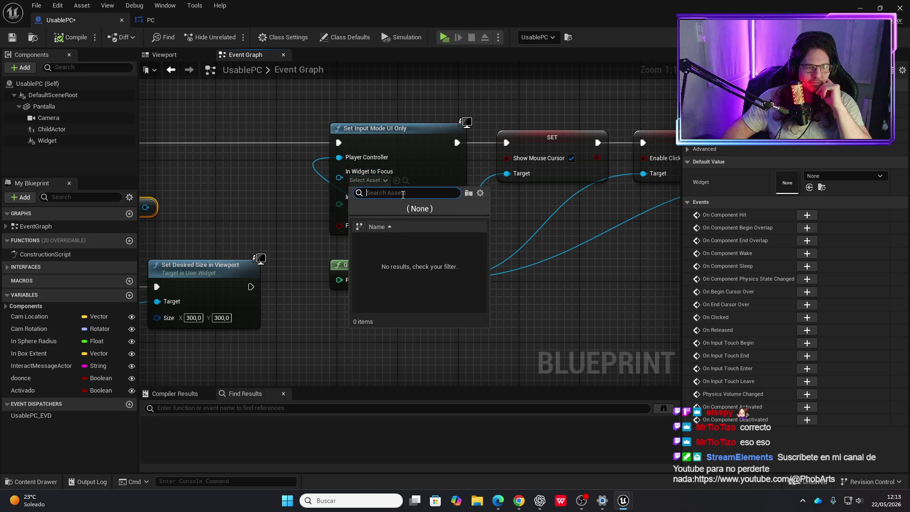
{"action": "left_click", "coordinate": [299, 206]}
{"action": "left_click_drag", "start_coordinate": [319, 204], "coordinate": [386, 200]}
Add a Cast To Class node from the Widget getter with PC as its target class.
{"action": "left_click_drag", "start_coordinate": [310, 196], "coordinate": [322, 192]}
{"action": "type", "text": "cast"}
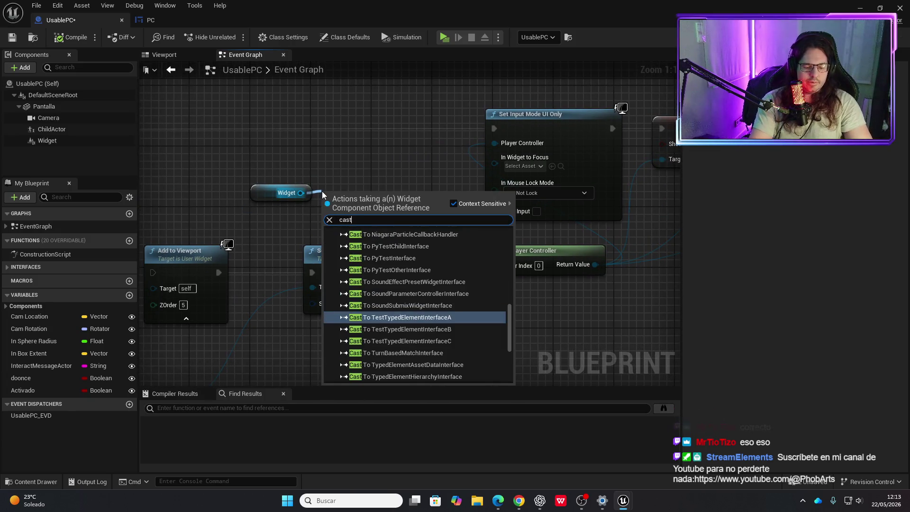
{"action": "type", "text": " to"}
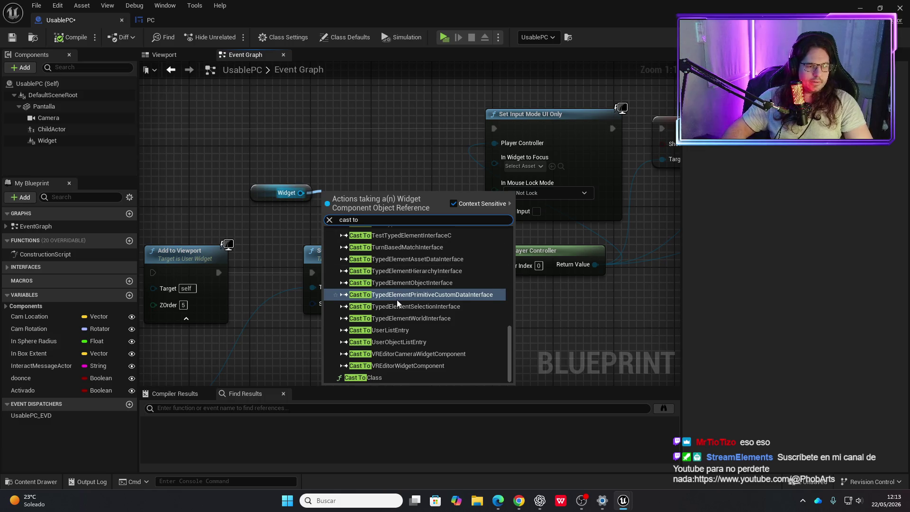
{"action": "scroll", "coordinate": [406, 335], "scroll_direction": "up", "scroll_amount": 5}
{"action": "scroll", "coordinate": [414, 344], "scroll_direction": "down", "scroll_amount": 3}
{"action": "left_click", "coordinate": [366, 377]}
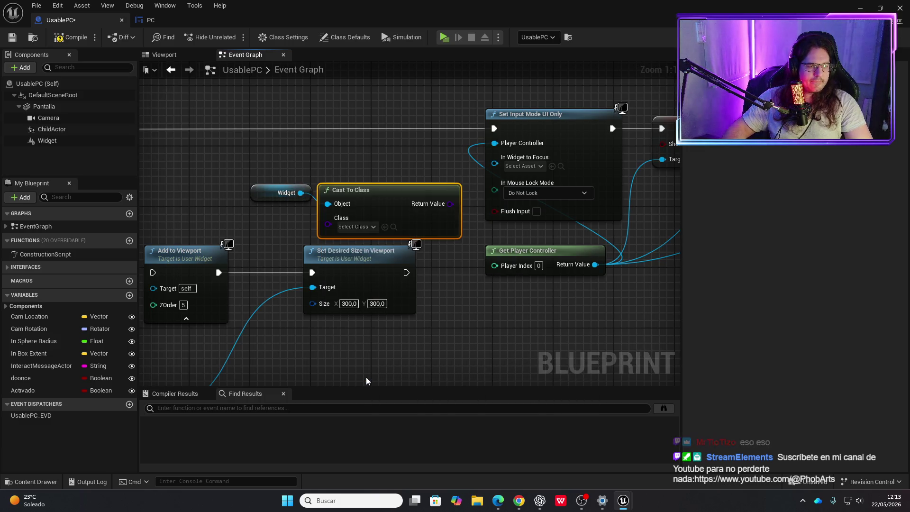
{"action": "left_click_drag", "start_coordinate": [377, 195], "coordinate": [377, 165]}
{"action": "left_click", "coordinate": [370, 196]}
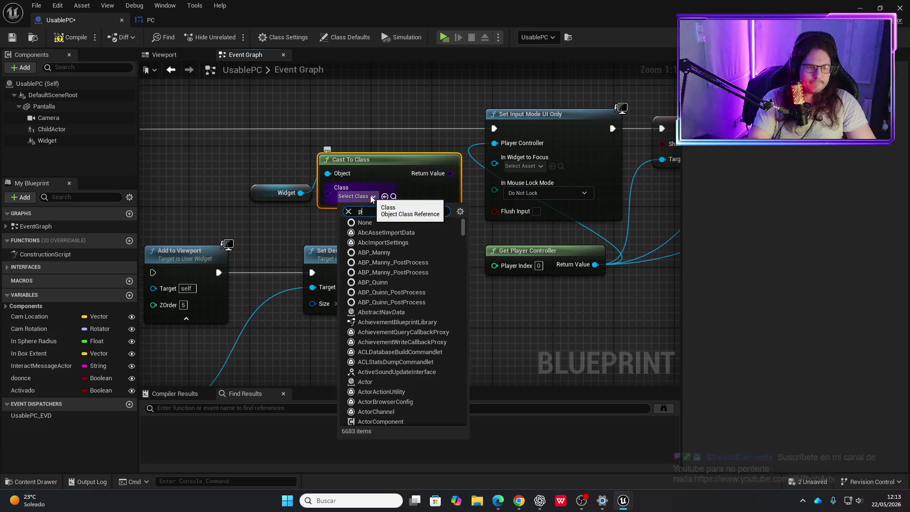
{"action": "type", "text": "pc"}
{"action": "left_click", "coordinate": [362, 412]}
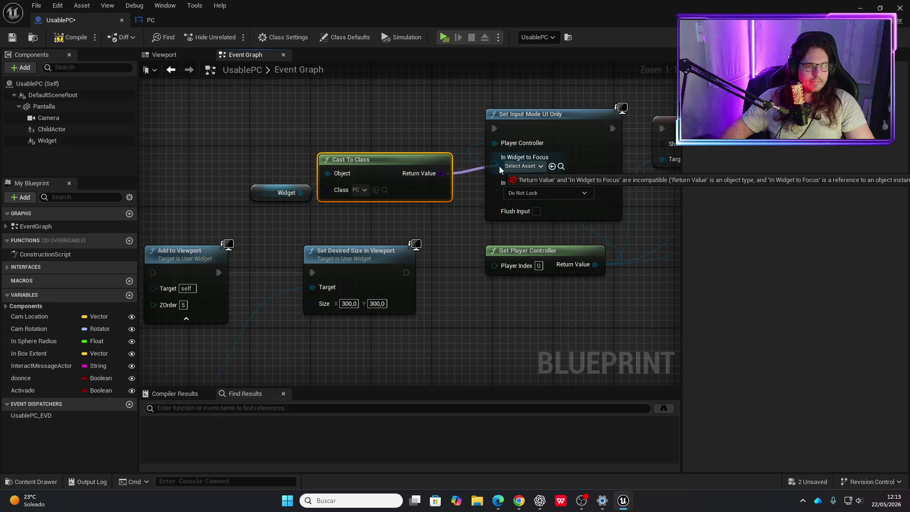
Delete the Cast To Class node and the Widget getter node.
{"action": "left_click", "coordinate": [425, 148]}
{"action": "left_click", "coordinate": [377, 162]}
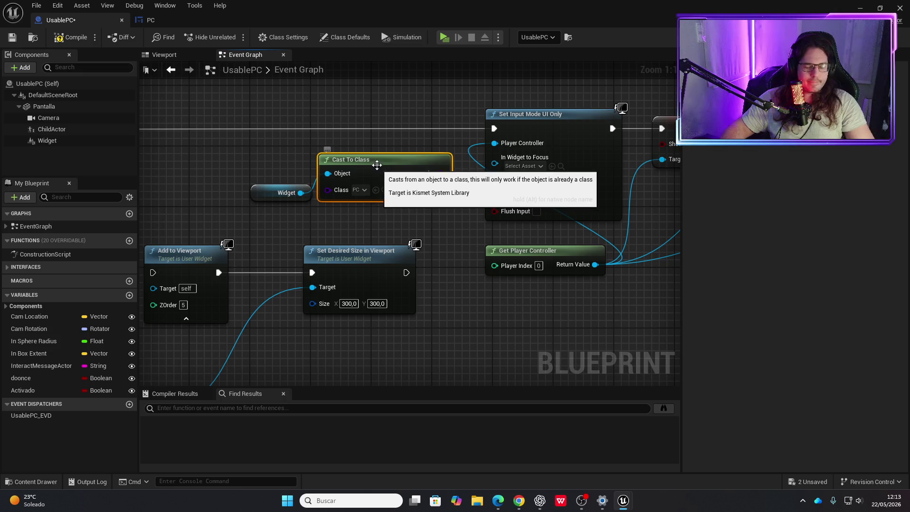
{"action": "key", "text": "Delete"}
{"action": "left_click", "coordinate": [256, 189]}
{"action": "key", "text": "Delete"}
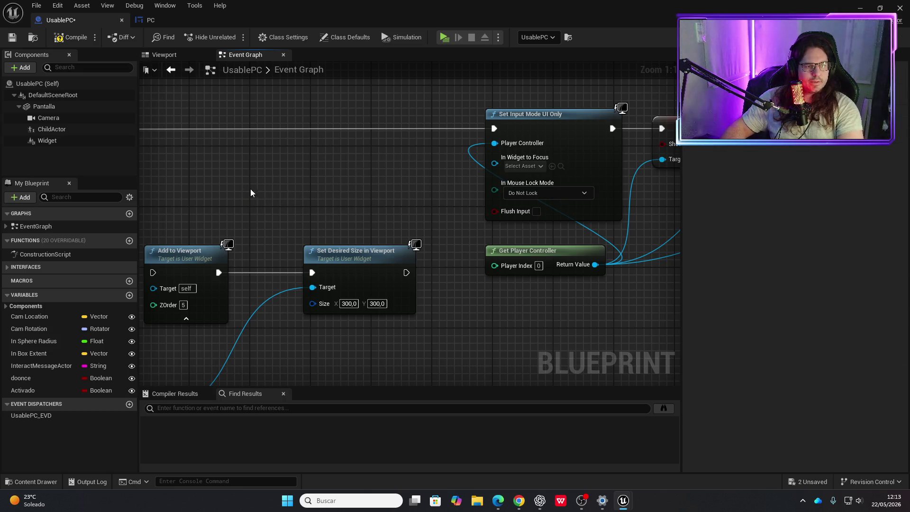
{"action": "left_click_drag", "start_coordinate": [250, 189], "coordinate": [428, 164]}
{"action": "scroll", "coordinate": [428, 165], "scroll_direction": "down", "scroll_amount": 3}
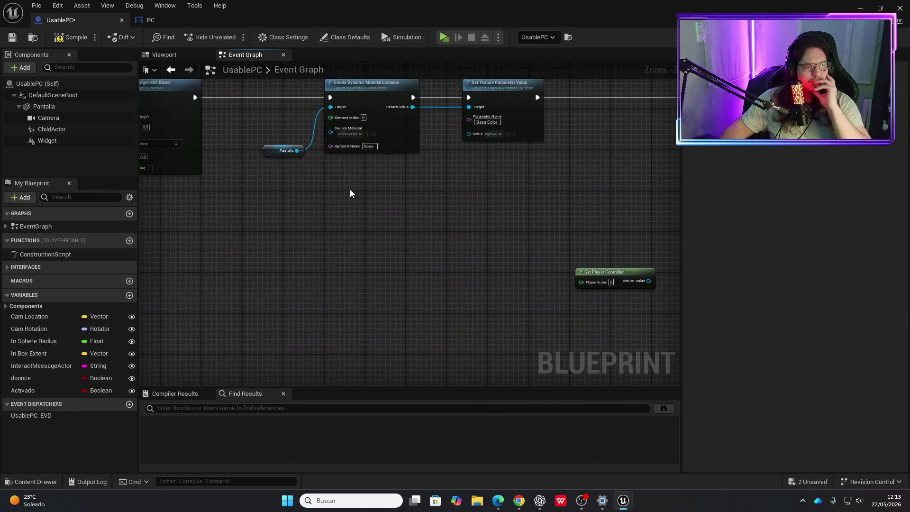
Save UsablePC and select the Widget component to view its details.
{"action": "key", "text": "ctrl+s"}
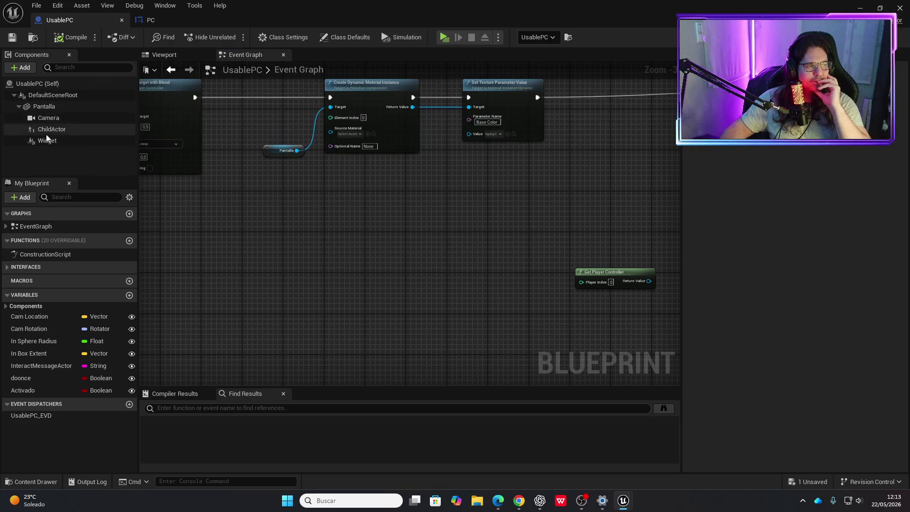
{"action": "left_click", "coordinate": [46, 140]}
{"action": "scroll", "coordinate": [481, 185], "scroll_direction": "up", "scroll_amount": 1}
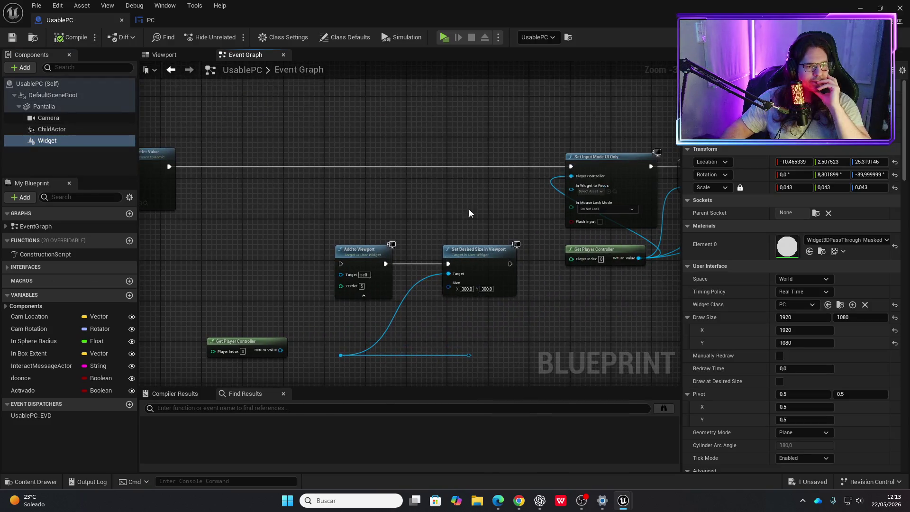
{"action": "left_click_drag", "start_coordinate": [456, 214], "coordinate": [252, 190]}
{"action": "scroll", "coordinate": [252, 190], "scroll_direction": "up", "scroll_amount": 2}
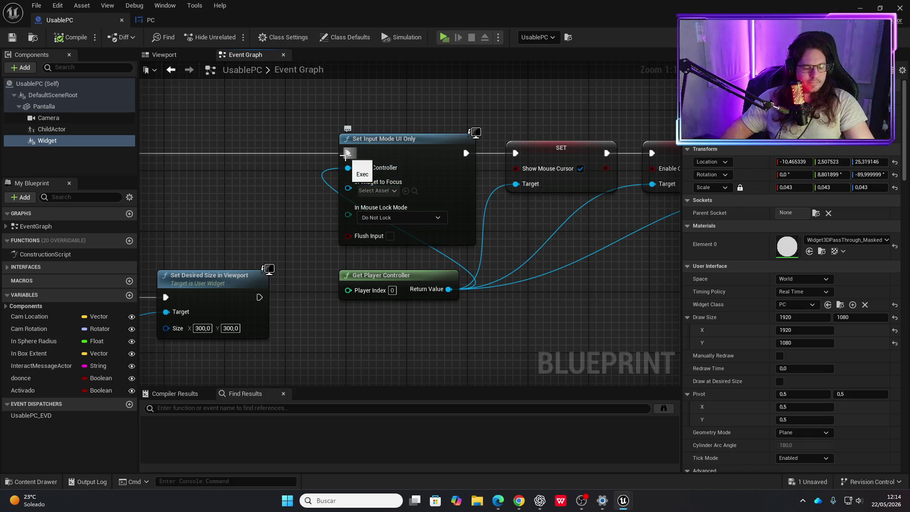
Break the execution link into Set Input Mode UI Only.
{"action": "left_click", "coordinate": [347, 153], "text": "alt"}
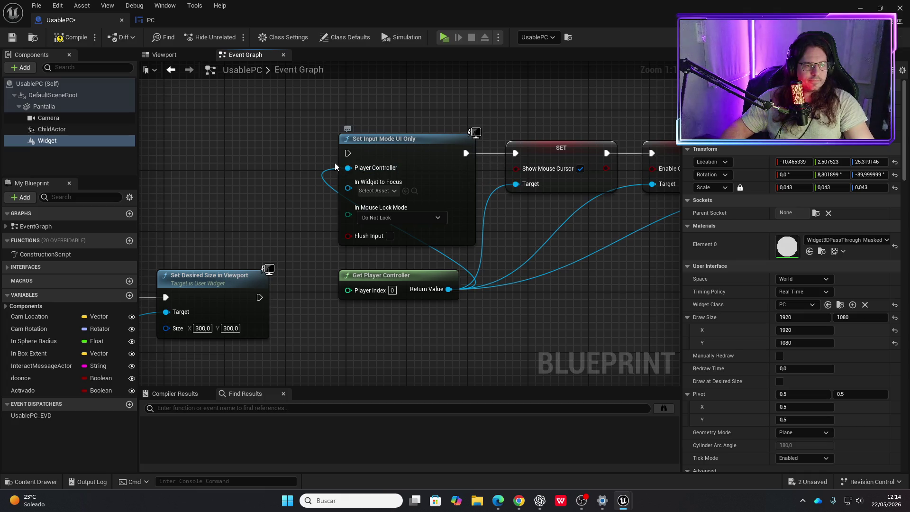
{"action": "mouse_move", "coordinate": [350, 152]}
{"action": "left_mouse_down"}
{"action": "mouse_move", "coordinate": [521, 152]}
{"action": "mouse_move", "coordinate": [423, 143]}
{"action": "left_mouse_up"}
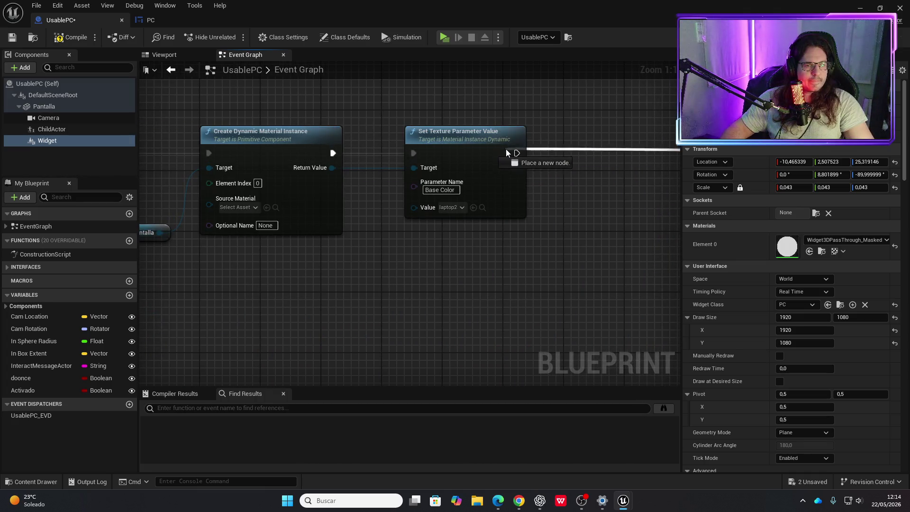
{"action": "left_click_drag", "start_coordinate": [518, 153], "coordinate": [330, 153]}
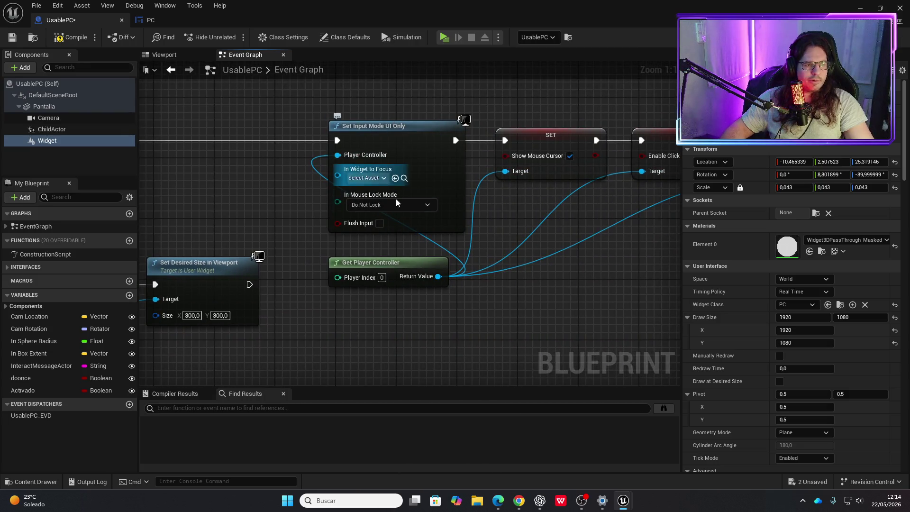
{"action": "left_click", "coordinate": [337, 140], "text": "alt"}
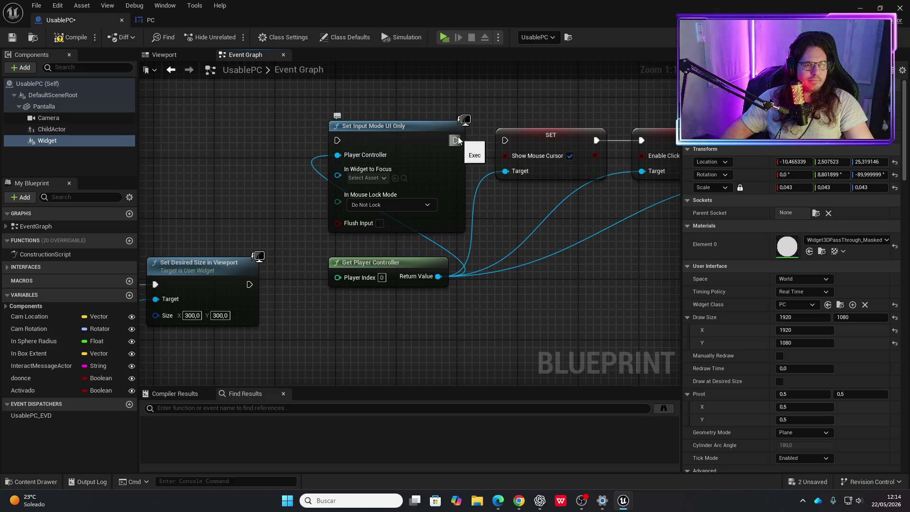
Compile and save UsablePC, then play-test the laptop screen with NC logo, ESCRIBE and system info.
{"action": "left_click", "coordinate": [408, 145]}
{"action": "mouse_move", "coordinate": [409, 147]}
{"action": "left_mouse_down"}
{"action": "mouse_move", "coordinate": [409, 156]}
{"action": "mouse_move", "coordinate": [372, 158]}
{"action": "left_mouse_up"}
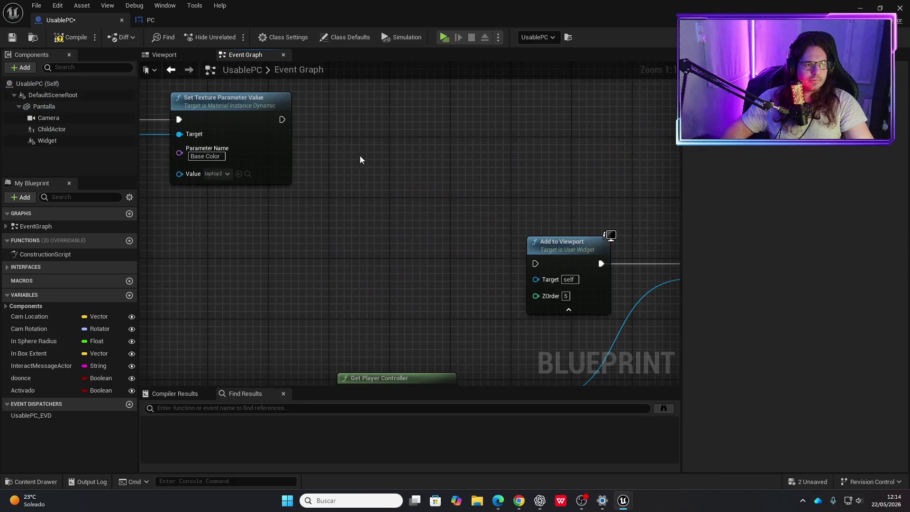
{"action": "mouse_move", "coordinate": [281, 119]}
{"action": "left_mouse_down"}
{"action": "mouse_move", "coordinate": [370, 265]}
{"action": "mouse_move", "coordinate": [403, 127]}
{"action": "left_mouse_up"}
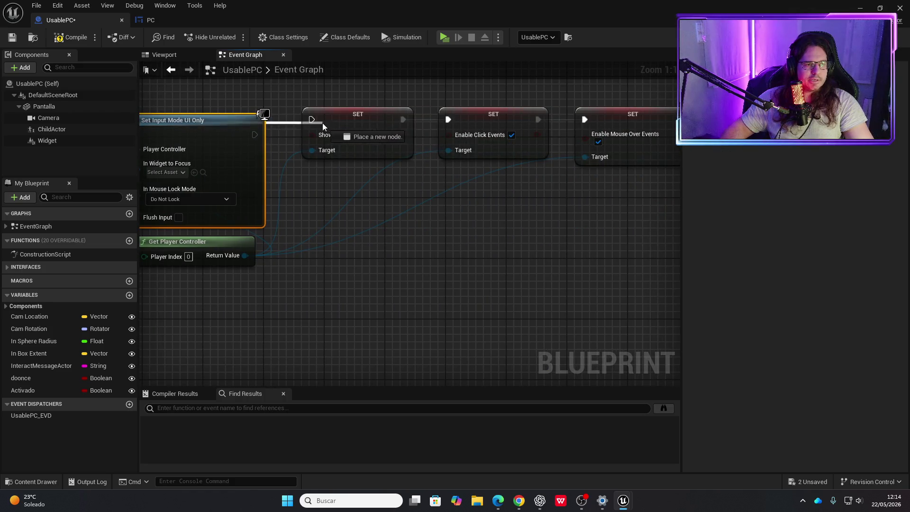
{"action": "left_click", "coordinate": [70, 37]}
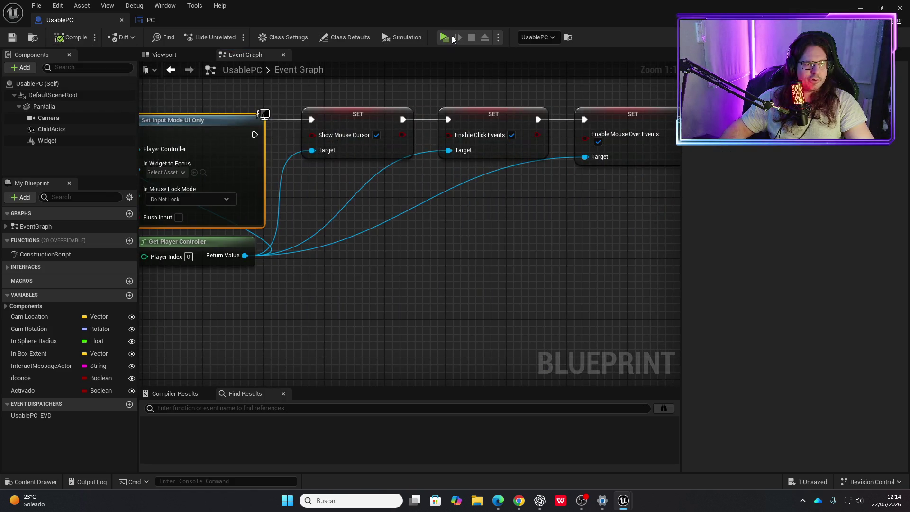
{"action": "left_click", "coordinate": [448, 35]}
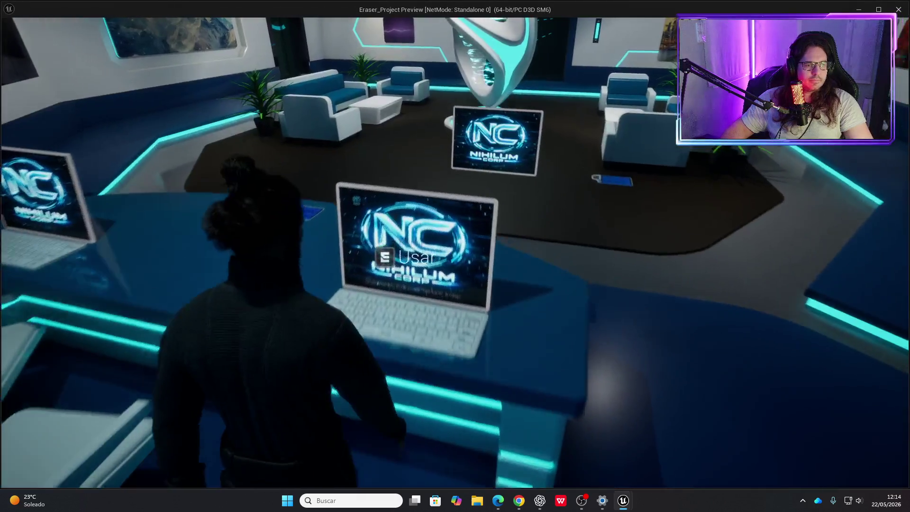
{"action": "key", "text": "e"}
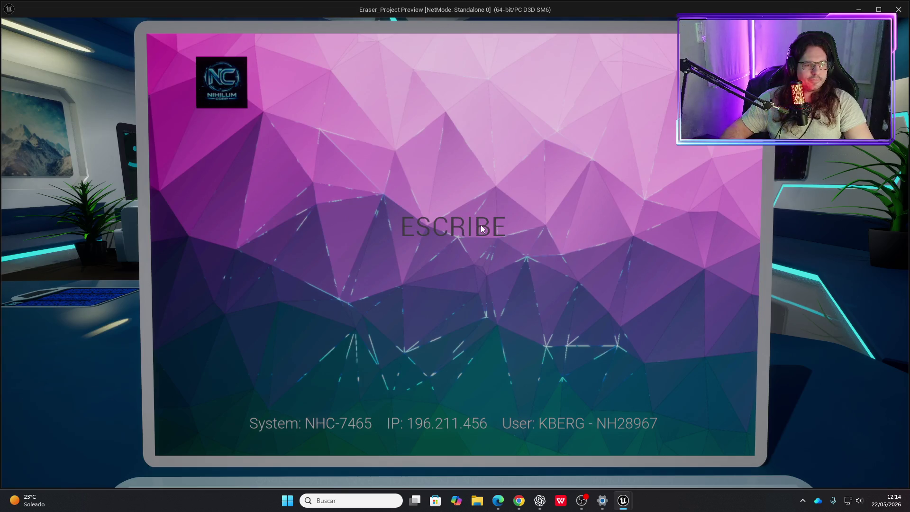
{"action": "key", "text": "Escape"}
{"action": "scroll", "coordinate": [355, 216], "scroll_direction": "up", "scroll_amount": 3}
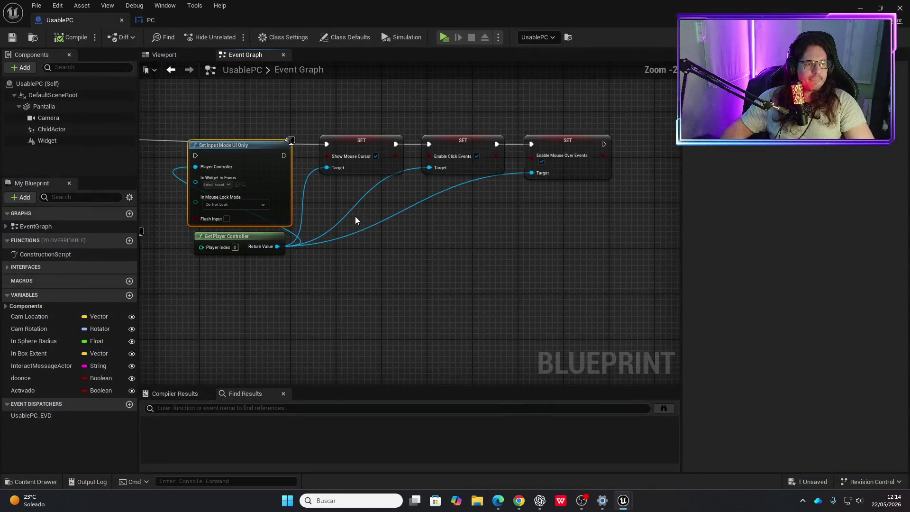
Wire Set Texture Parameter Value's execution output into Set Input Mode UI Only.
{"action": "mouse_move", "coordinate": [536, 222]}
{"action": "left_mouse_down"}
{"action": "mouse_move", "coordinate": [460, 171]}
{"action": "mouse_move", "coordinate": [203, 183]}
{"action": "mouse_move", "coordinate": [393, 169]}
{"action": "mouse_move", "coordinate": [390, 155]}
{"action": "mouse_move", "coordinate": [465, 163]}
{"action": "left_mouse_up"}
{"action": "mouse_move", "coordinate": [335, 163]}
{"action": "left_mouse_down"}
{"action": "mouse_move", "coordinate": [101, 163]}
{"action": "mouse_move", "coordinate": [291, 164]}
{"action": "left_mouse_up"}
{"action": "left_click_drag", "start_coordinate": [580, 201], "coordinate": [324, 189]}
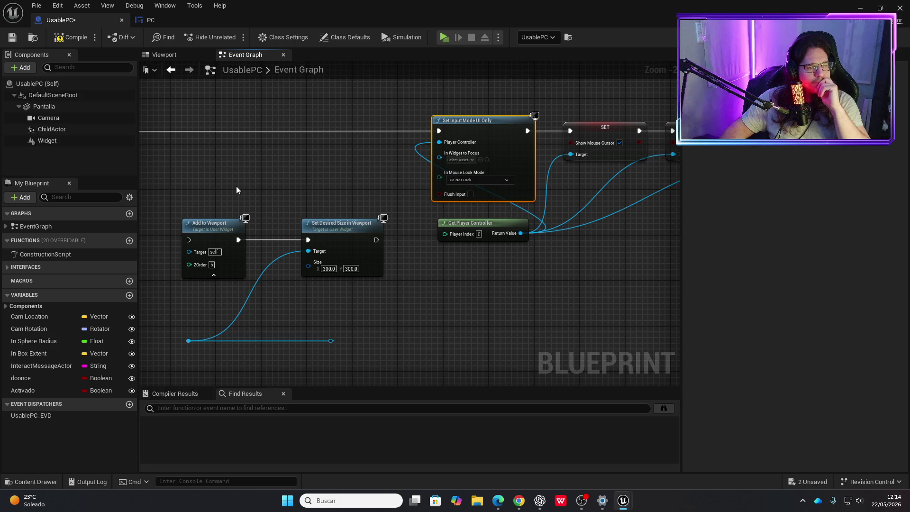
Survey the earlier event graph, including the Print String and Set View Target nodes.
{"action": "left_click_drag", "start_coordinate": [236, 191], "coordinate": [524, 126]}
{"action": "scroll", "coordinate": [380, 246], "scroll_direction": "down", "scroll_amount": 2}
{"action": "left_click_drag", "start_coordinate": [380, 246], "coordinate": [538, 342]}
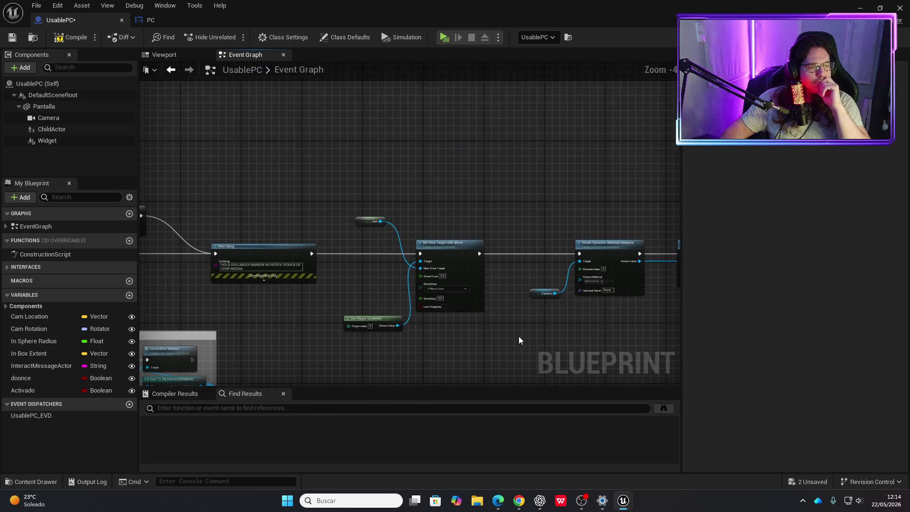
{"action": "left_click_drag", "start_coordinate": [309, 294], "coordinate": [393, 238]}
{"action": "scroll", "coordinate": [461, 254], "scroll_direction": "up", "scroll_amount": 1}
{"action": "scroll", "coordinate": [242, 268], "scroll_direction": "up", "scroll_amount": 1}
{"action": "mouse_move", "coordinate": [461, 254]}
{"action": "left_mouse_down"}
{"action": "mouse_move", "coordinate": [242, 269]}
{"action": "mouse_move", "coordinate": [313, 271]}
{"action": "left_mouse_up"}
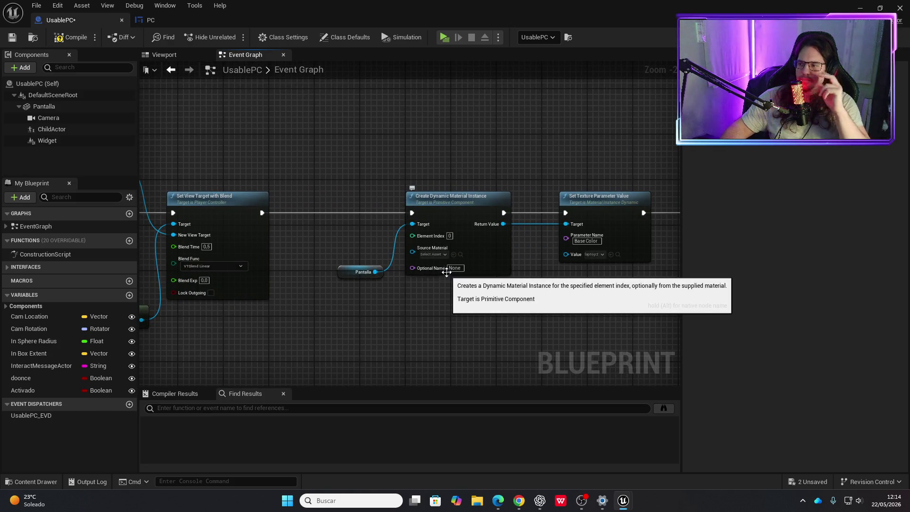
Pan past Add to Viewport and Self, center Set Input Mode UI Only, and open the action list.
{"action": "left_click_drag", "start_coordinate": [537, 254], "coordinate": [343, 249]}
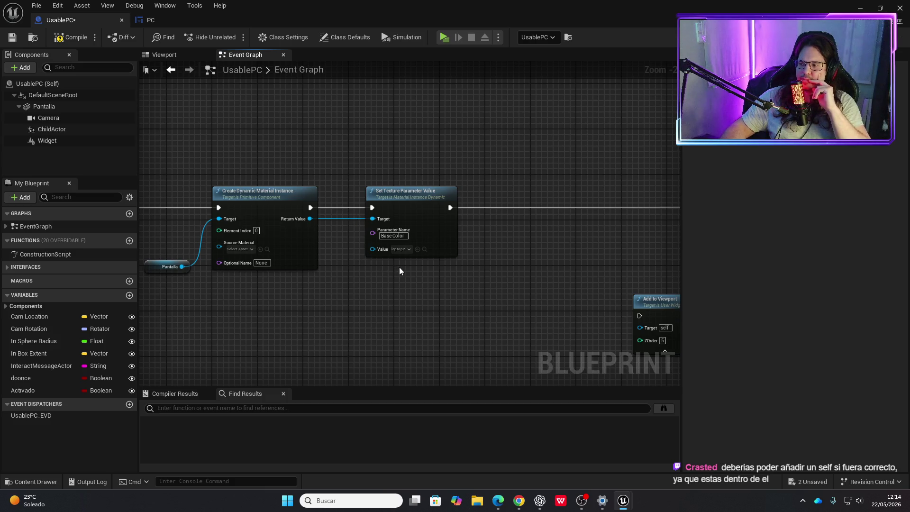
{"action": "mouse_move", "coordinate": [435, 279]}
{"action": "left_mouse_down"}
{"action": "mouse_move", "coordinate": [410, 275]}
{"action": "mouse_move", "coordinate": [545, 278]}
{"action": "mouse_move", "coordinate": [526, 284]}
{"action": "mouse_move", "coordinate": [544, 291]}
{"action": "mouse_move", "coordinate": [488, 295]}
{"action": "mouse_move", "coordinate": [606, 280]}
{"action": "mouse_move", "coordinate": [308, 289]}
{"action": "mouse_move", "coordinate": [471, 273]}
{"action": "mouse_move", "coordinate": [358, 311]}
{"action": "mouse_move", "coordinate": [528, 315]}
{"action": "mouse_move", "coordinate": [341, 311]}
{"action": "left_mouse_up"}
{"action": "scroll", "coordinate": [342, 312], "scroll_direction": "down", "scroll_amount": 2}
{"action": "mouse_move", "coordinate": [265, 309]}
{"action": "left_mouse_down"}
{"action": "mouse_move", "coordinate": [422, 301]}
{"action": "mouse_move", "coordinate": [240, 277]}
{"action": "left_mouse_up"}
{"action": "scroll", "coordinate": [486, 241], "scroll_direction": "up", "scroll_amount": 2}
{"action": "left_click_drag", "start_coordinate": [486, 241], "coordinate": [234, 280]}
{"action": "scroll", "coordinate": [209, 241], "scroll_direction": "up", "scroll_amount": 1}
{"action": "left_click_drag", "start_coordinate": [210, 241], "coordinate": [359, 276]}
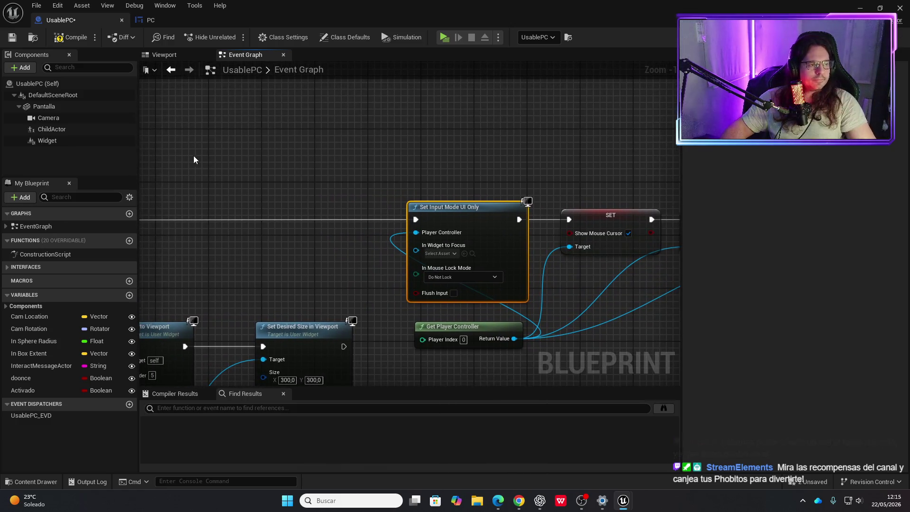
{"action": "mouse_move", "coordinate": [221, 152]}
{"action": "left_mouse_down"}
{"action": "mouse_move", "coordinate": [477, 146]}
{"action": "mouse_move", "coordinate": [327, 173]}
{"action": "left_mouse_up"}
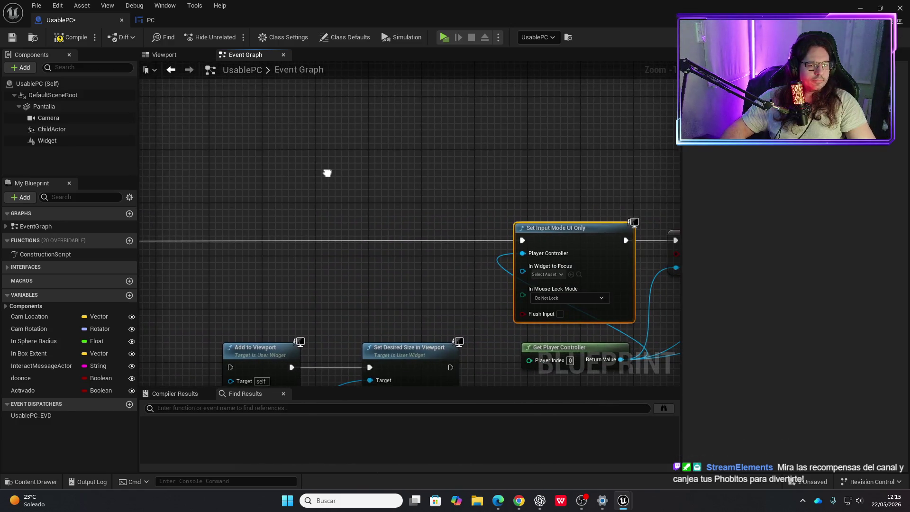
{"action": "right_click", "coordinate": [343, 173]}
Add a Self reference node and, searching 'get widg', a Widget component getter from it.
{"action": "type", "text": "self"}
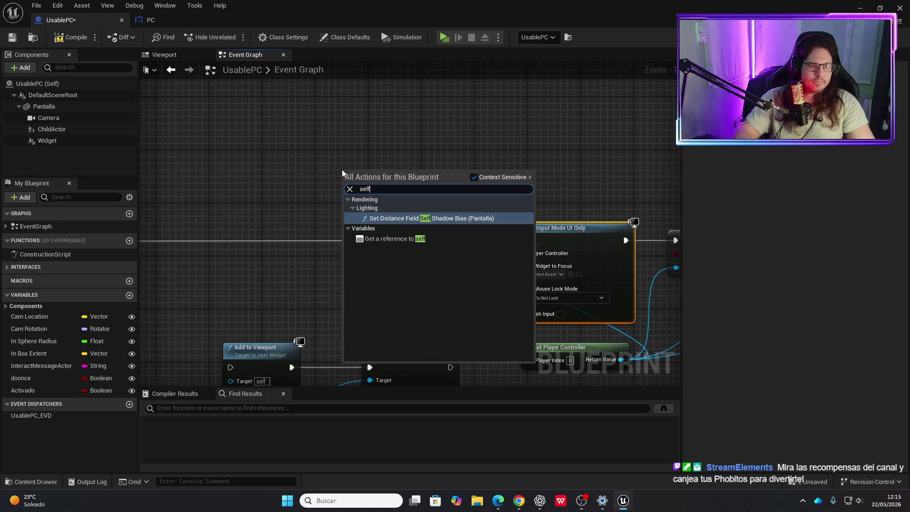
{"action": "left_click", "coordinate": [406, 240]}
{"action": "mouse_move", "coordinate": [386, 170]}
{"action": "left_mouse_down"}
{"action": "mouse_move", "coordinate": [524, 280]}
{"action": "mouse_move", "coordinate": [521, 271]}
{"action": "left_mouse_up"}
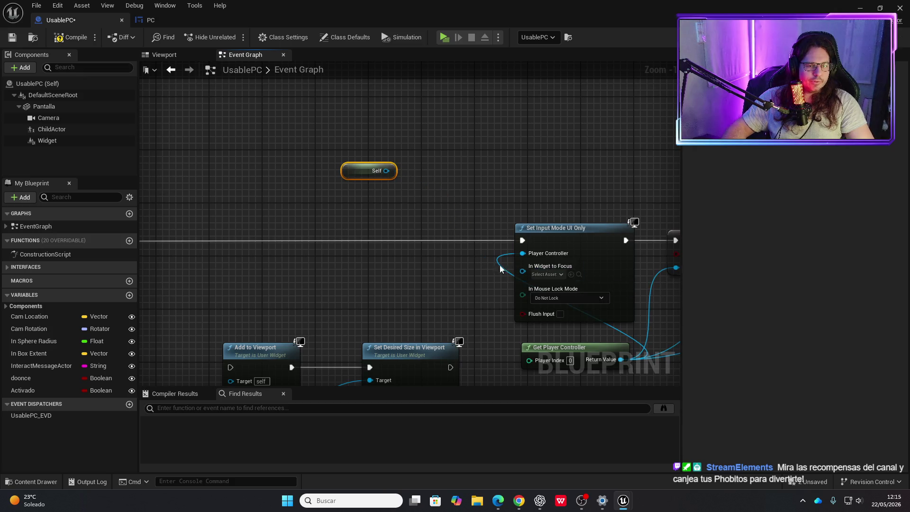
{"action": "left_click_drag", "start_coordinate": [385, 175], "coordinate": [423, 173]}
{"action": "type", "text": "g"}
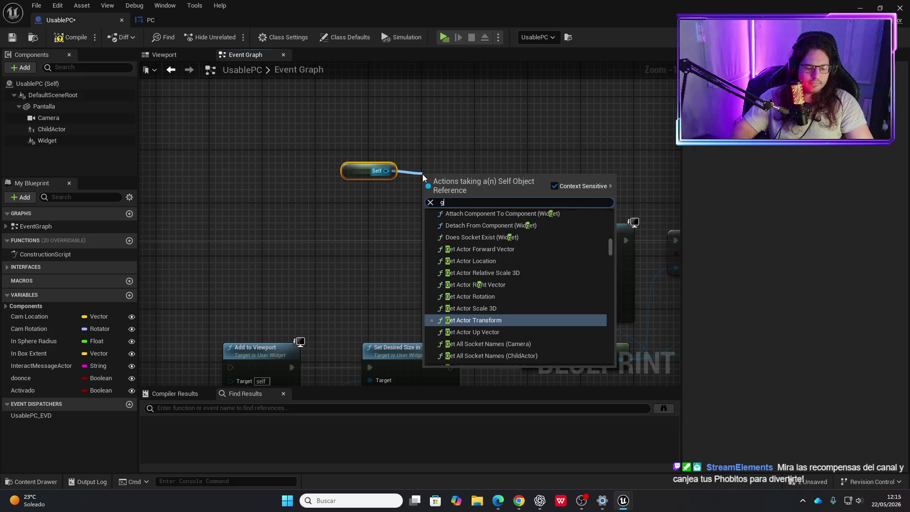
{"action": "type", "text": "et widg"}
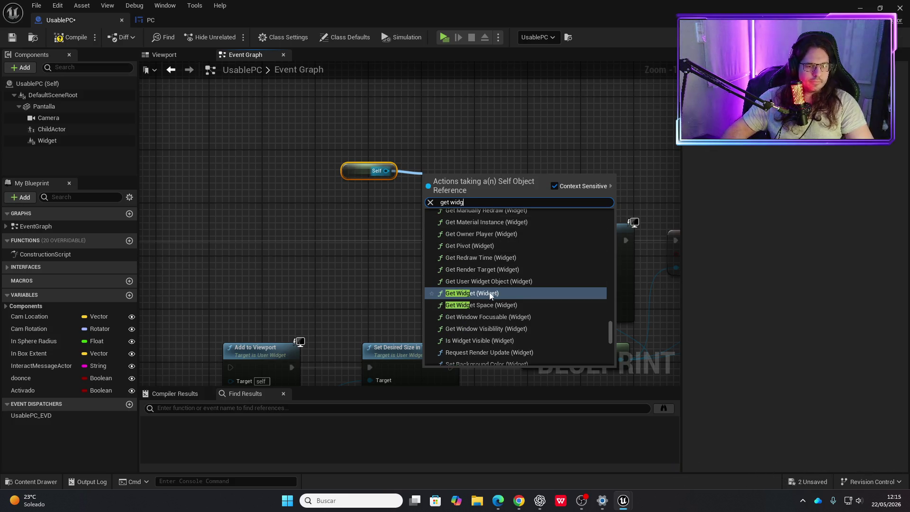
{"action": "scroll", "coordinate": [487, 300], "scroll_direction": "down", "scroll_amount": 5}
{"action": "scroll", "coordinate": [487, 300], "scroll_direction": "down", "scroll_amount": 5}
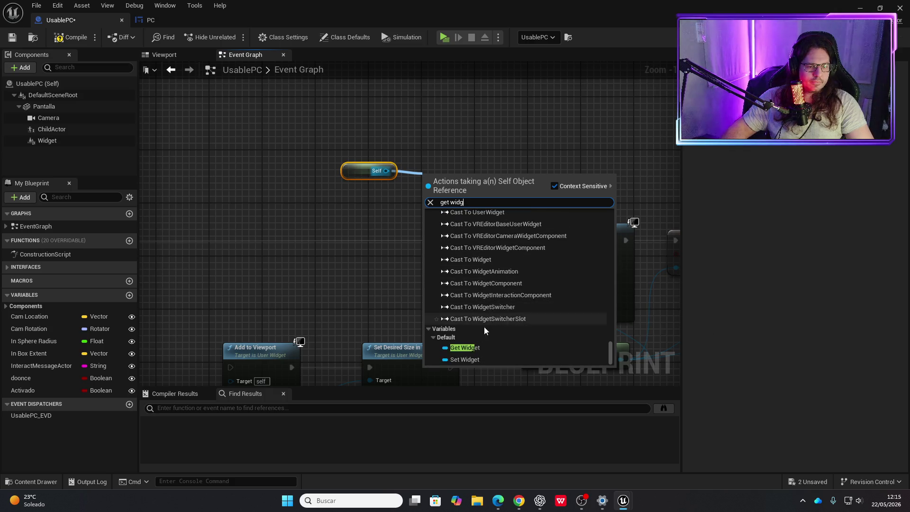
{"action": "left_click", "coordinate": [471, 348]}
Delete the Widget getter and the Self node, then compile and save UsablePC.
{"action": "mouse_move", "coordinate": [488, 178]}
{"action": "left_mouse_down"}
{"action": "mouse_move", "coordinate": [521, 271]}
{"action": "mouse_move", "coordinate": [485, 200]}
{"action": "left_mouse_up"}
{"action": "left_click", "coordinate": [482, 154]}
{"action": "left_click", "coordinate": [476, 181]}
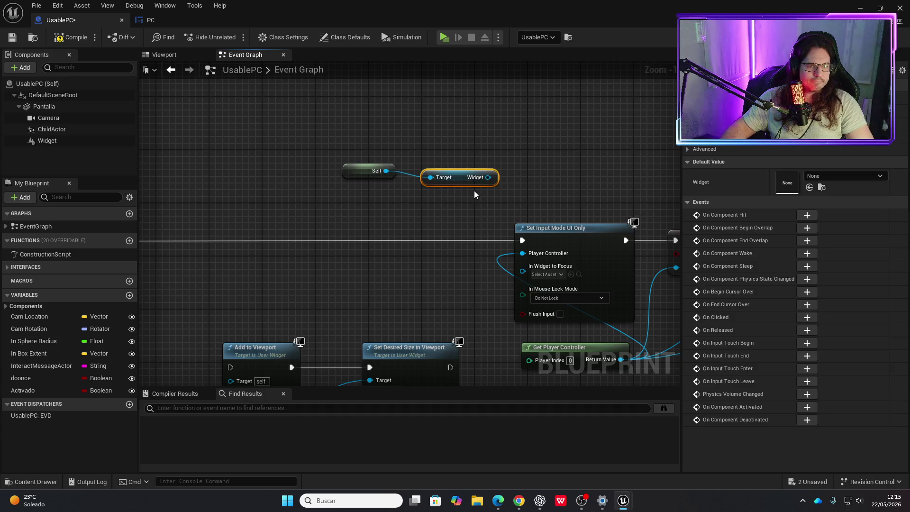
{"action": "key", "text": "Delete"}
{"action": "left_click_drag", "start_coordinate": [384, 176], "coordinate": [420, 175]}
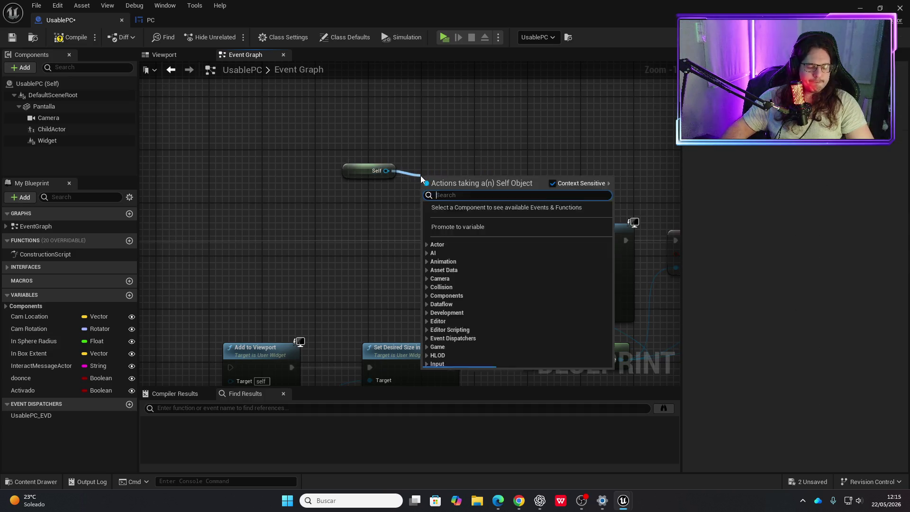
{"action": "left_click", "coordinate": [422, 148]}
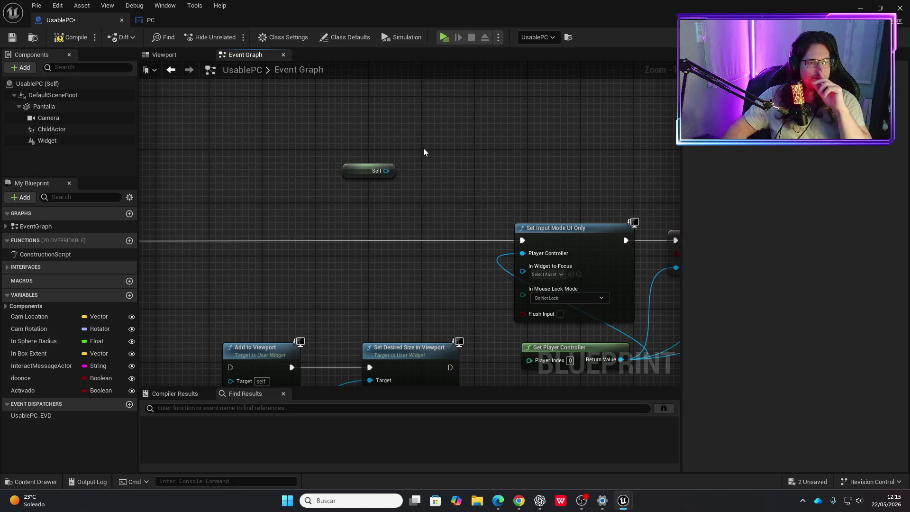
{"action": "key", "text": "Delete"}
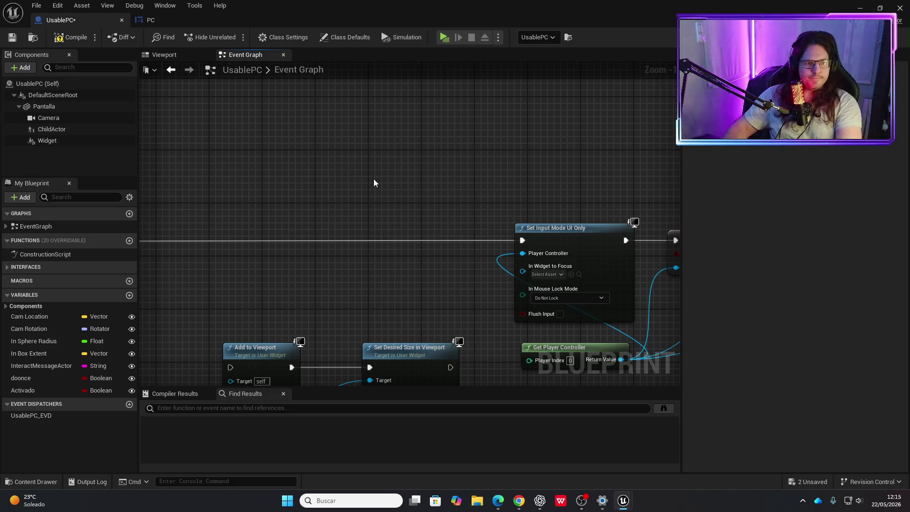
{"action": "left_click", "coordinate": [75, 38]}
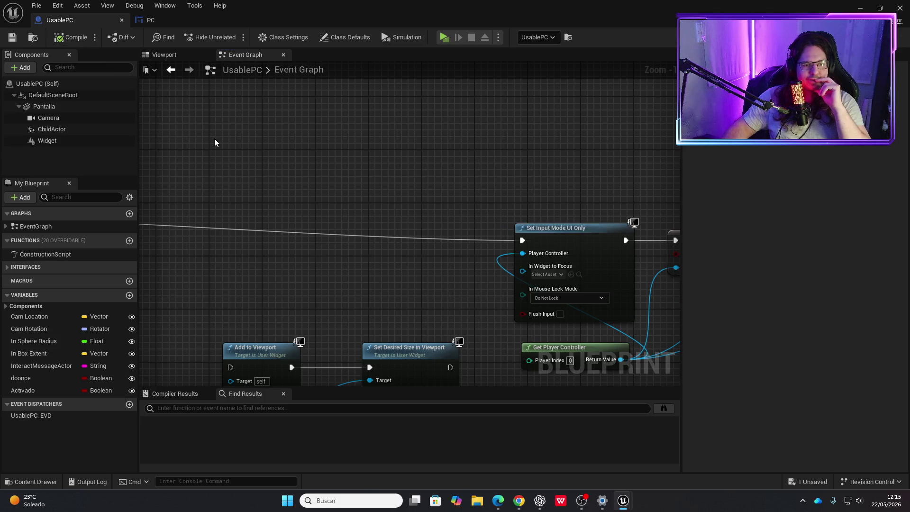
Keep In Mouse Lock Mode at Do Not Lock and unlink the Player Controller pin.
{"action": "left_click_drag", "start_coordinate": [464, 290], "coordinate": [400, 264]}
{"action": "scroll", "coordinate": [405, 263], "scroll_direction": "up", "scroll_amount": 1}
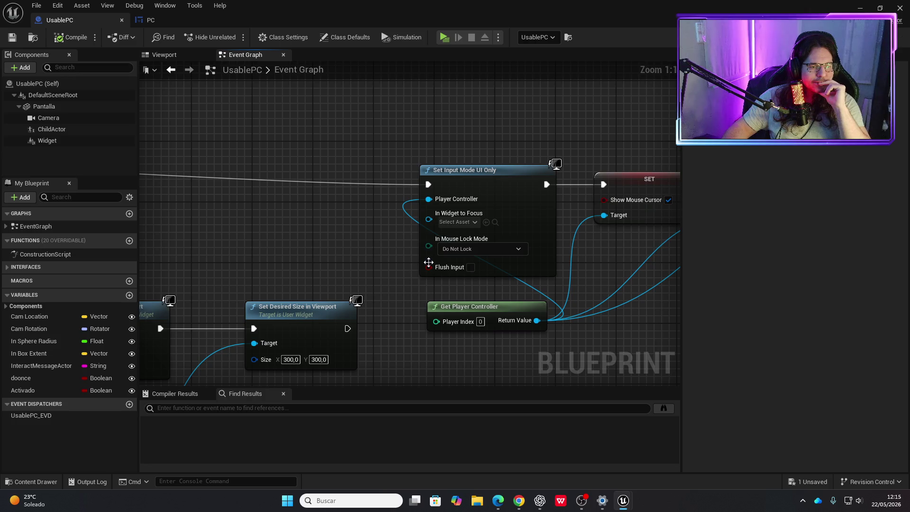
{"action": "left_click", "coordinate": [516, 249]}
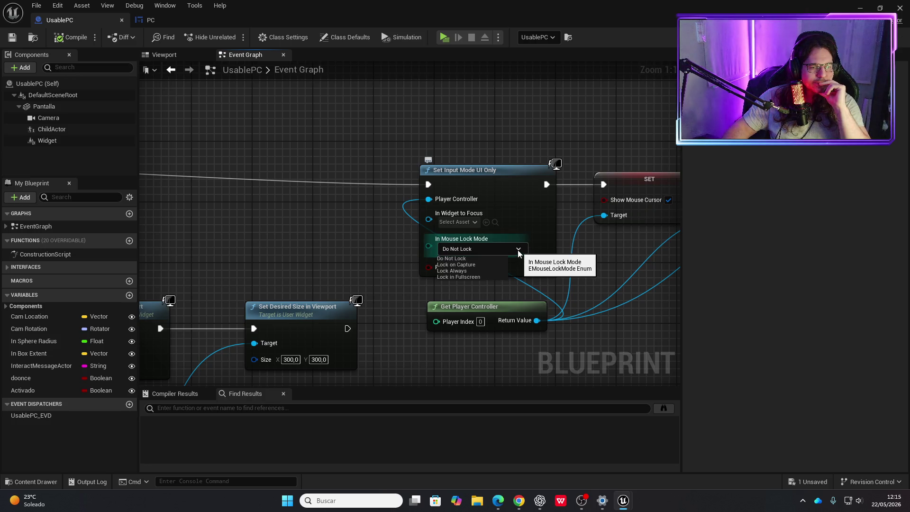
{"action": "left_click", "coordinate": [519, 254]}
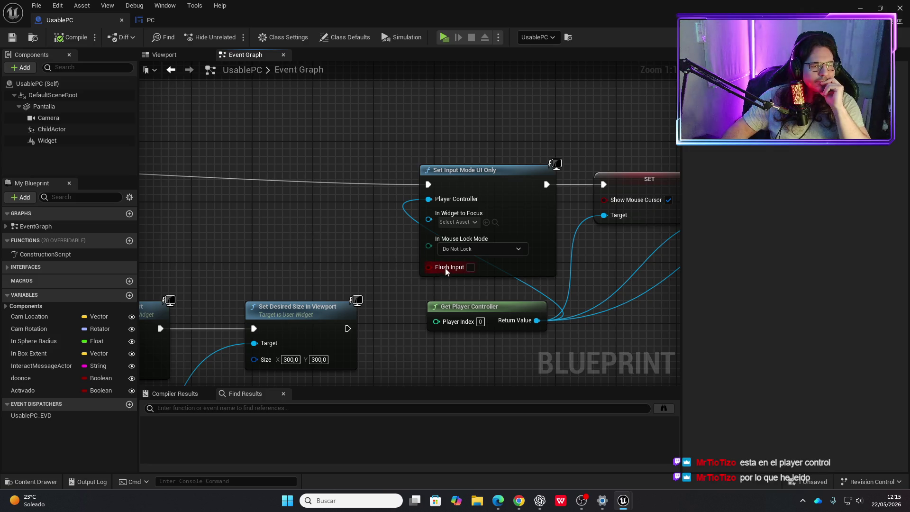
{"action": "left_click", "coordinate": [428, 199], "text": "alt"}
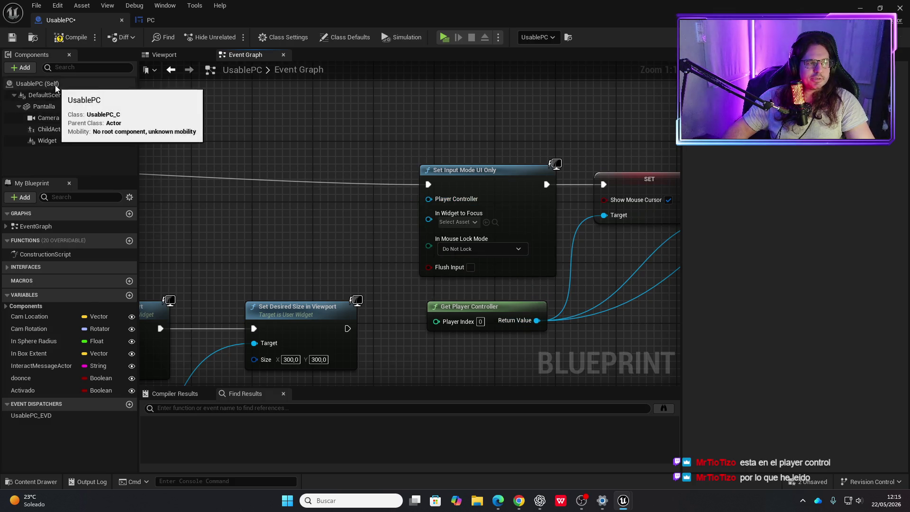
Add a 'Get a reference to self' node above Set Input Mode UI Only and try linking it.
{"action": "left_click", "coordinate": [38, 83]}
{"action": "right_click", "coordinate": [260, 133]}
{"action": "type", "text": "self"}
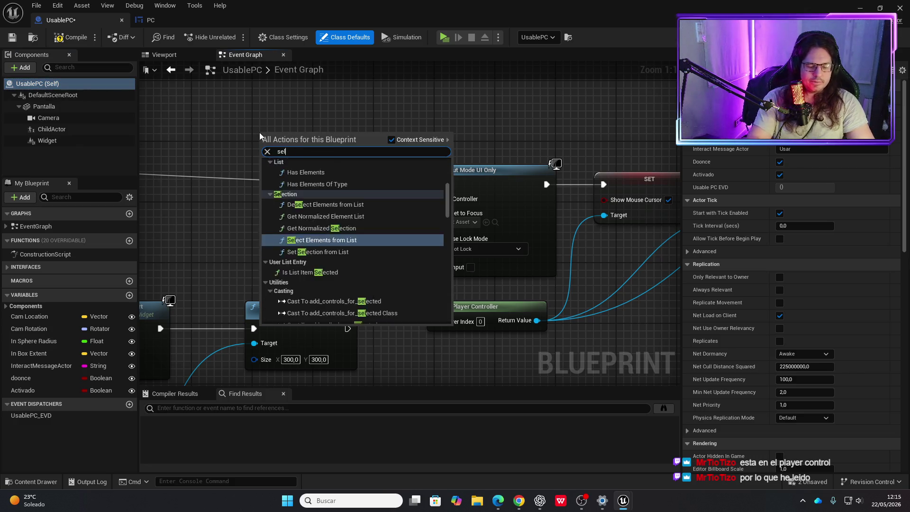
{"action": "left_click", "coordinate": [309, 201]}
{"action": "left_click_drag", "start_coordinate": [303, 135], "coordinate": [436, 203]}
{"action": "left_click_drag", "start_coordinate": [537, 321], "coordinate": [429, 199]}
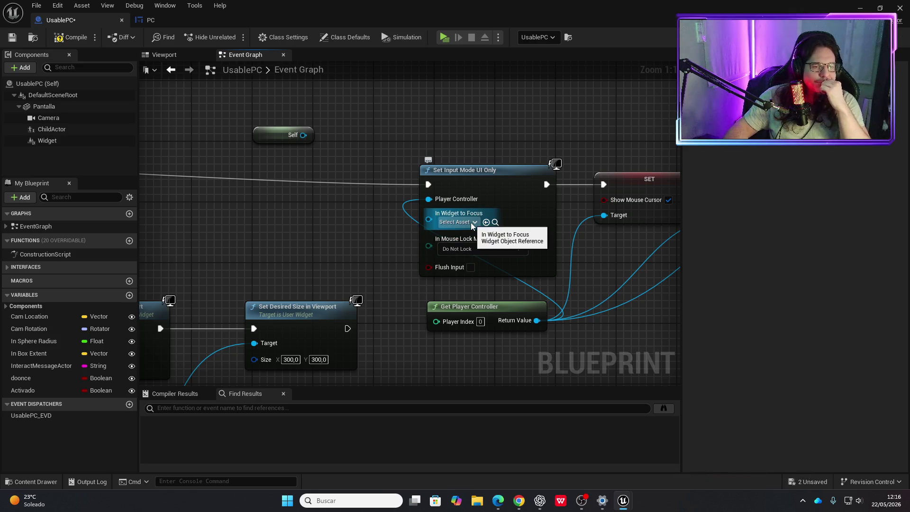
Zoom out and survey the event graph around the SET Show Mouse Cursor node.
{"action": "left_click_drag", "start_coordinate": [285, 218], "coordinate": [377, 216]}
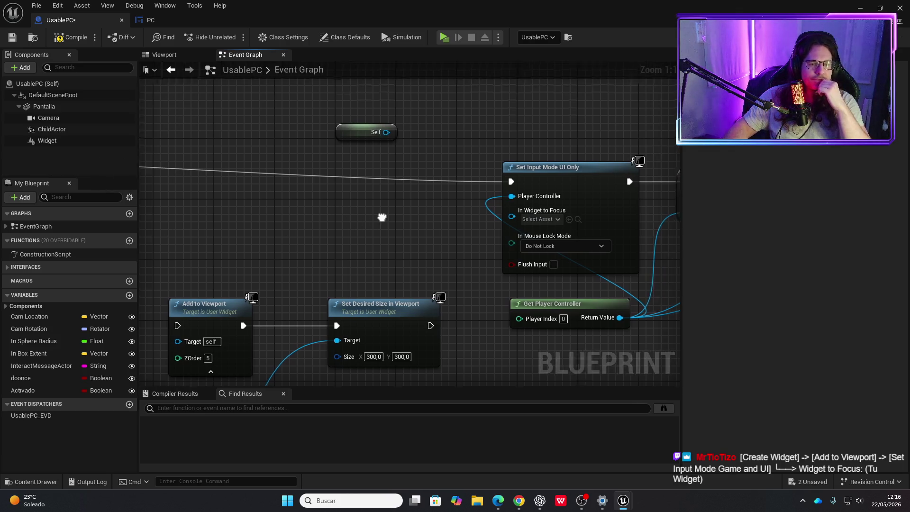
{"action": "left_click_drag", "start_coordinate": [381, 215], "coordinate": [275, 203]}
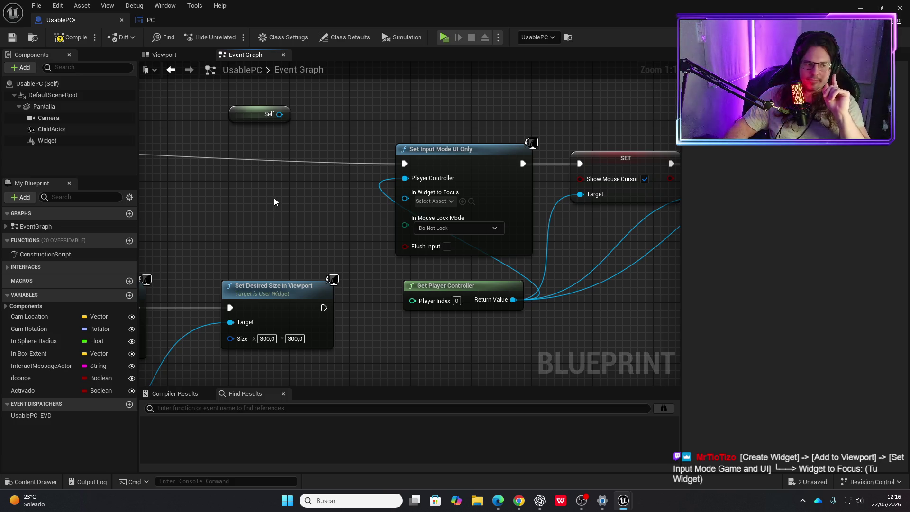
{"action": "scroll", "coordinate": [274, 198], "scroll_direction": "down", "scroll_amount": 4}
{"action": "mouse_move", "coordinate": [319, 201]}
{"action": "left_mouse_down"}
{"action": "mouse_move", "coordinate": [471, 193]}
{"action": "mouse_move", "coordinate": [525, 201]}
{"action": "left_mouse_up"}
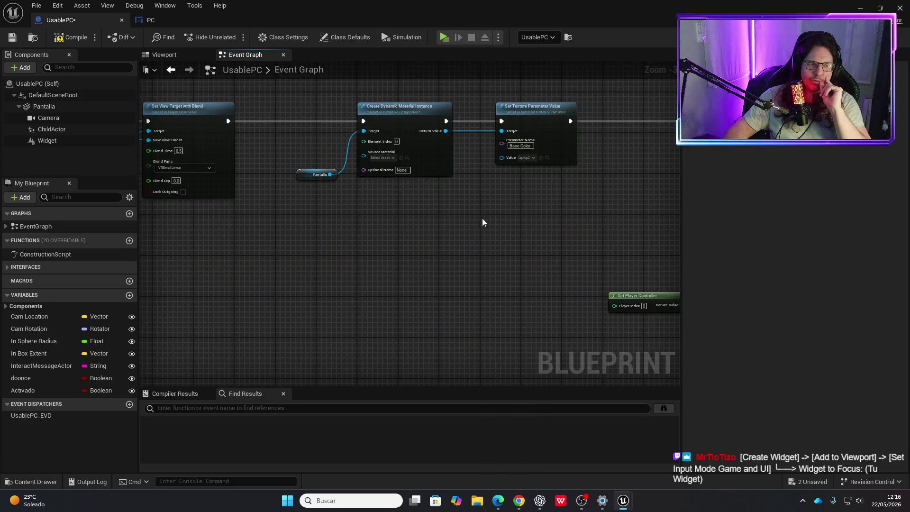
{"action": "scroll", "coordinate": [439, 226], "scroll_direction": "down", "scroll_amount": 1}
{"action": "scroll", "coordinate": [582, 226], "scroll_direction": "down", "scroll_amount": 1}
{"action": "mouse_move", "coordinate": [464, 230]}
{"action": "left_mouse_down"}
{"action": "mouse_move", "coordinate": [505, 242]}
{"action": "mouse_move", "coordinate": [507, 327]}
{"action": "mouse_move", "coordinate": [510, 186]}
{"action": "mouse_move", "coordinate": [559, 216]}
{"action": "mouse_move", "coordinate": [468, 274]}
{"action": "mouse_move", "coordinate": [221, 286]}
{"action": "mouse_move", "coordinate": [304, 232]}
{"action": "mouse_move", "coordinate": [441, 240]}
{"action": "mouse_move", "coordinate": [491, 315]}
{"action": "mouse_move", "coordinate": [547, 261]}
{"action": "mouse_move", "coordinate": [309, 245]}
{"action": "left_mouse_up"}
{"action": "scroll", "coordinate": [321, 226], "scroll_direction": "up", "scroll_amount": 4}
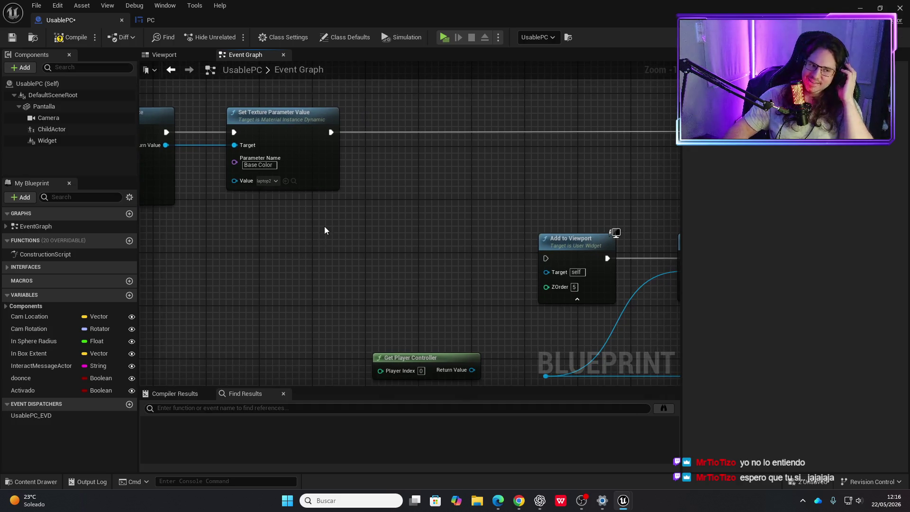
Center Add to Viewport, Set Desired Size and Set Texture Parameter Value in the graph.
{"action": "left_click_drag", "start_coordinate": [426, 229], "coordinate": [298, 216]}
{"action": "scroll", "coordinate": [365, 224], "scroll_direction": "up", "scroll_amount": 1}
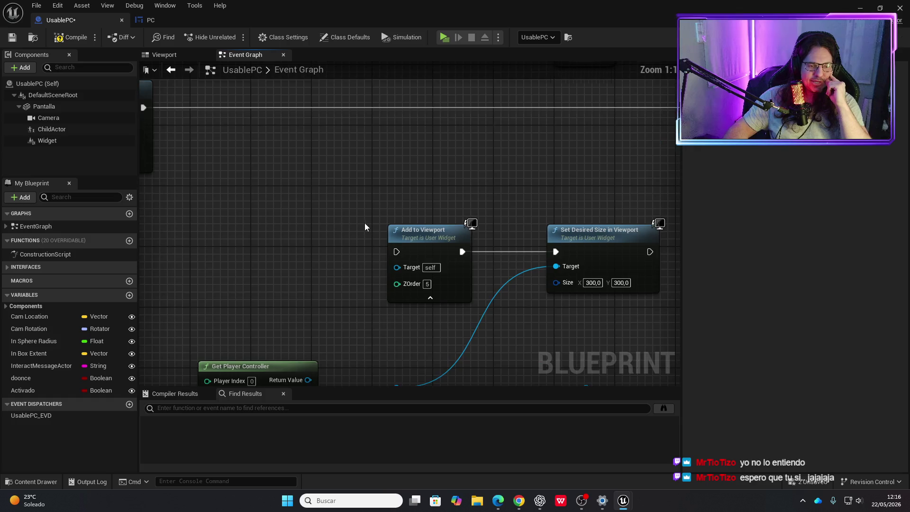
{"action": "left_click_drag", "start_coordinate": [365, 225], "coordinate": [319, 219]}
{"action": "left_click_drag", "start_coordinate": [401, 180], "coordinate": [394, 180]}
{"action": "mouse_move", "coordinate": [368, 152]}
{"action": "left_mouse_down"}
{"action": "mouse_move", "coordinate": [321, 230]}
{"action": "mouse_move", "coordinate": [218, 252]}
{"action": "mouse_move", "coordinate": [402, 240]}
{"action": "mouse_move", "coordinate": [491, 211]}
{"action": "mouse_move", "coordinate": [390, 226]}
{"action": "mouse_move", "coordinate": [337, 250]}
{"action": "left_mouse_up"}
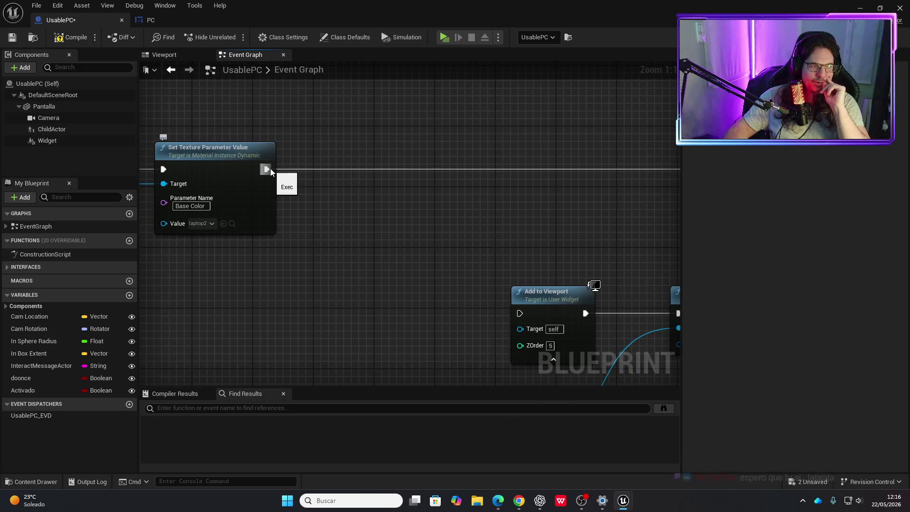
{"action": "left_click_drag", "start_coordinate": [270, 169], "coordinate": [351, 174]}
Add a Create Widget node of class PC, with Get Player Controller as Owning Player.
{"action": "type", "text": "create widget"}
{"action": "key", "text": "Return"}
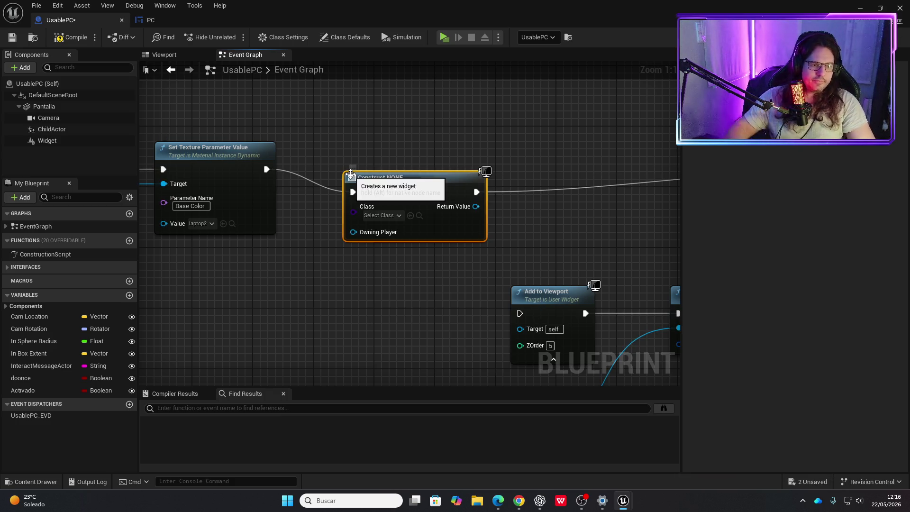
{"action": "left_click_drag", "start_coordinate": [351, 174], "coordinate": [351, 152]}
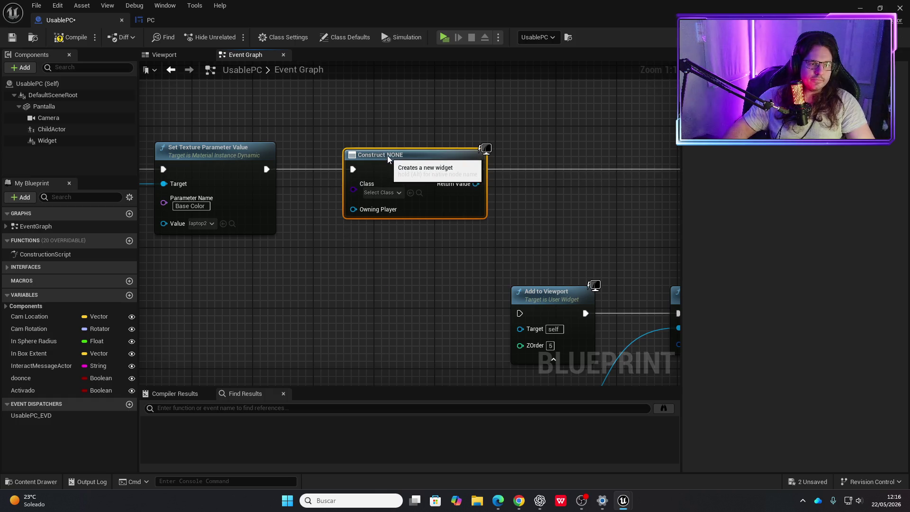
{"action": "left_click", "coordinate": [396, 193]}
{"action": "type", "text": "pc"}
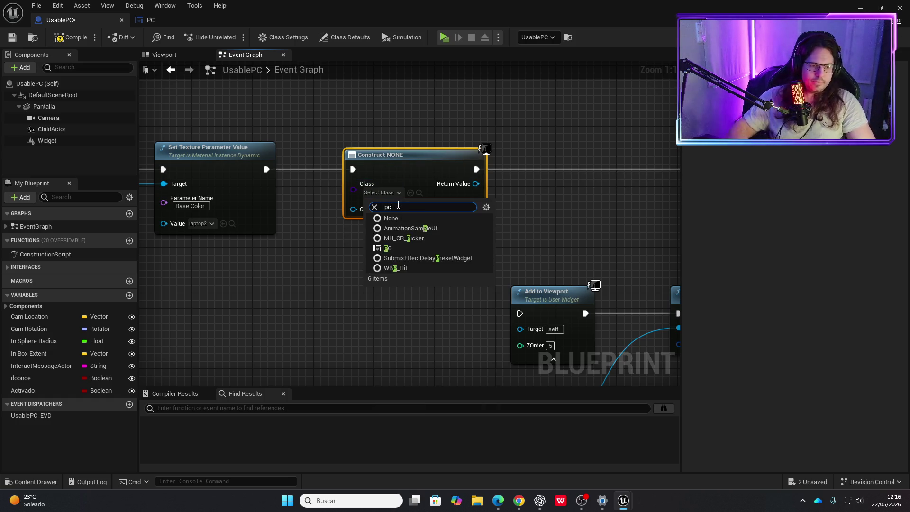
{"action": "left_click", "coordinate": [387, 238]}
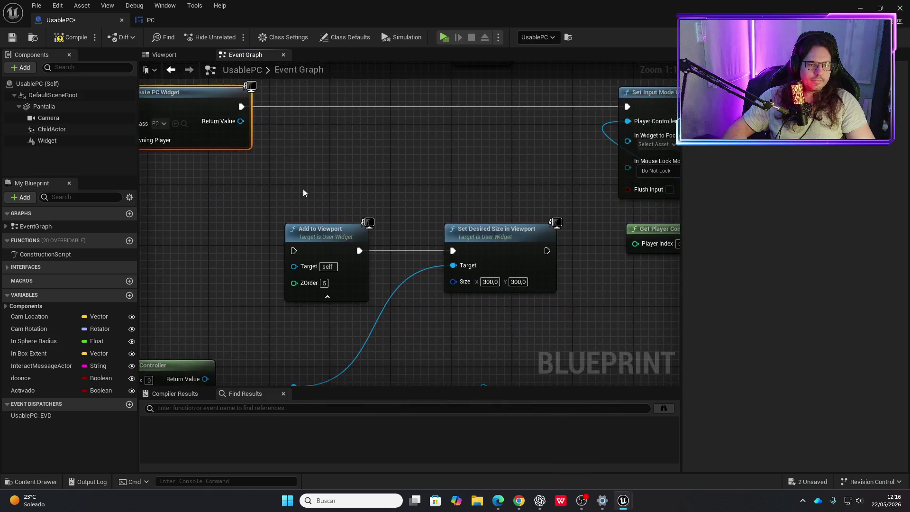
{"action": "scroll", "coordinate": [280, 192], "scroll_direction": "down", "scroll_amount": 3}
{"action": "mouse_move", "coordinate": [607, 225]}
{"action": "left_mouse_down"}
{"action": "mouse_move", "coordinate": [207, 170]}
{"action": "mouse_move", "coordinate": [198, 158]}
{"action": "left_mouse_up"}
{"action": "scroll", "coordinate": [193, 187], "scroll_direction": "up", "scroll_amount": 2}
Promote the created widget to NewVar, feed it to Set Input Mode's widget focus, then compile and play-test.
{"action": "left_click_drag", "start_coordinate": [378, 270], "coordinate": [414, 266]}
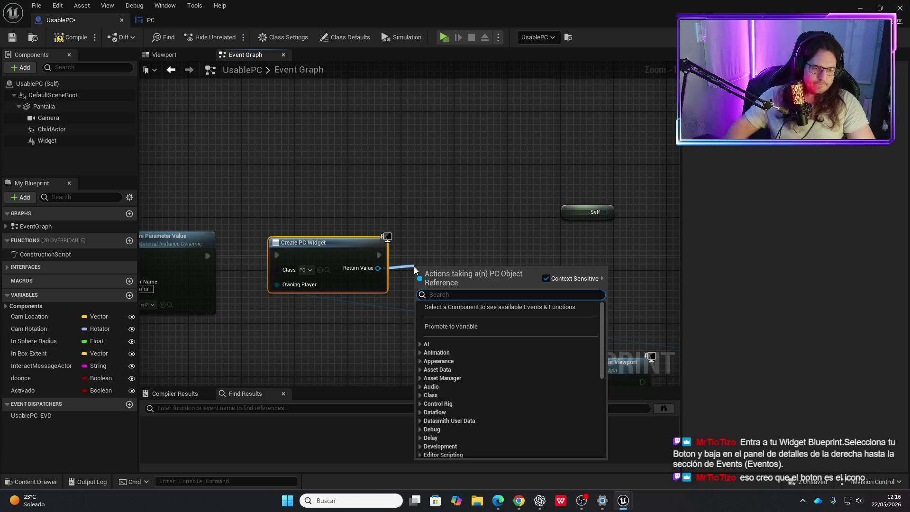
{"action": "left_click", "coordinate": [443, 329]}
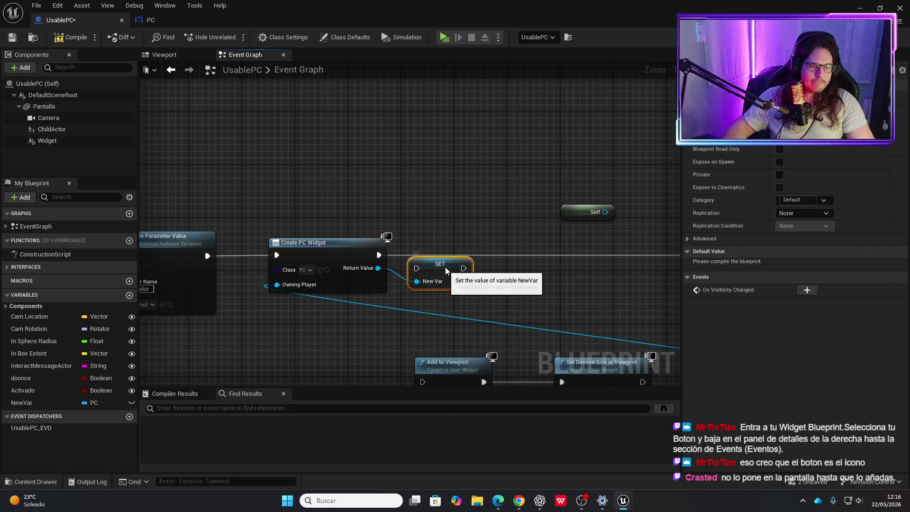
{"action": "mouse_move", "coordinate": [377, 256]}
{"action": "left_mouse_down"}
{"action": "mouse_move", "coordinate": [673, 245]}
{"action": "mouse_move", "coordinate": [600, 258]}
{"action": "left_mouse_up"}
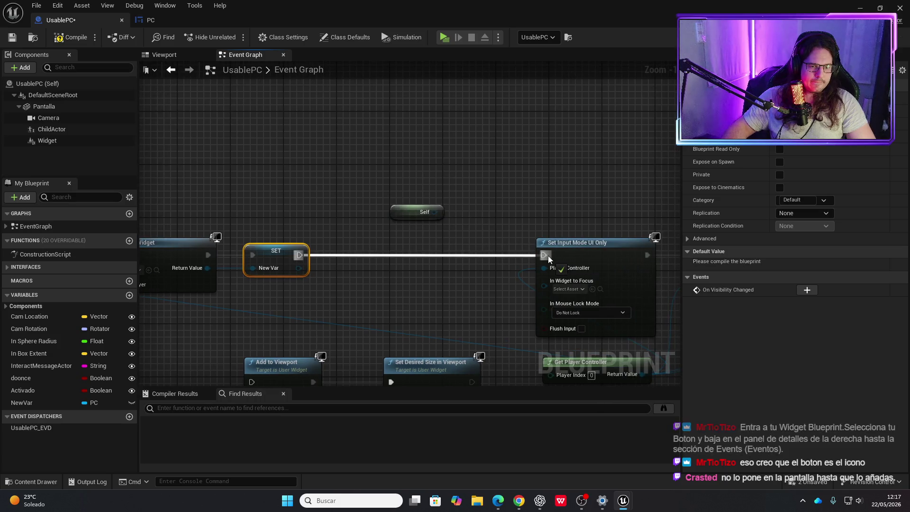
{"action": "scroll", "coordinate": [375, 231], "scroll_direction": "down", "scroll_amount": 1}
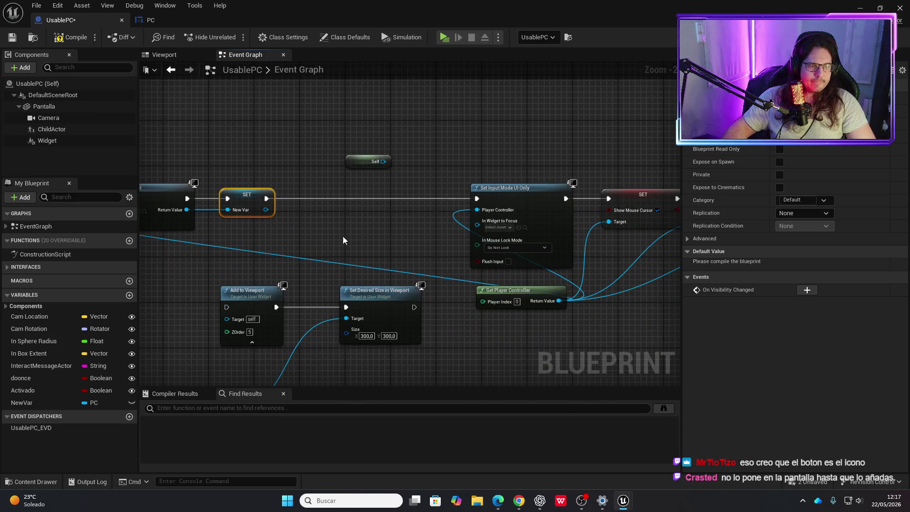
{"action": "left_click_drag", "start_coordinate": [277, 207], "coordinate": [489, 222]}
{"action": "left_click", "coordinate": [70, 37]}
{"action": "left_click", "coordinate": [443, 37]}
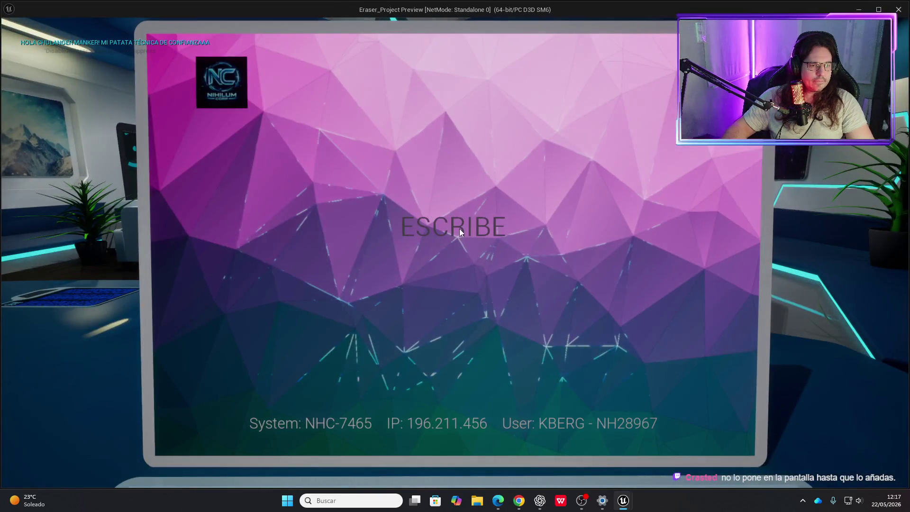
{"action": "key", "text": "Escape"}
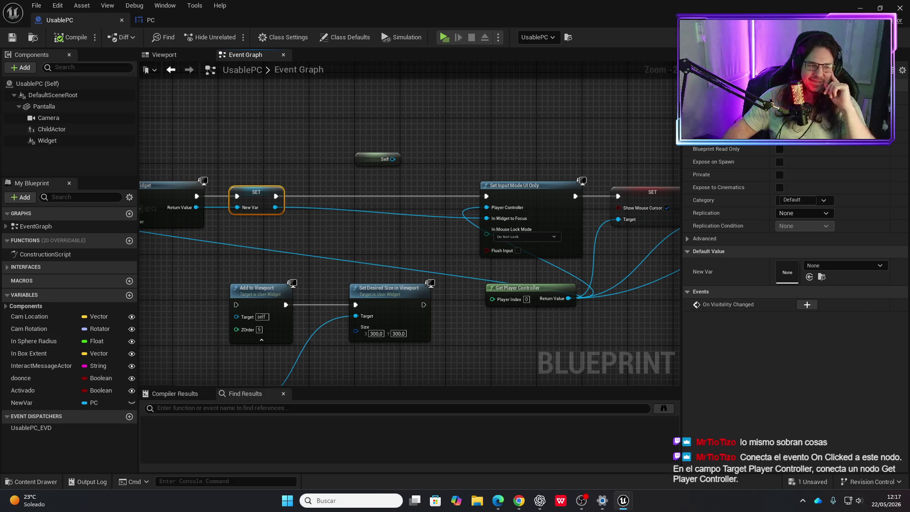
{"action": "left_click_drag", "start_coordinate": [437, 266], "coordinate": [394, 186]}
{"action": "scroll", "coordinate": [417, 236], "scroll_direction": "down", "scroll_amount": 1}
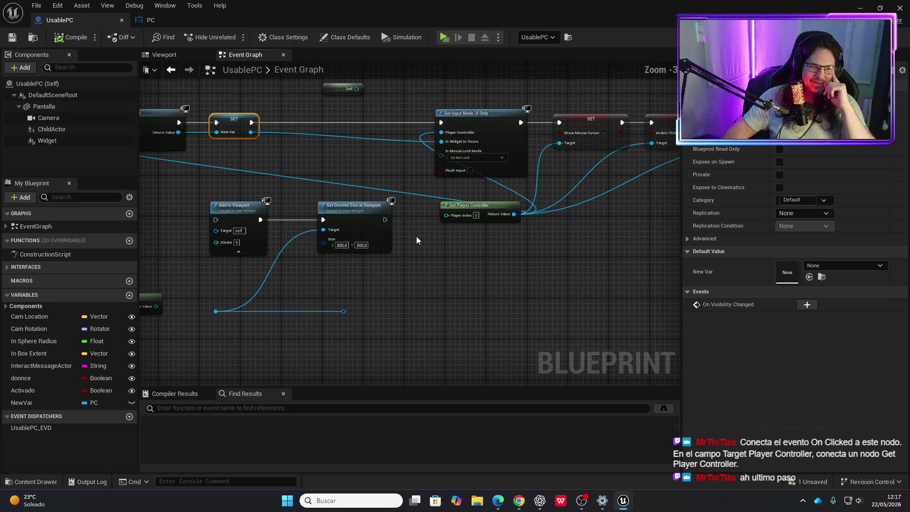
{"action": "left_click_drag", "start_coordinate": [417, 236], "coordinate": [494, 306]}
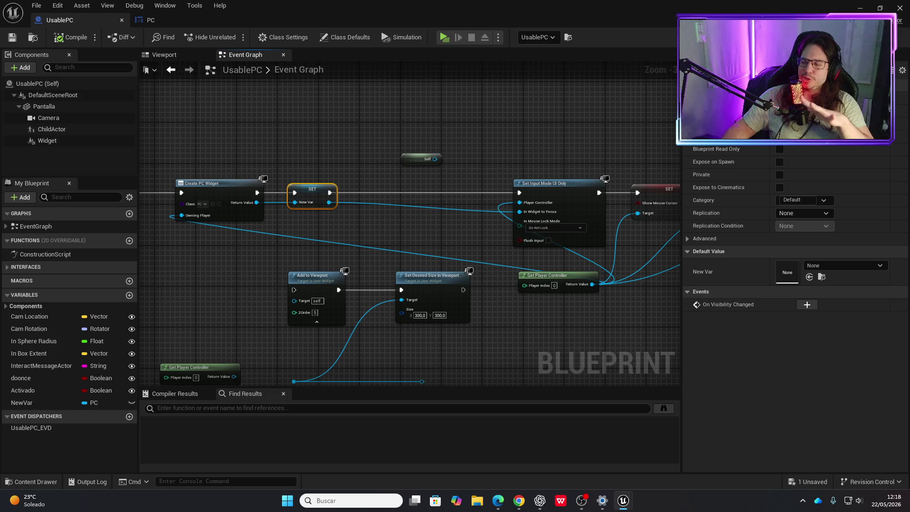
{"action": "scroll", "coordinate": [582, 332], "scroll_direction": "down", "scroll_amount": 1}
{"action": "mouse_move", "coordinate": [583, 333]}
{"action": "left_mouse_down"}
{"action": "mouse_move", "coordinate": [386, 262]}
{"action": "mouse_move", "coordinate": [583, 270]}
{"action": "mouse_move", "coordinate": [554, 266]}
{"action": "left_mouse_up"}
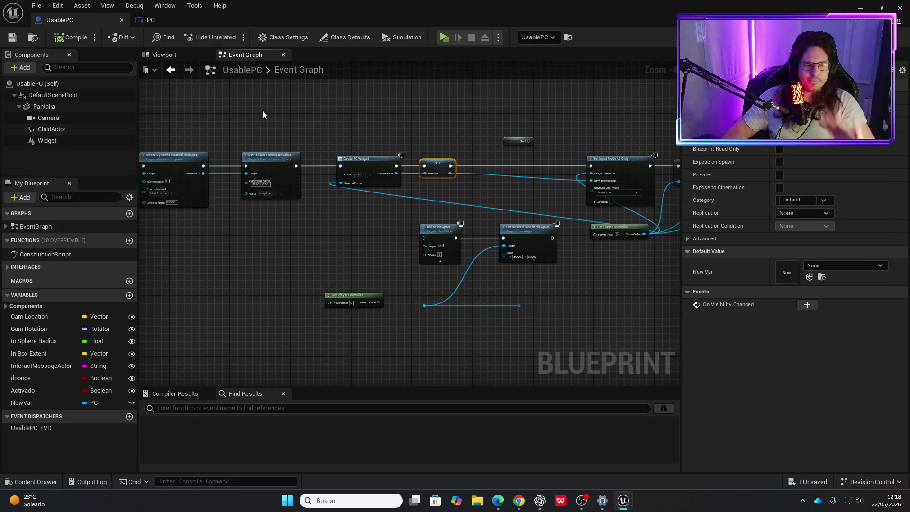
{"action": "scroll", "coordinate": [460, 140], "scroll_direction": "up", "scroll_amount": 3}
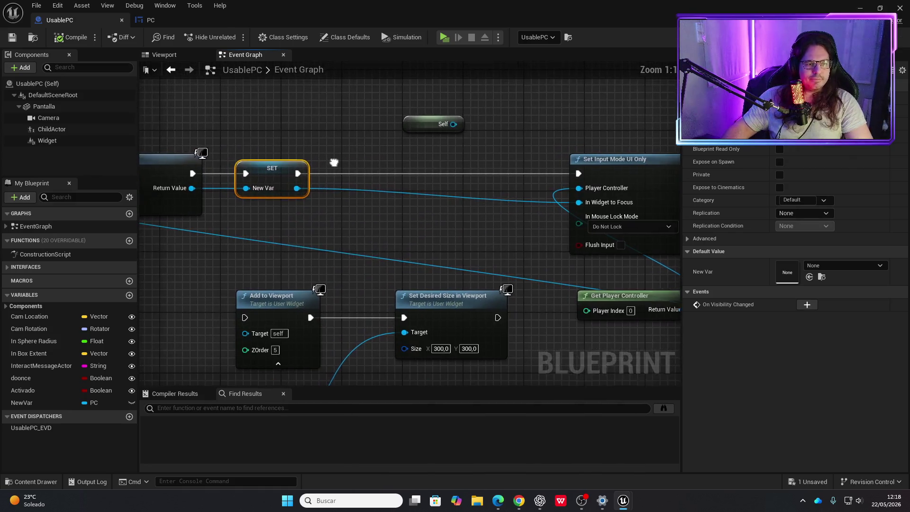
{"action": "scroll", "coordinate": [347, 169], "scroll_direction": "up", "scroll_amount": 1}
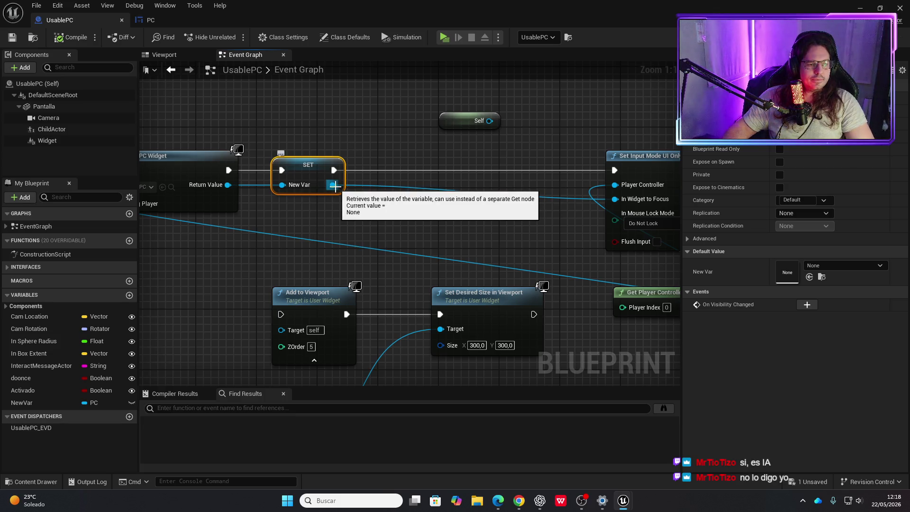
Wire NewVar into Add to Viewport's target, chain it after SET, and compile.
{"action": "left_click_drag", "start_coordinate": [333, 185], "coordinate": [280, 330]}
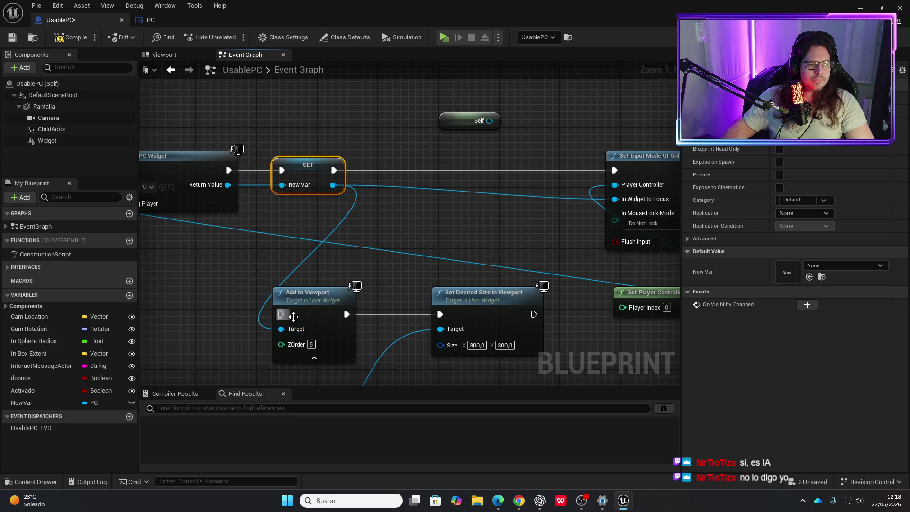
{"action": "mouse_move", "coordinate": [315, 295]}
{"action": "left_mouse_down"}
{"action": "mouse_move", "coordinate": [403, 212]}
{"action": "mouse_move", "coordinate": [404, 189]}
{"action": "left_mouse_up"}
{"action": "left_click_drag", "start_coordinate": [333, 171], "coordinate": [372, 208]}
{"action": "left_click_drag", "start_coordinate": [535, 314], "coordinate": [617, 172]}
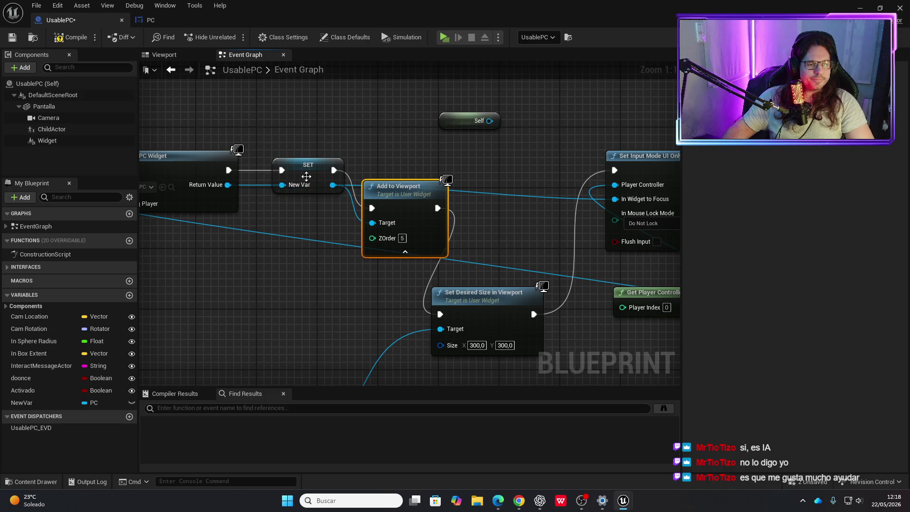
{"action": "left_click", "coordinate": [71, 37]}
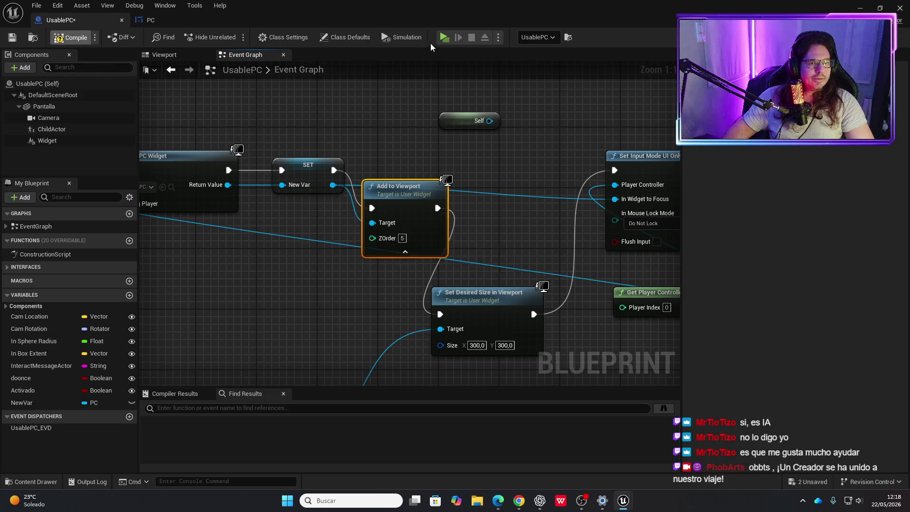
Rewire Set Desired Size's Target from the player controller to NewVar and recompile.
{"action": "mouse_move", "coordinate": [476, 195]}
{"action": "left_mouse_down"}
{"action": "mouse_move", "coordinate": [368, 157]}
{"action": "mouse_move", "coordinate": [374, 201]}
{"action": "mouse_move", "coordinate": [405, 246]}
{"action": "left_mouse_up"}
{"action": "left_click_drag", "start_coordinate": [357, 280], "coordinate": [450, 287]}
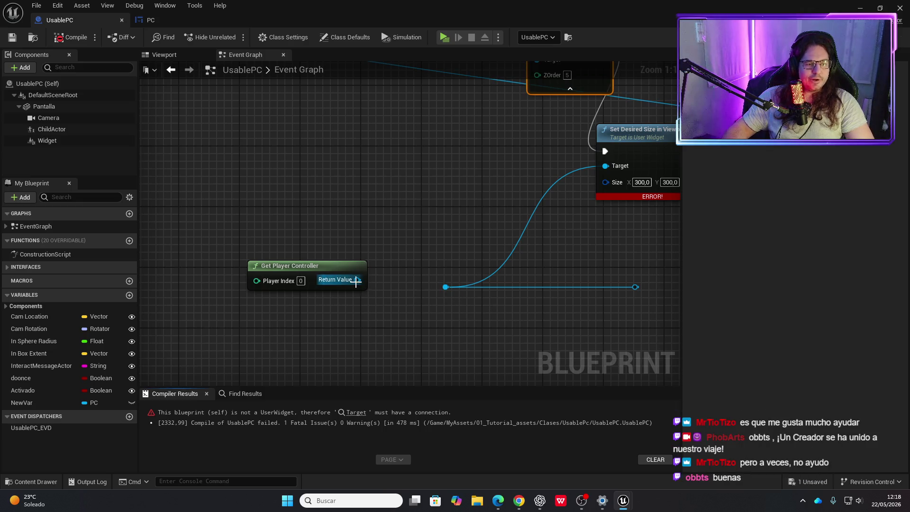
{"action": "scroll", "coordinate": [372, 275], "scroll_direction": "down", "scroll_amount": 2}
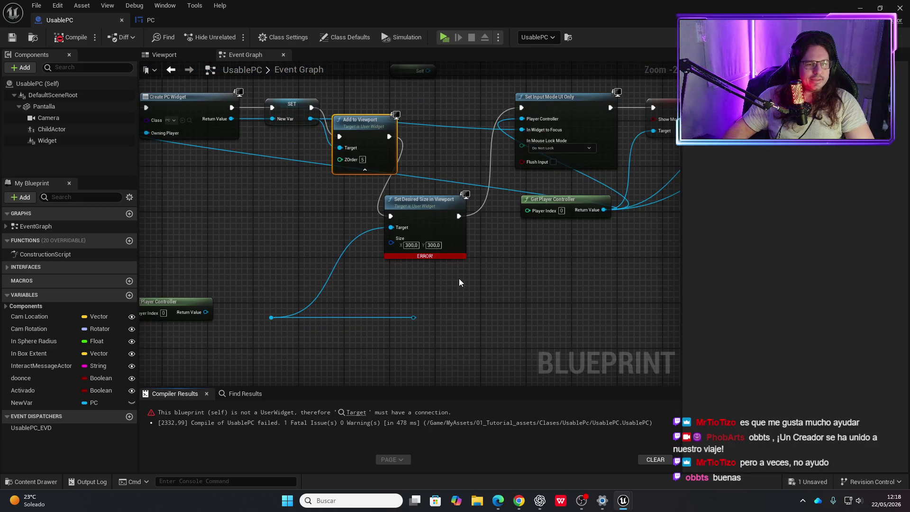
{"action": "mouse_move", "coordinate": [604, 209]}
{"action": "left_mouse_down"}
{"action": "mouse_move", "coordinate": [422, 273]}
{"action": "mouse_move", "coordinate": [447, 238]}
{"action": "mouse_move", "coordinate": [598, 216]}
{"action": "mouse_move", "coordinate": [370, 240]}
{"action": "mouse_move", "coordinate": [391, 227]}
{"action": "left_mouse_up"}
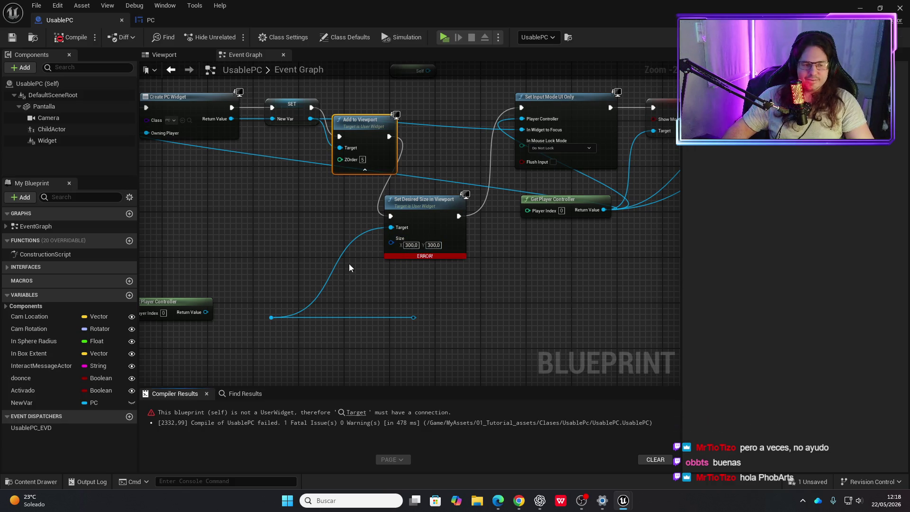
{"action": "left_click", "coordinate": [391, 227], "text": "alt"}
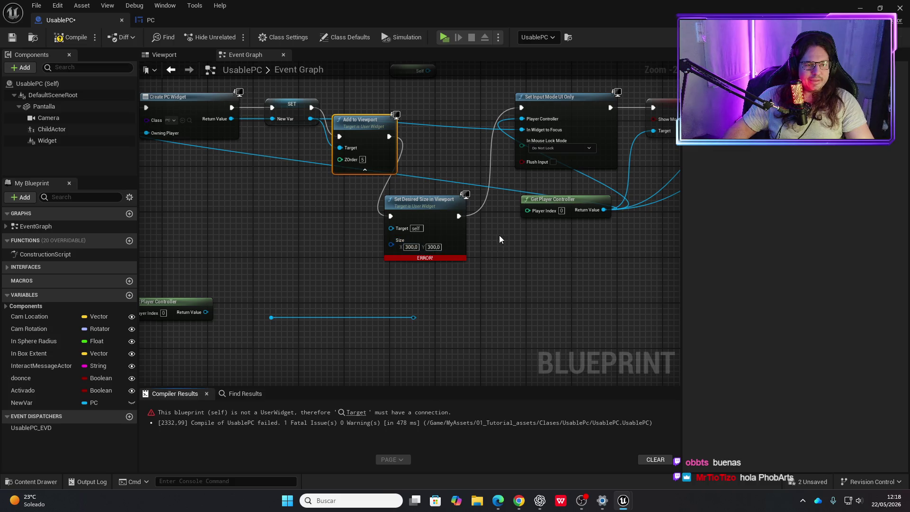
{"action": "left_click_drag", "start_coordinate": [419, 211], "coordinate": [436, 205]}
{"action": "left_click_drag", "start_coordinate": [311, 119], "coordinate": [408, 223]}
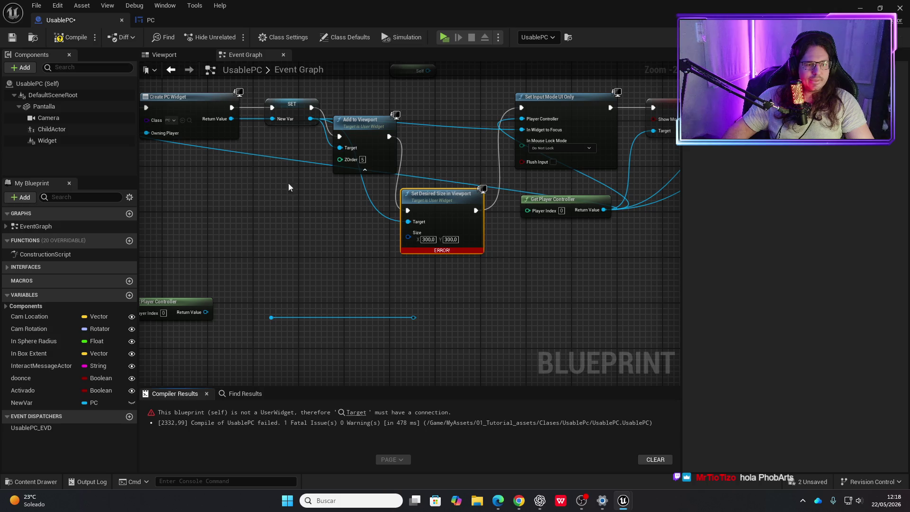
{"action": "left_click", "coordinate": [70, 37]}
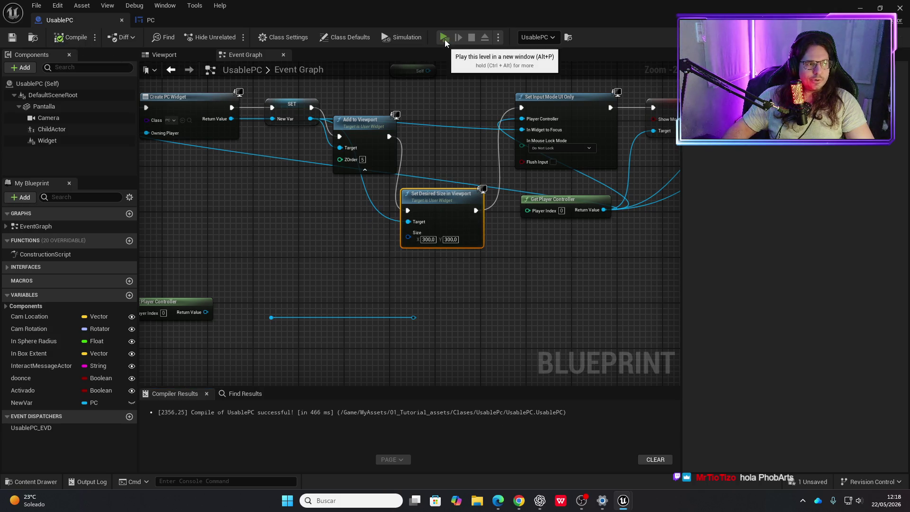
Play-test the level, typing test text into the ESCRIBE field and erasing it, then stop.
{"action": "left_click", "coordinate": [444, 38]}
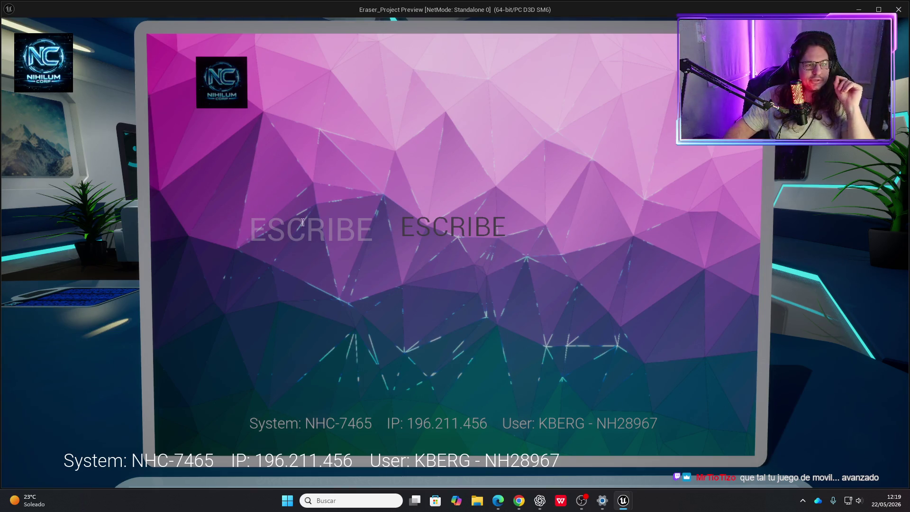
{"action": "type", "text": "askjasijkaksa"}
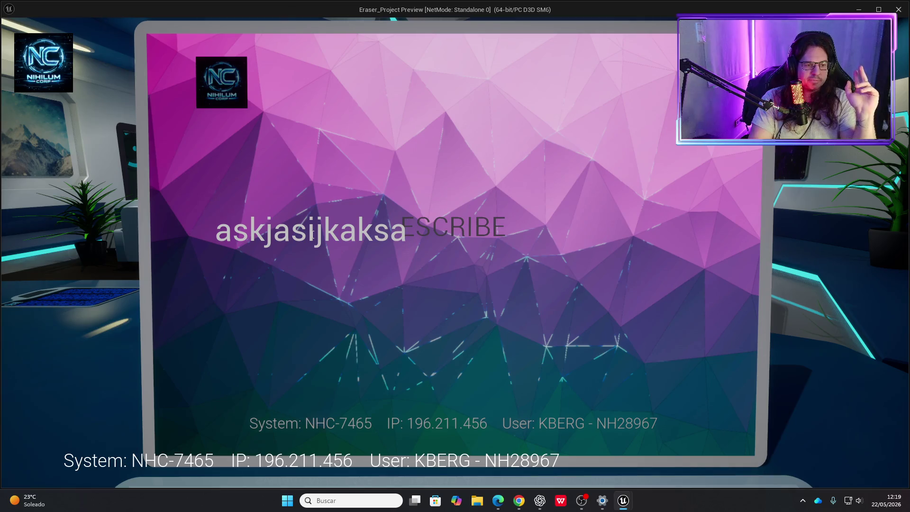
{"action": "key", "text": "BackSpace"}
{"action": "key", "text": "BackSpace"}
{"action": "key", "text": "BackSpace"}
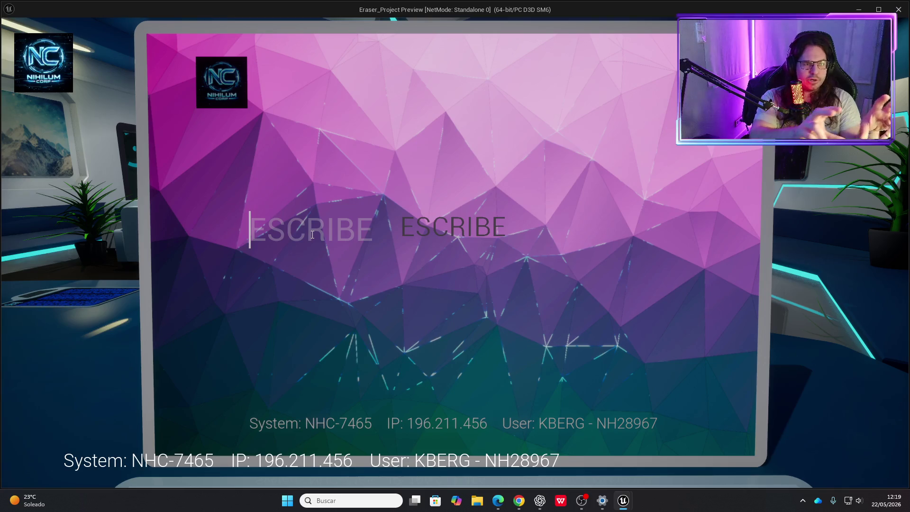
{"action": "type", "text": "aksjaksjas"}
{"action": "key", "text": "BackSpace"}
{"action": "key", "text": "BackSpace"}
{"action": "key", "text": "BackSpace"}
{"action": "key", "text": "BackSpace"}
{"action": "key", "text": "BackSpace"}
{"action": "key", "text": "BackSpace"}
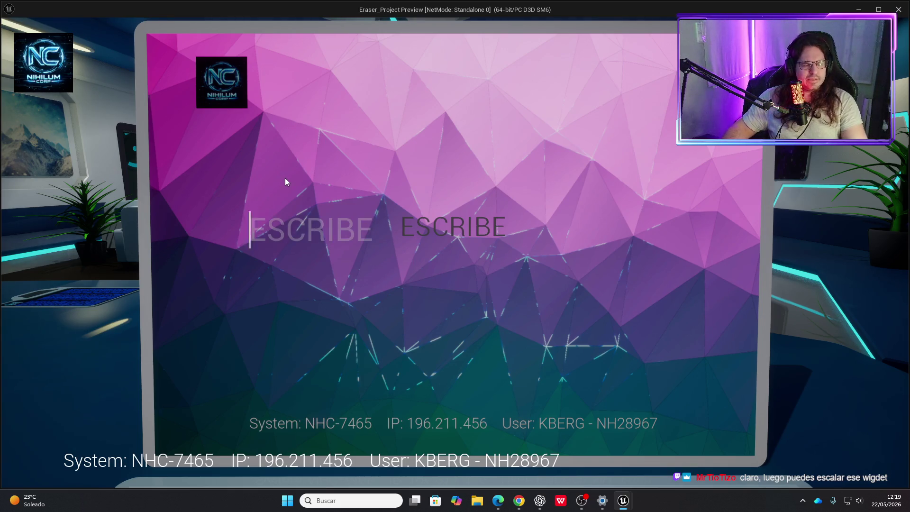
{"action": "key", "text": "Escape"}
Delete the unused Self node and the stray Get Player Controller with its loose wire.
{"action": "scroll", "coordinate": [289, 172], "scroll_direction": "down", "scroll_amount": 4}
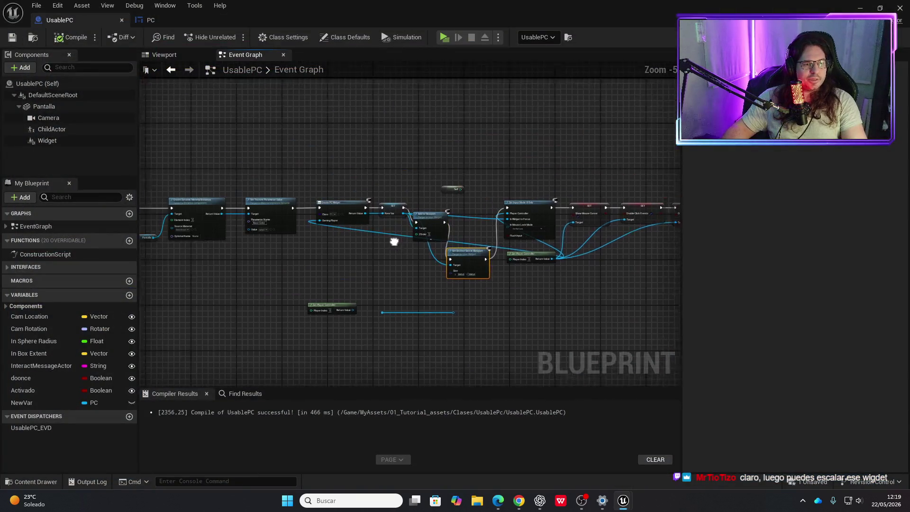
{"action": "scroll", "coordinate": [383, 238], "scroll_direction": "up", "scroll_amount": 2}
{"action": "left_click_drag", "start_coordinate": [559, 267], "coordinate": [474, 273]}
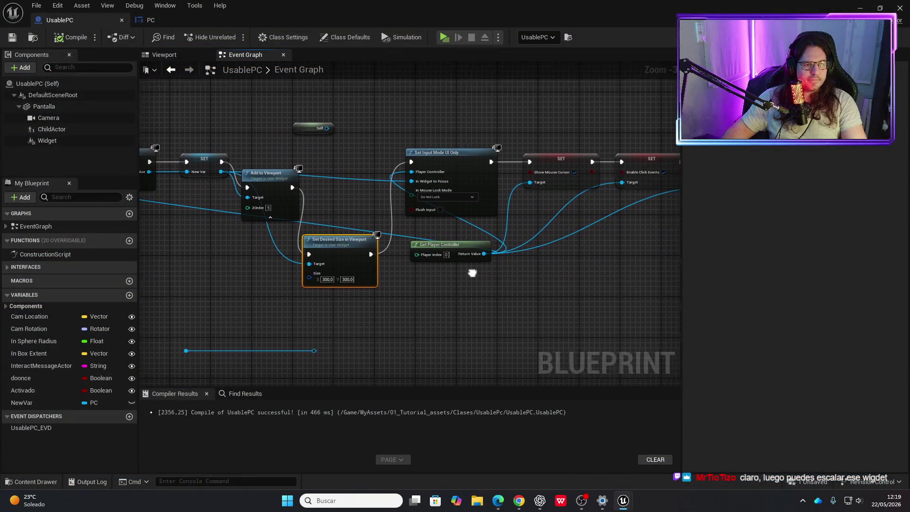
{"action": "left_click", "coordinate": [322, 129]}
{"action": "key", "text": "Delete"}
{"action": "left_click_drag", "start_coordinate": [353, 139], "coordinate": [326, 102]}
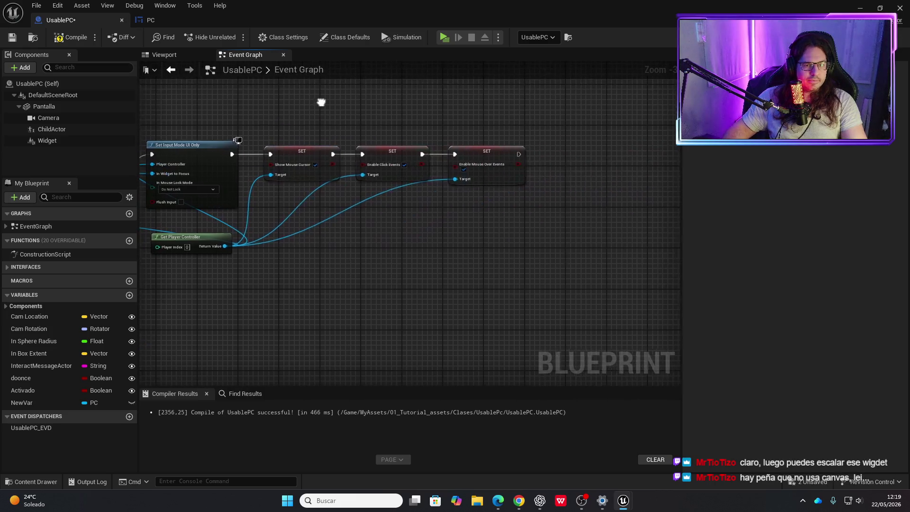
{"action": "mouse_move", "coordinate": [337, 285]}
{"action": "left_mouse_down"}
{"action": "mouse_move", "coordinate": [422, 250]}
{"action": "mouse_move", "coordinate": [596, 286]}
{"action": "mouse_move", "coordinate": [498, 267]}
{"action": "left_mouse_up"}
{"action": "mouse_move", "coordinate": [540, 315]}
{"action": "left_mouse_down"}
{"action": "mouse_move", "coordinate": [325, 260]}
{"action": "mouse_move", "coordinate": [215, 249]}
{"action": "left_mouse_up"}
{"action": "key", "text": "Delete"}
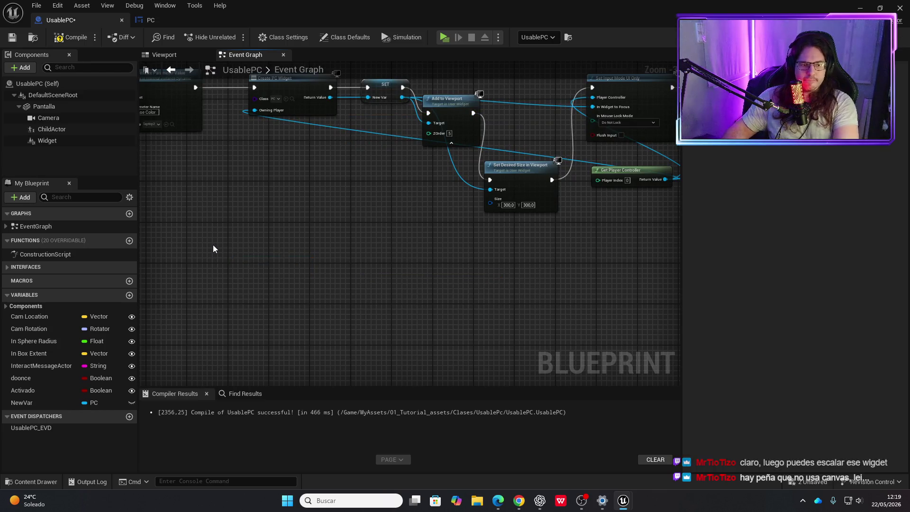
Pan past the Print String, Set View Target with Blend and material nodes, back to the widget chain.
{"action": "scroll", "coordinate": [250, 222], "scroll_direction": "down", "scroll_amount": 2}
{"action": "mouse_move", "coordinate": [323, 268]}
{"action": "left_mouse_down"}
{"action": "mouse_move", "coordinate": [479, 264]}
{"action": "mouse_move", "coordinate": [442, 268]}
{"action": "mouse_move", "coordinate": [552, 281]}
{"action": "left_mouse_up"}
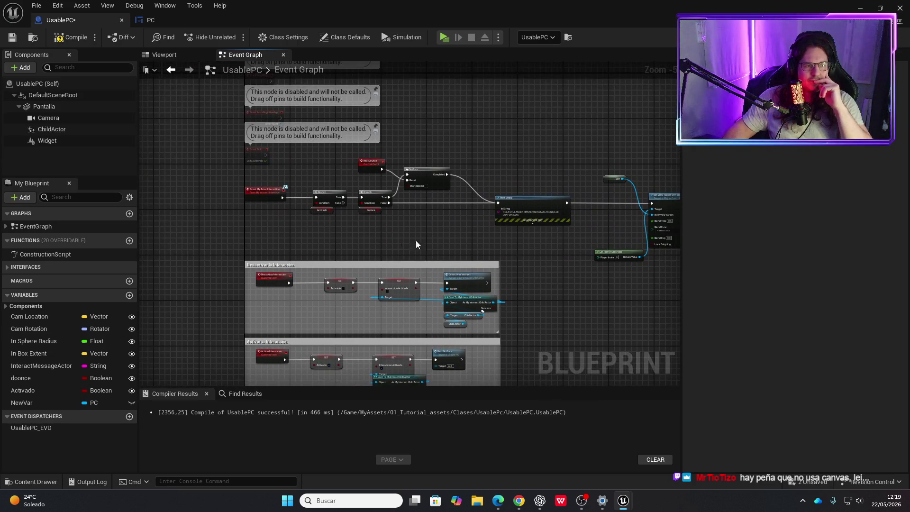
{"action": "scroll", "coordinate": [432, 247], "scroll_direction": "up", "scroll_amount": 3}
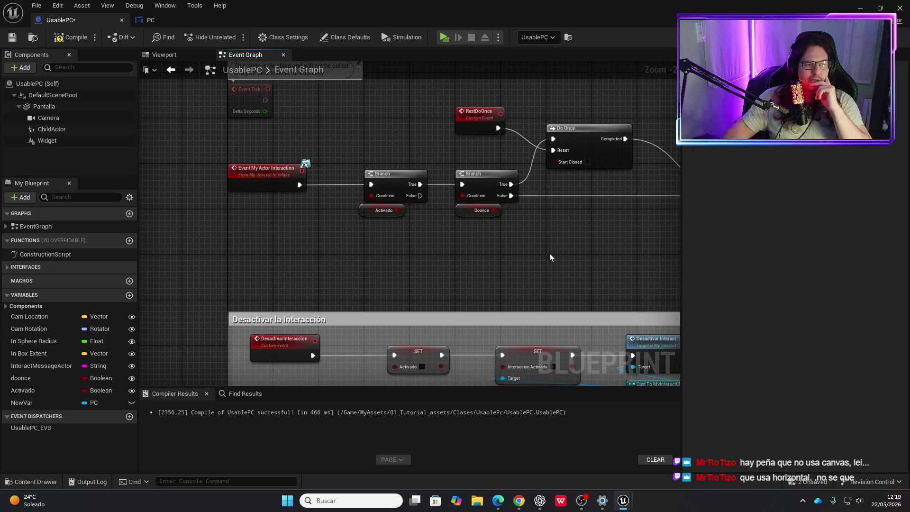
{"action": "left_click_drag", "start_coordinate": [547, 256], "coordinate": [368, 237]}
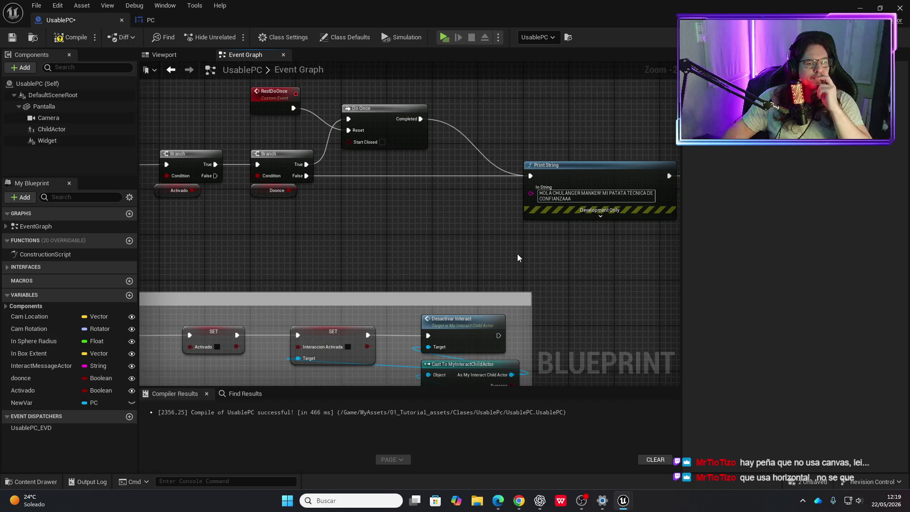
{"action": "left_click_drag", "start_coordinate": [517, 254], "coordinate": [229, 217]}
{"action": "mouse_move", "coordinate": [445, 327]}
{"action": "left_mouse_down"}
{"action": "mouse_move", "coordinate": [398, 288]}
{"action": "mouse_move", "coordinate": [366, 298]}
{"action": "left_mouse_up"}
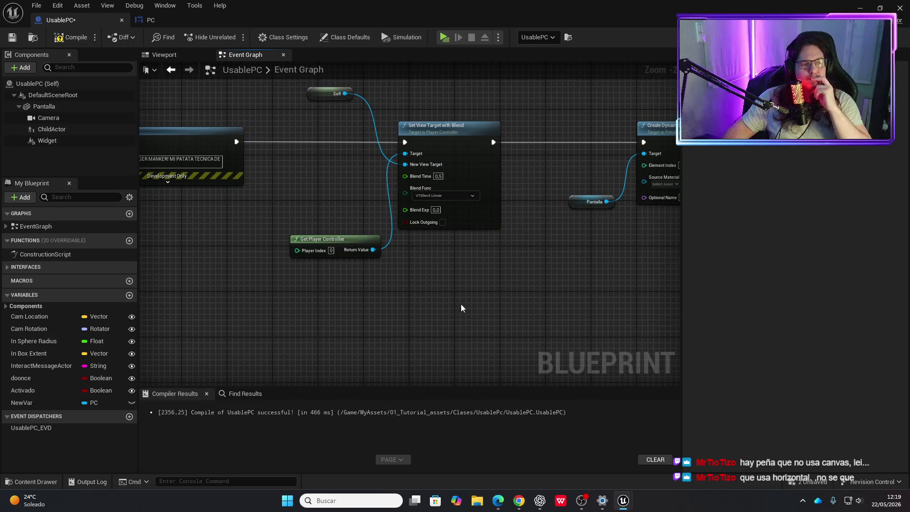
{"action": "mouse_move", "coordinate": [463, 297]}
{"action": "left_mouse_down"}
{"action": "mouse_move", "coordinate": [363, 299]}
{"action": "mouse_move", "coordinate": [461, 291]}
{"action": "mouse_move", "coordinate": [359, 270]}
{"action": "mouse_move", "coordinate": [371, 308]}
{"action": "left_mouse_up"}
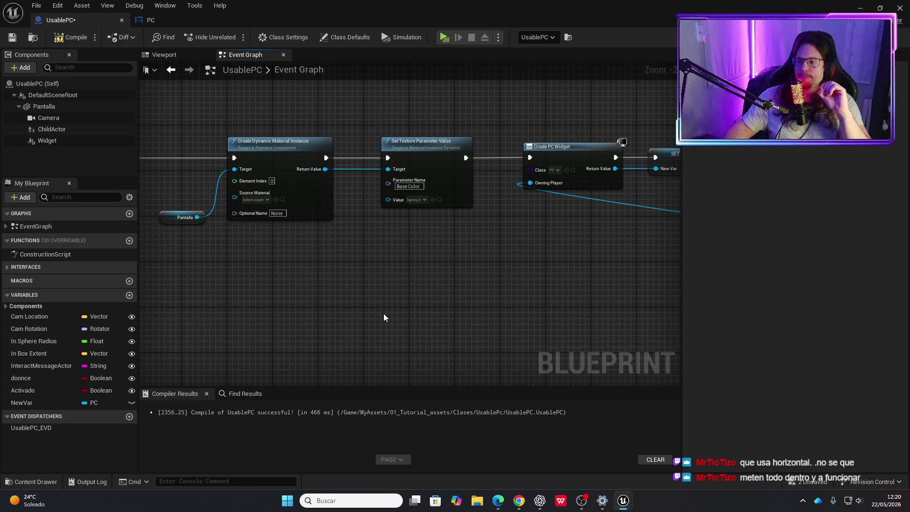
{"action": "left_click_drag", "start_coordinate": [327, 296], "coordinate": [391, 291]}
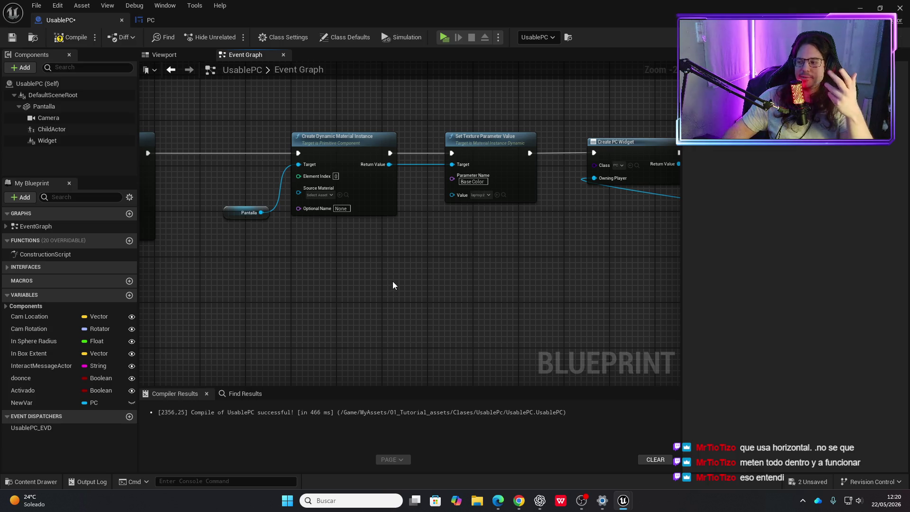
{"action": "mouse_move", "coordinate": [416, 272]}
{"action": "left_mouse_down"}
{"action": "mouse_move", "coordinate": [411, 266]}
{"action": "mouse_move", "coordinate": [435, 266]}
{"action": "mouse_move", "coordinate": [314, 268]}
{"action": "left_mouse_up"}
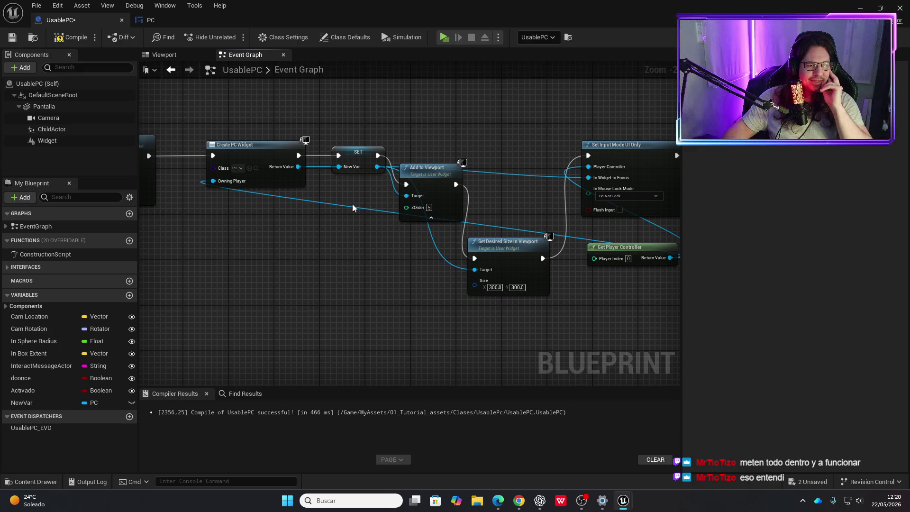
Rename the widget variable to MyPCUI and shift Add to Viewport and the input-mode nodes right.
{"action": "left_click", "coordinate": [352, 158]}
{"action": "left_click", "coordinate": [29, 402]}
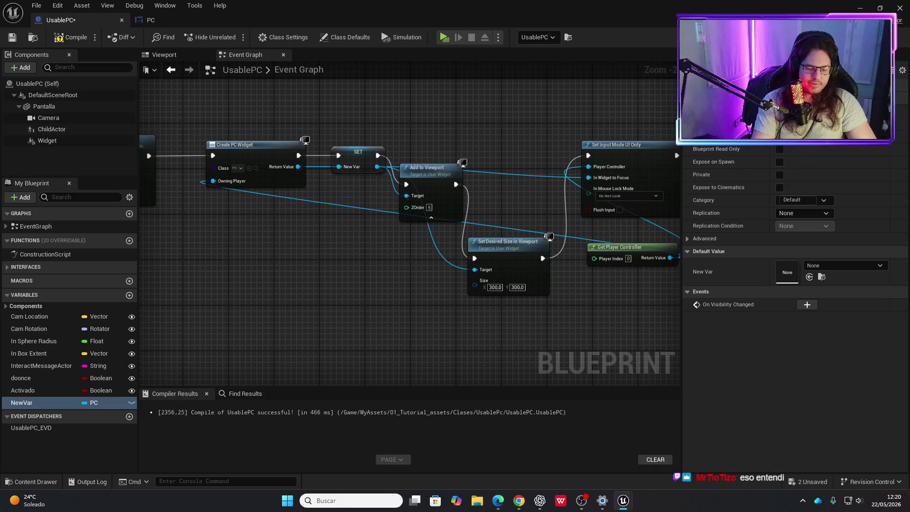
{"action": "type", "text": "MyPCUI"}
{"action": "key", "text": "Return"}
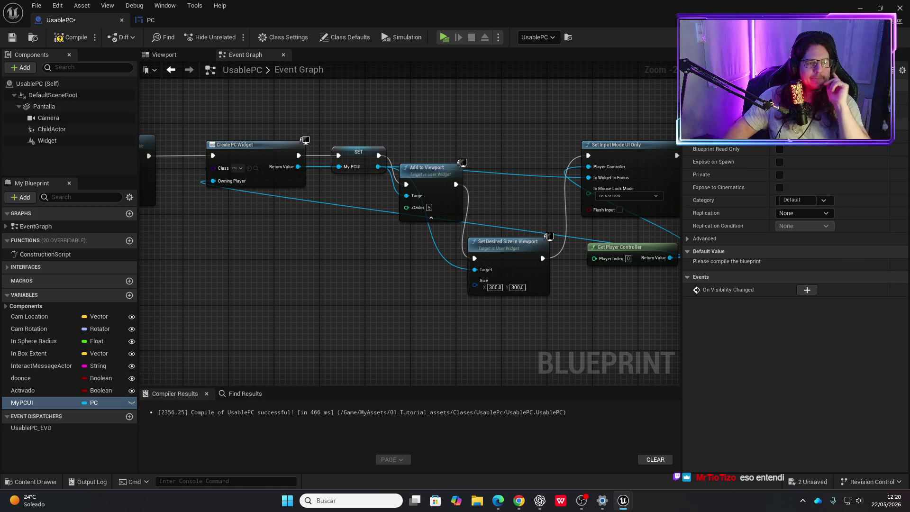
{"action": "mouse_move", "coordinate": [431, 172]}
{"action": "left_mouse_down"}
{"action": "mouse_move", "coordinate": [479, 141]}
{"action": "mouse_move", "coordinate": [461, 146]}
{"action": "left_mouse_up"}
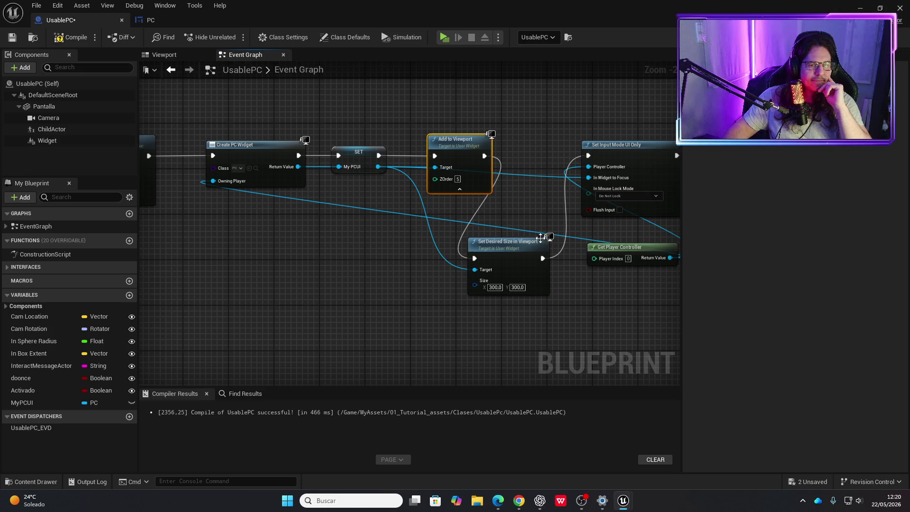
{"action": "scroll", "coordinate": [393, 275], "scroll_direction": "down", "scroll_amount": 3}
{"action": "mouse_move", "coordinate": [349, 171]}
{"action": "left_mouse_down"}
{"action": "mouse_move", "coordinate": [510, 284]}
{"action": "mouse_move", "coordinate": [574, 280]}
{"action": "left_mouse_up"}
{"action": "left_click_drag", "start_coordinate": [402, 198], "coordinate": [490, 198]}
Place Set Desired Size between Add to Viewport and Set Input Mode, restoring accidentally deleted SET nodes.
{"action": "left_click_drag", "start_coordinate": [650, 237], "coordinate": [573, 186]}
{"action": "key", "text": "Delete"}
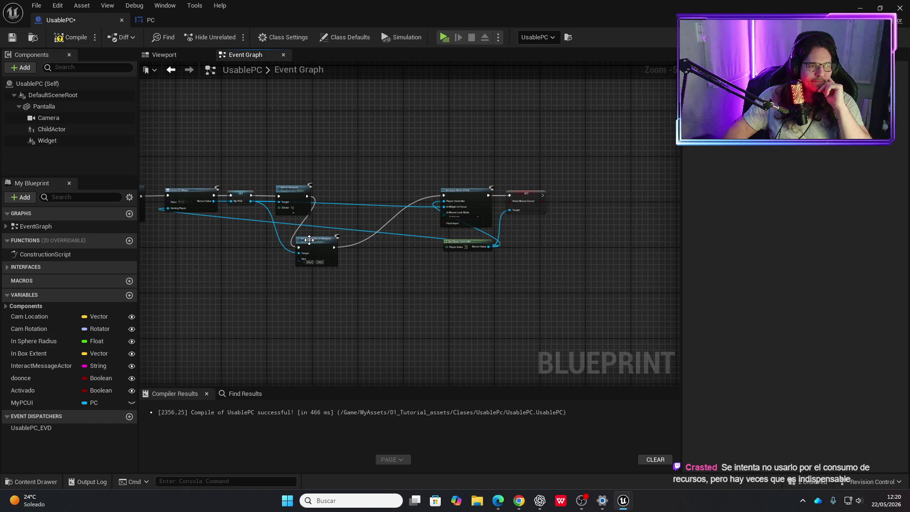
{"action": "key", "text": "ctrl+z"}
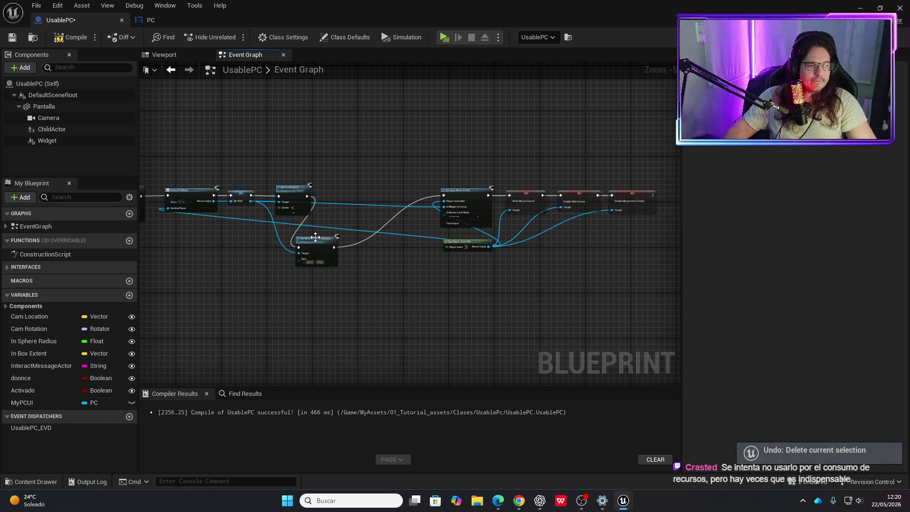
{"action": "left_click_drag", "start_coordinate": [315, 237], "coordinate": [376, 187]}
{"action": "scroll", "coordinate": [345, 212], "scroll_direction": "up", "scroll_amount": 4}
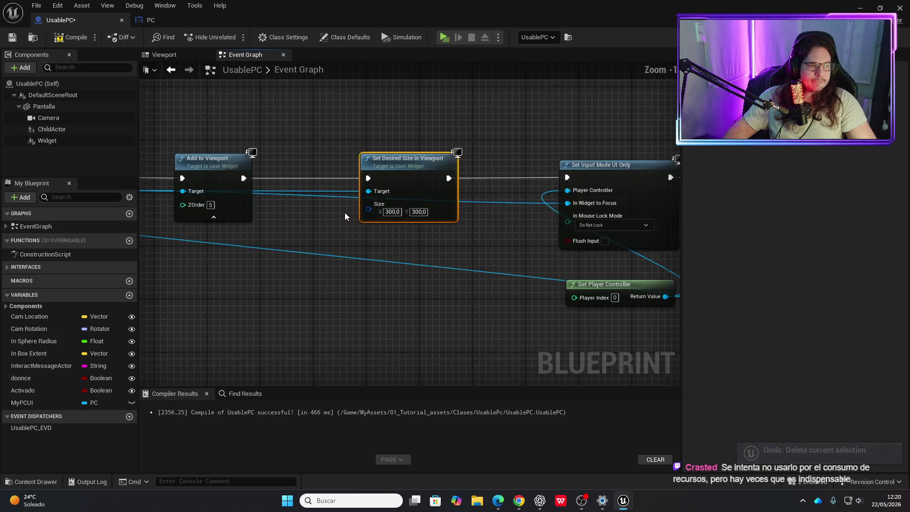
{"action": "left_click_drag", "start_coordinate": [328, 217], "coordinate": [477, 206]}
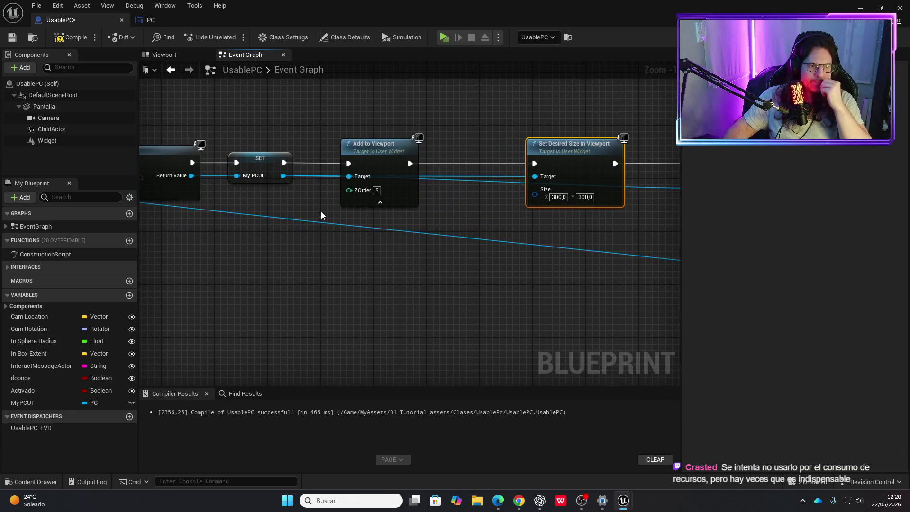
Add reroute points on the MyPCUI and In Widget to Focus wires and drop them below the chain.
{"action": "double_click", "coordinate": [511, 182]}
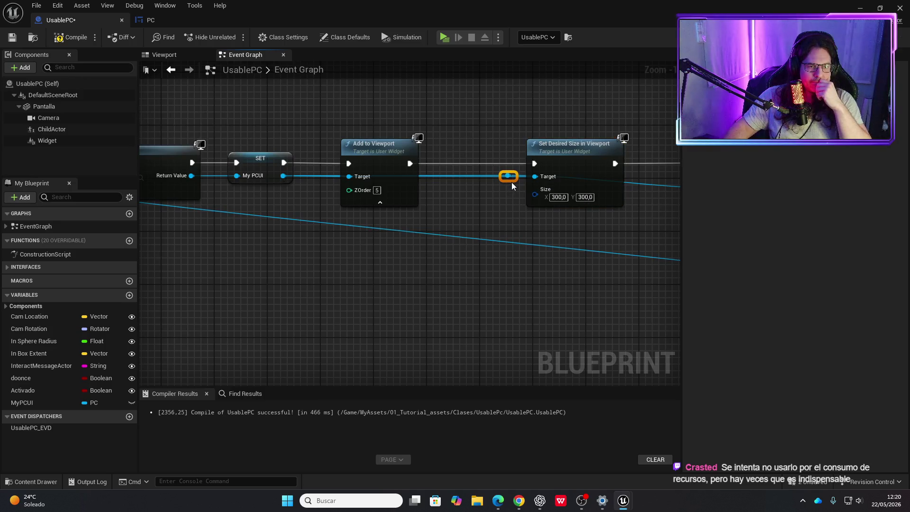
{"action": "mouse_move", "coordinate": [512, 180]}
{"action": "left_mouse_down"}
{"action": "mouse_move", "coordinate": [449, 253]}
{"action": "mouse_move", "coordinate": [357, 284]}
{"action": "mouse_move", "coordinate": [129, 285]}
{"action": "left_mouse_up"}
{"action": "double_click", "coordinate": [353, 222]}
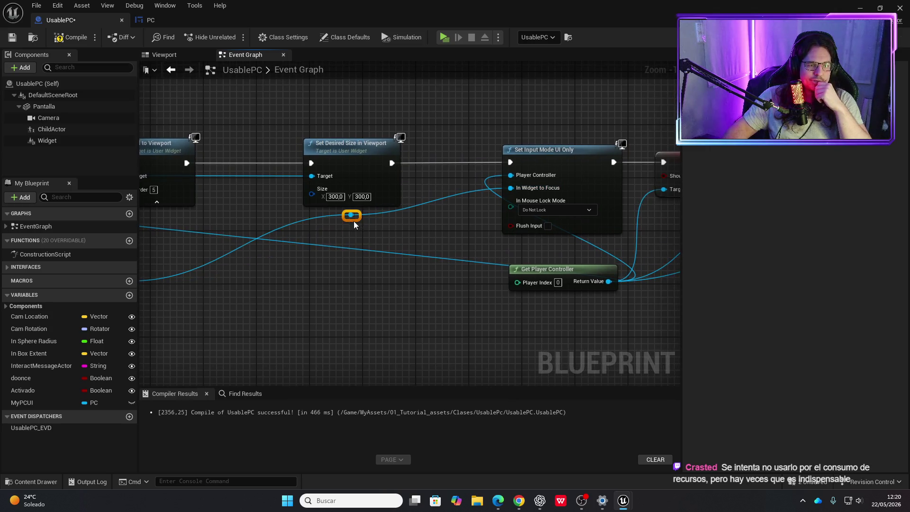
{"action": "mouse_move", "coordinate": [353, 223]}
{"action": "left_mouse_down"}
{"action": "mouse_move", "coordinate": [388, 289]}
{"action": "mouse_move", "coordinate": [260, 301]}
{"action": "left_mouse_up"}
{"action": "mouse_move", "coordinate": [448, 253]}
{"action": "left_mouse_down"}
{"action": "mouse_move", "coordinate": [151, 286]}
{"action": "mouse_move", "coordinate": [399, 288]}
{"action": "mouse_move", "coordinate": [299, 254]}
{"action": "mouse_move", "coordinate": [376, 262]}
{"action": "mouse_move", "coordinate": [261, 265]}
{"action": "left_mouse_up"}
{"action": "scroll", "coordinate": [368, 275], "scroll_direction": "down", "scroll_amount": 2}
Add more reroute nodes on the upper wires, tuck them under Show Mouse Cursor, and compile.
{"action": "double_click", "coordinate": [333, 169]}
{"action": "mouse_move", "coordinate": [333, 169]}
{"action": "left_mouse_down"}
{"action": "mouse_move", "coordinate": [334, 232]}
{"action": "mouse_move", "coordinate": [332, 224]}
{"action": "mouse_move", "coordinate": [333, 216]}
{"action": "mouse_move", "coordinate": [346, 249]}
{"action": "mouse_move", "coordinate": [330, 259]}
{"action": "left_mouse_up"}
{"action": "double_click", "coordinate": [350, 192]}
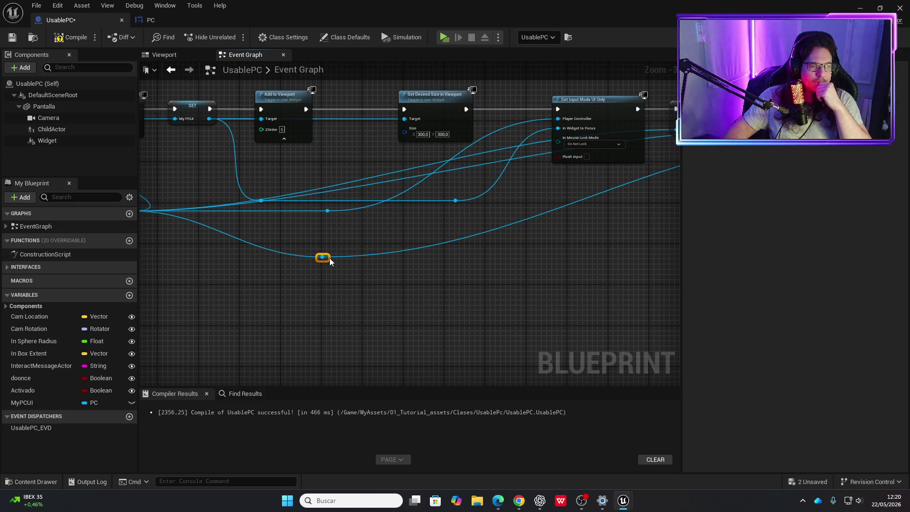
{"action": "double_click", "coordinate": [358, 187]}
{"action": "left_click_drag", "start_coordinate": [357, 187], "coordinate": [330, 238]}
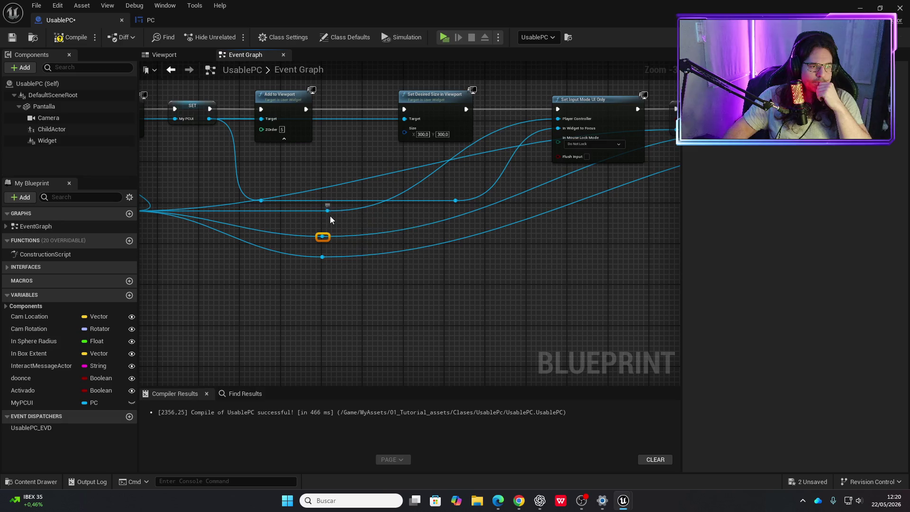
{"action": "left_click_drag", "start_coordinate": [330, 215], "coordinate": [326, 216]}
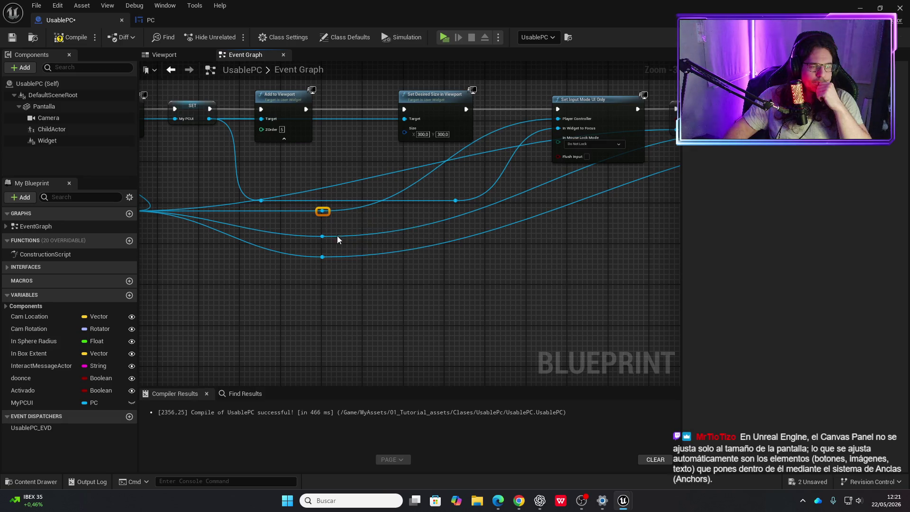
{"action": "double_click", "coordinate": [277, 191]}
{"action": "mouse_move", "coordinate": [282, 194]}
{"action": "left_mouse_down"}
{"action": "mouse_move", "coordinate": [310, 272]}
{"action": "mouse_move", "coordinate": [326, 283]}
{"action": "mouse_move", "coordinate": [291, 293]}
{"action": "left_mouse_up"}
{"action": "left_click_drag", "start_coordinate": [374, 287], "coordinate": [356, 287]}
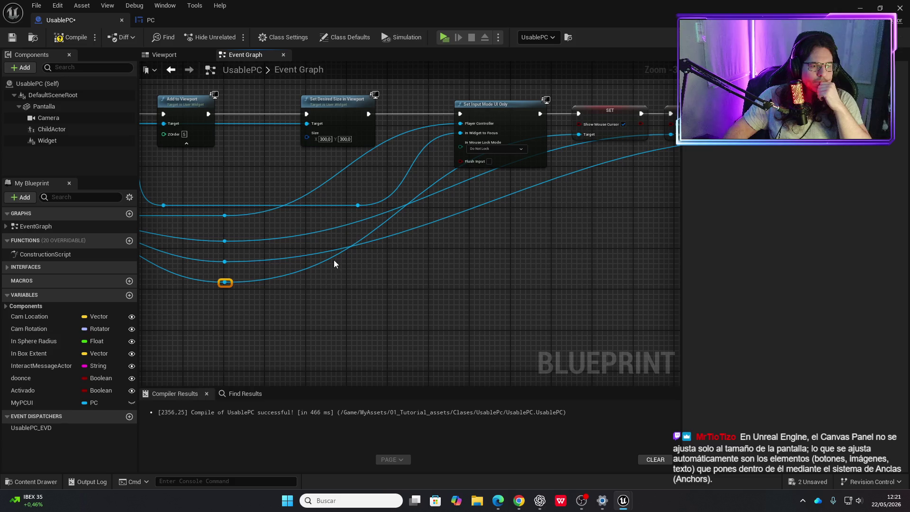
{"action": "mouse_move", "coordinate": [225, 282]}
{"action": "left_mouse_down"}
{"action": "mouse_move", "coordinate": [334, 256]}
{"action": "mouse_move", "coordinate": [403, 293]}
{"action": "mouse_move", "coordinate": [529, 293]}
{"action": "left_mouse_up"}
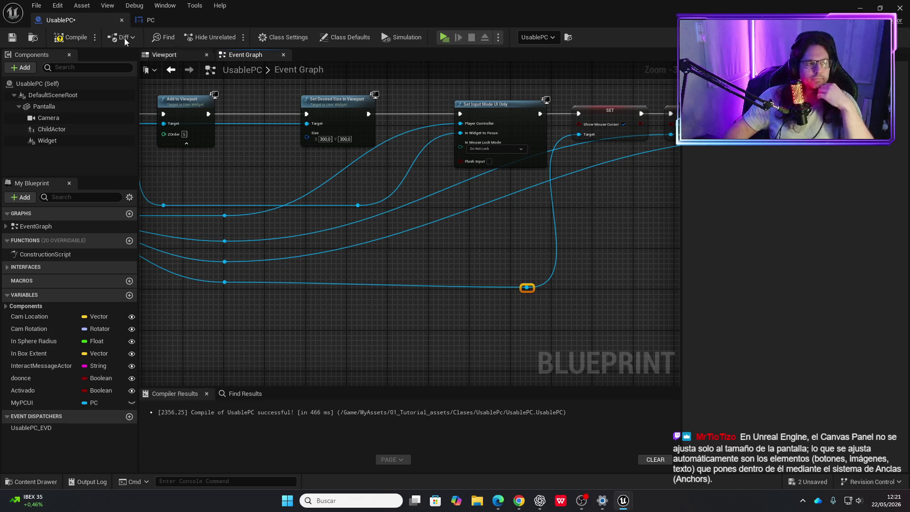
{"action": "left_click", "coordinate": [71, 37]}
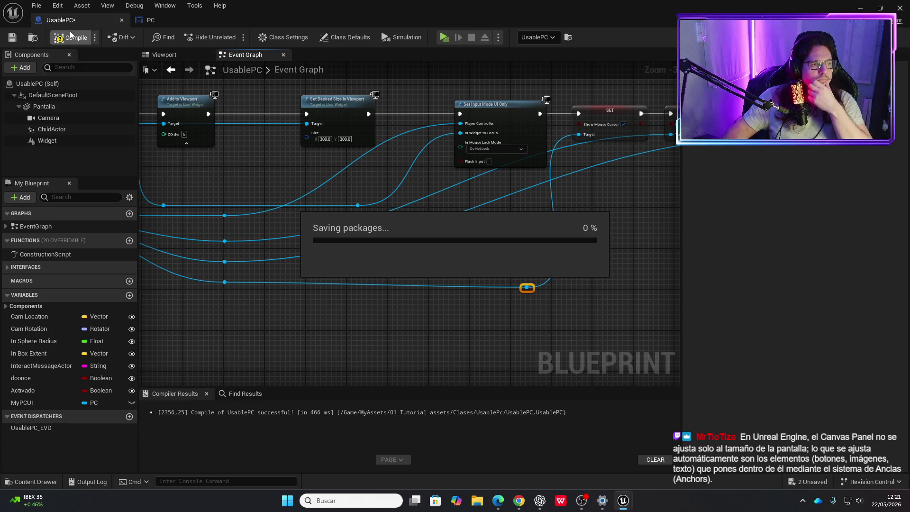
Glance at the PC widget, then open UsablePC's Viewport and select its Widget component.
{"action": "left_click", "coordinate": [171, 21]}
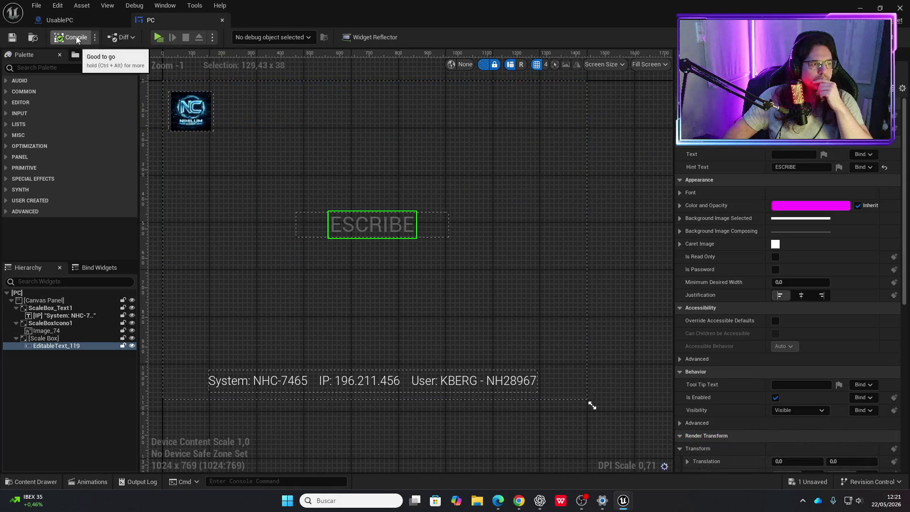
{"action": "left_click", "coordinate": [76, 20]}
{"action": "mouse_move", "coordinate": [246, 177]}
{"action": "left_mouse_down"}
{"action": "mouse_move", "coordinate": [363, 206]}
{"action": "mouse_move", "coordinate": [385, 223]}
{"action": "left_mouse_up"}
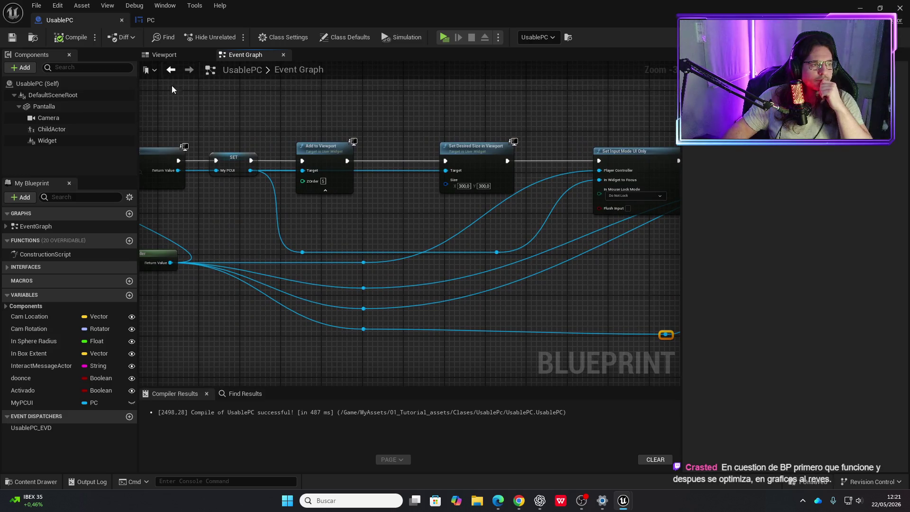
{"action": "left_click", "coordinate": [166, 54]}
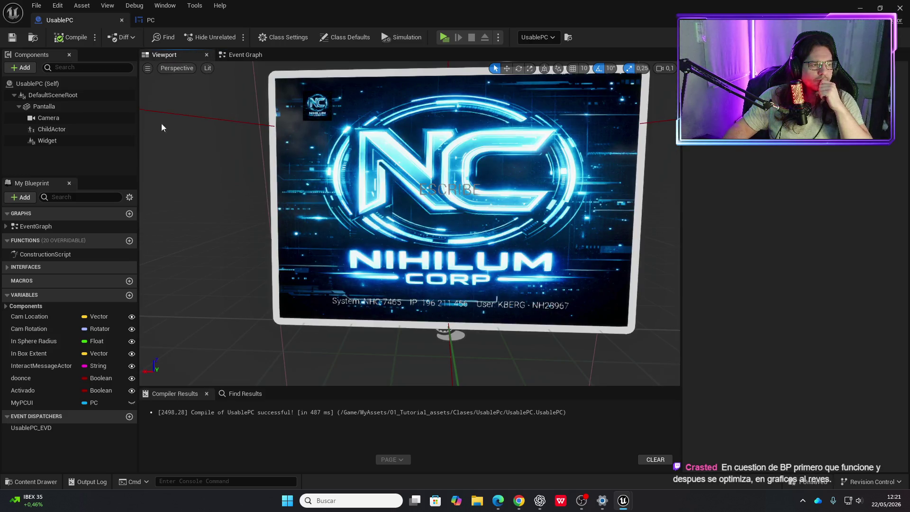
{"action": "left_click", "coordinate": [60, 140]}
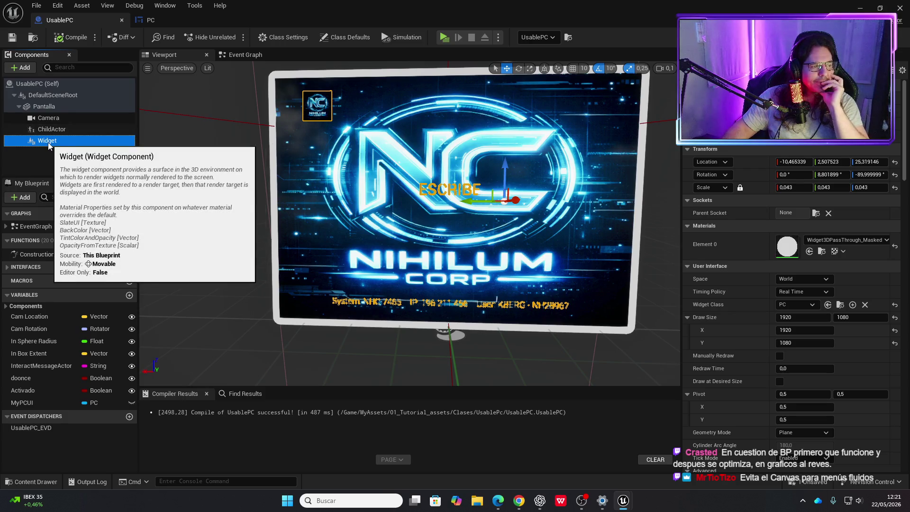
Delete the Widget component from UsablePC, save all, and compile.
{"action": "key", "text": "Delete"}
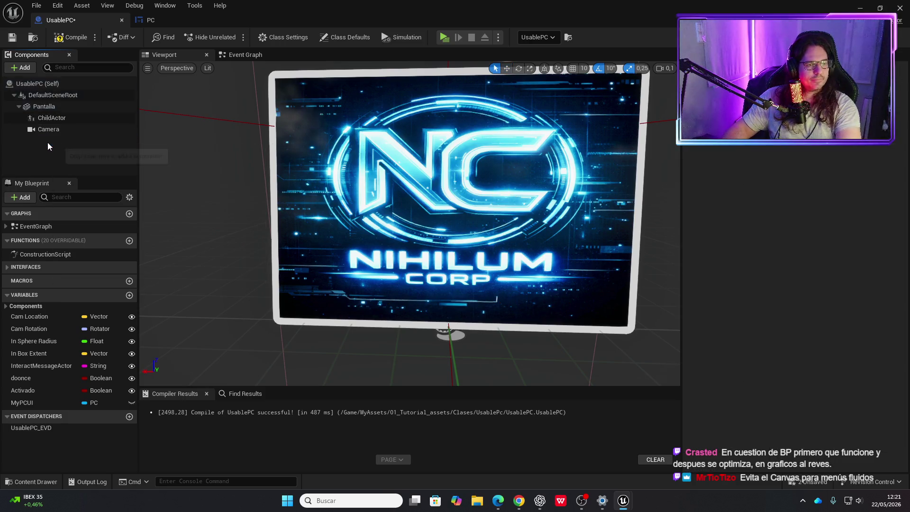
{"action": "key", "text": "ctrl+s"}
{"action": "left_click", "coordinate": [83, 41]}
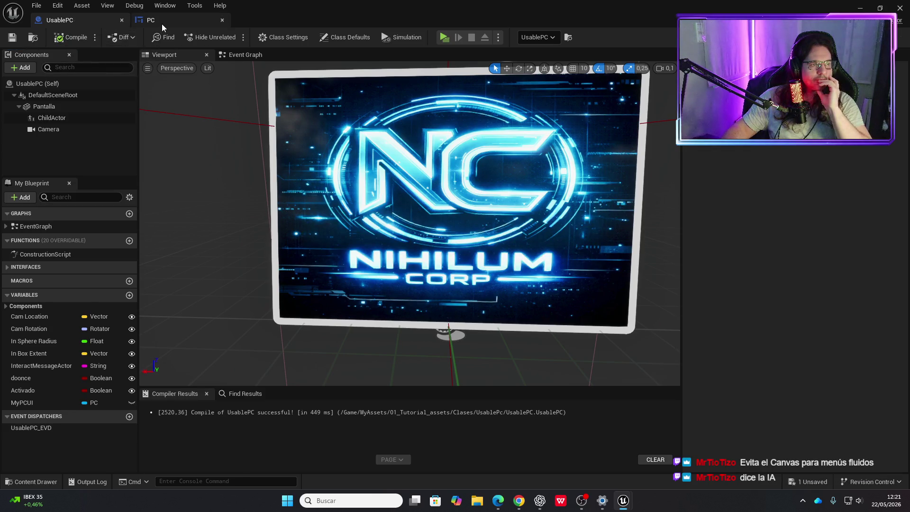
{"action": "left_click", "coordinate": [159, 21]}
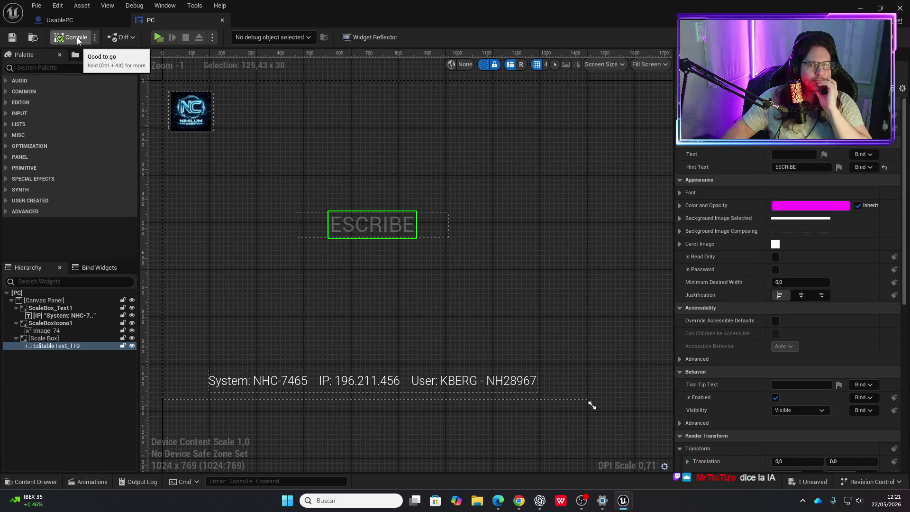
{"action": "left_click", "coordinate": [83, 20]}
Play-test, using the laptop with E to show the PC overlay, then stop.
{"action": "left_click", "coordinate": [444, 37]}
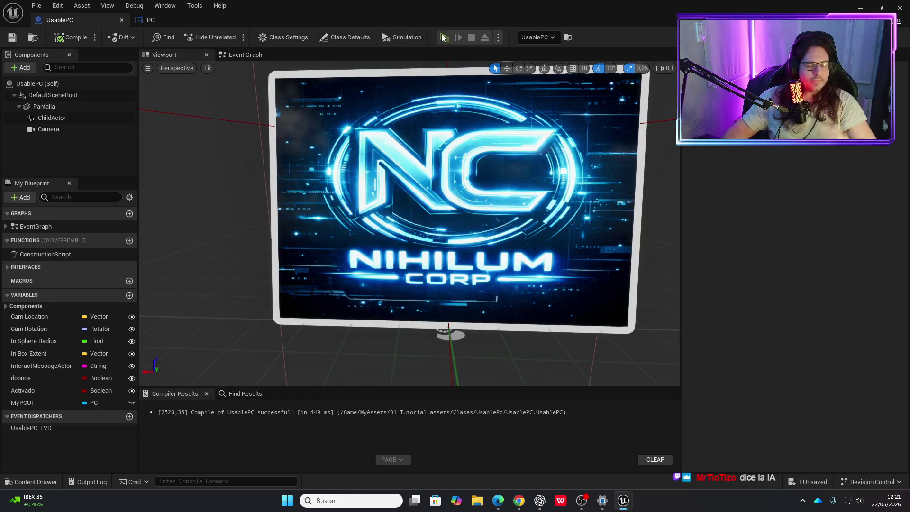
{"action": "key", "text": "e"}
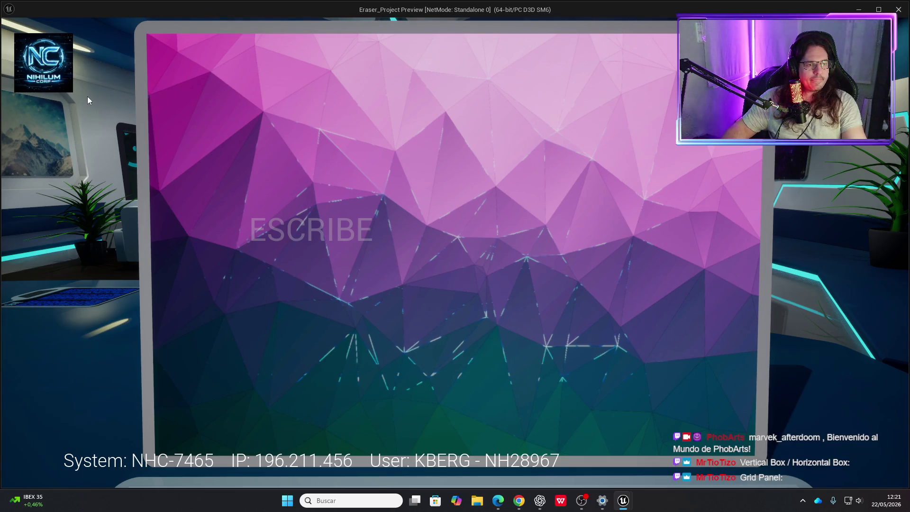
{"action": "key", "text": "Escape"}
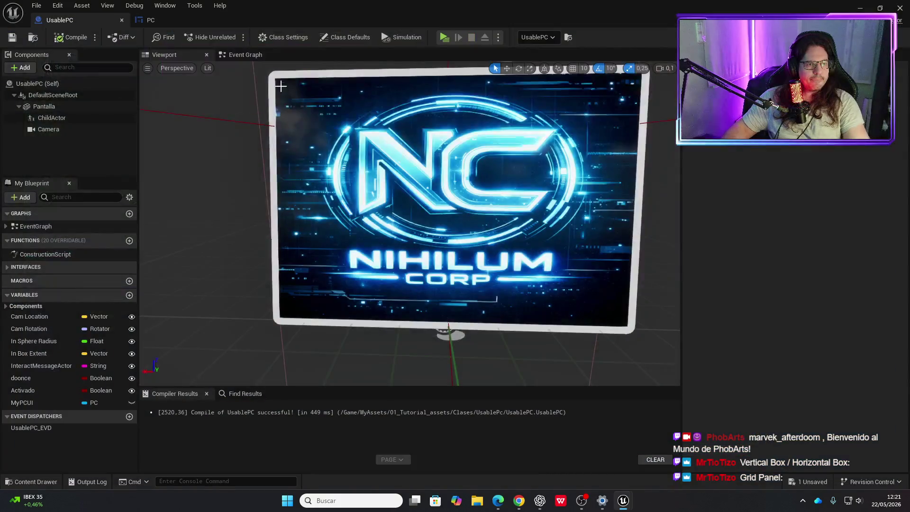
{"action": "left_click", "coordinate": [162, 21]}
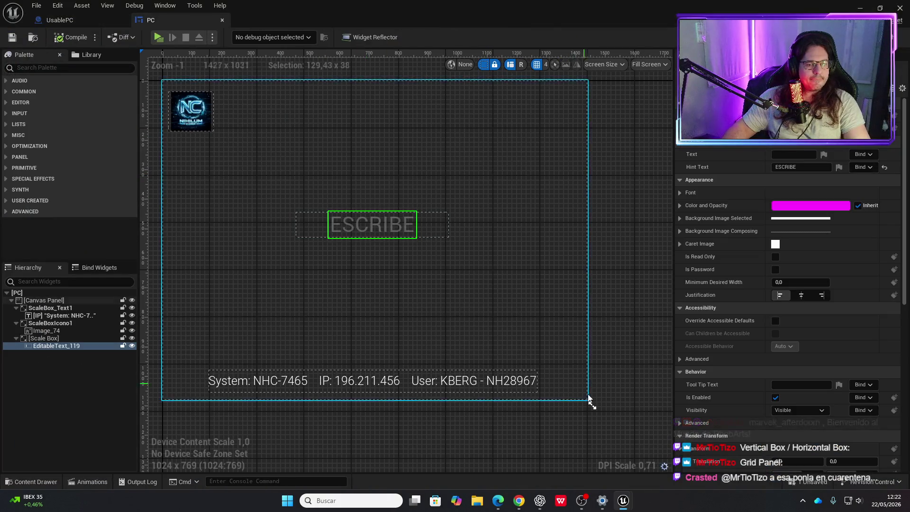
Resize the PC designer preview to 1280 x 720 (16:9), comparing against the NC screen in UsablePC.
{"action": "mouse_move", "coordinate": [592, 406]}
{"action": "left_mouse_down"}
{"action": "mouse_move", "coordinate": [695, 404]}
{"action": "mouse_move", "coordinate": [695, 394]}
{"action": "mouse_move", "coordinate": [656, 387]}
{"action": "left_mouse_up"}
{"action": "scroll", "coordinate": [561, 392], "scroll_direction": "down", "scroll_amount": 2}
{"action": "scroll", "coordinate": [520, 369], "scroll_direction": "up", "scroll_amount": 1}
{"action": "scroll", "coordinate": [388, 297], "scroll_direction": "up", "scroll_amount": 1}
{"action": "left_click", "coordinate": [17, 293]}
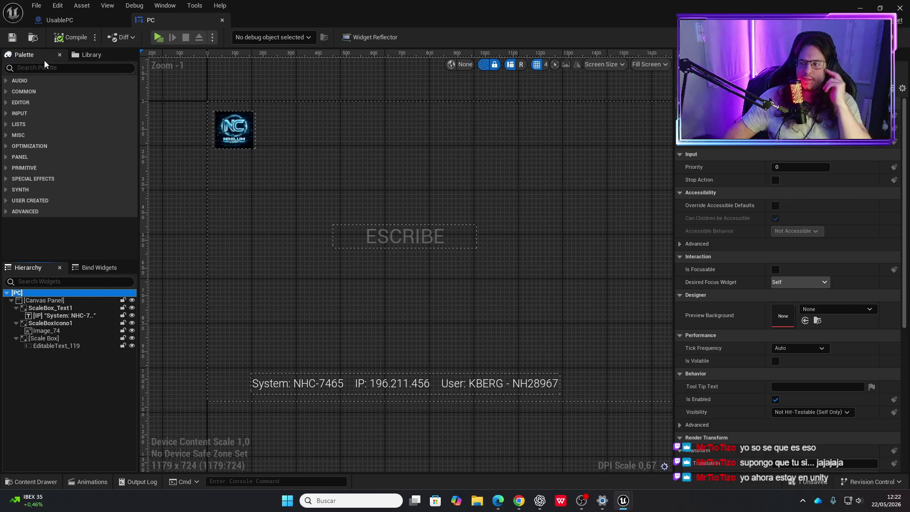
{"action": "left_click", "coordinate": [60, 20]}
{"action": "left_click_drag", "start_coordinate": [318, 138], "coordinate": [318, 137]}
{"action": "left_click", "coordinate": [151, 20]}
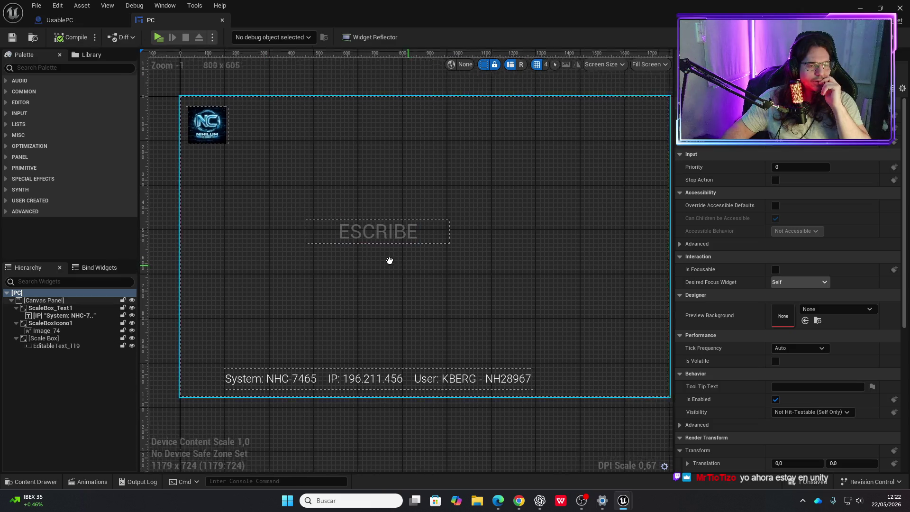
{"action": "scroll", "coordinate": [457, 274], "scroll_direction": "down", "scroll_amount": 1}
{"action": "mouse_move", "coordinate": [621, 380]}
{"action": "left_mouse_down"}
{"action": "mouse_move", "coordinate": [612, 378]}
{"action": "mouse_move", "coordinate": [656, 377]}
{"action": "left_mouse_up"}
{"action": "left_click", "coordinate": [279, 165]}
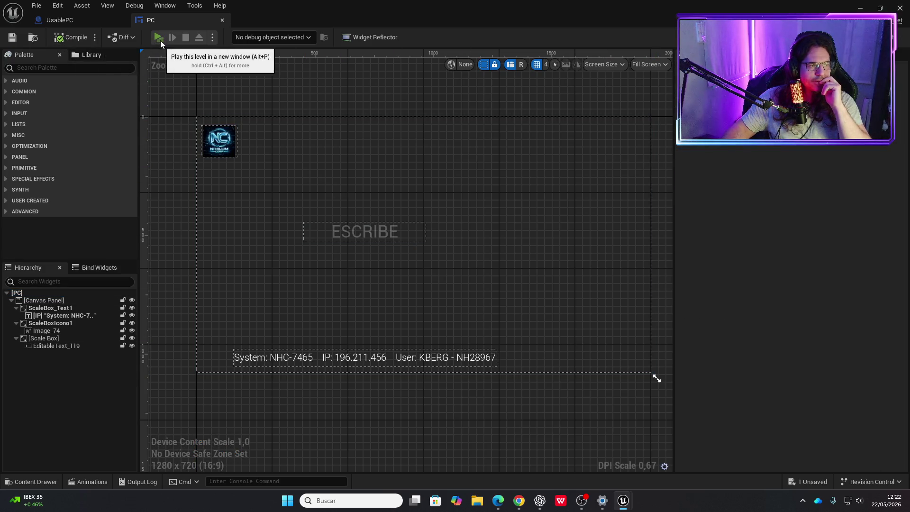
Play-test the laptop screen, then select the icon, ESCRIBE box and system text in the Hierarchy.
{"action": "left_click", "coordinate": [159, 37]}
{"action": "key", "text": "e"}
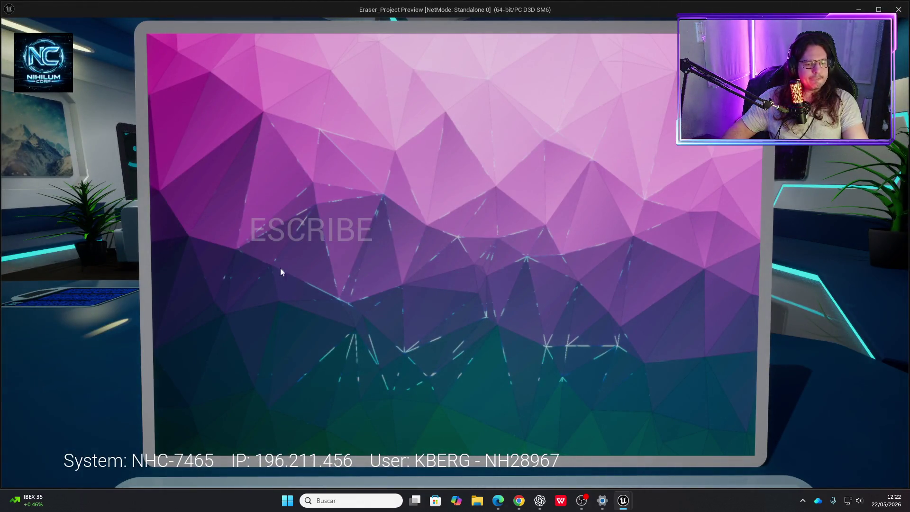
{"action": "key", "text": "Escape"}
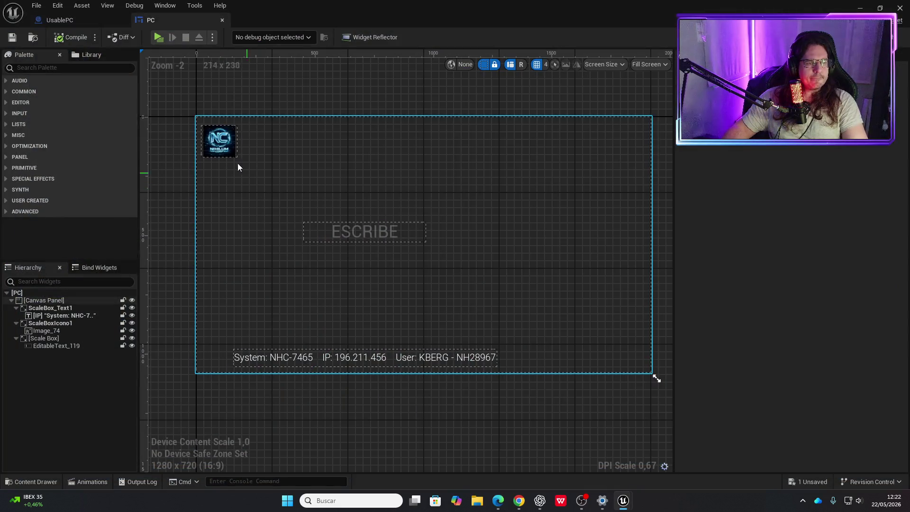
{"action": "left_click", "coordinate": [520, 366]}
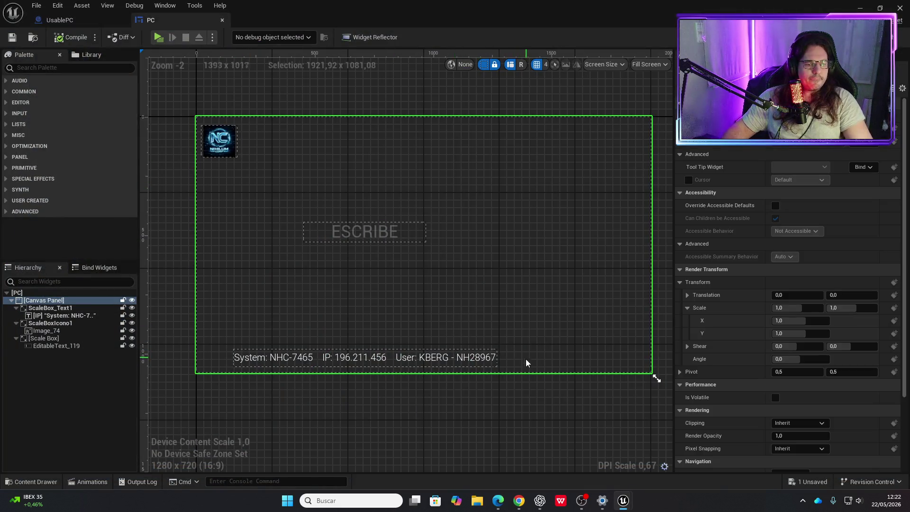
{"action": "left_click", "coordinate": [50, 303]}
{"action": "key", "text": "shift+Down"}
{"action": "key", "text": "shift+Down"}
{"action": "key", "text": "shift+Down"}
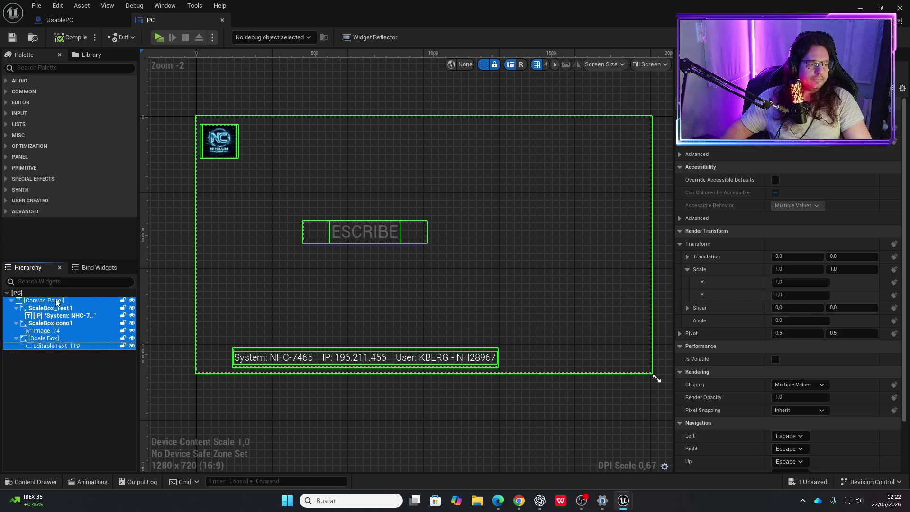
{"action": "left_click", "coordinate": [252, 154]}
{"action": "left_click", "coordinate": [56, 308]}
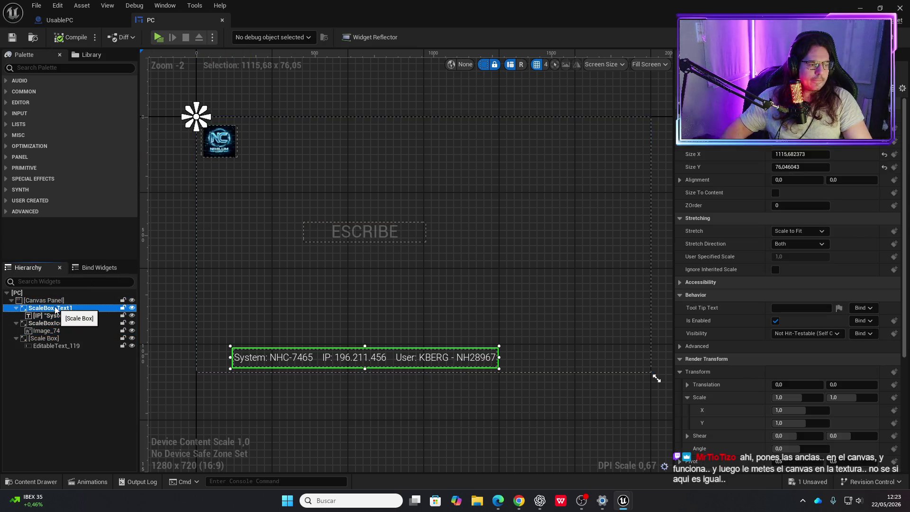
{"action": "key", "text": "shift+Down"}
{"action": "key", "text": "shift+Down"}
{"action": "key", "text": "shift+Down"}
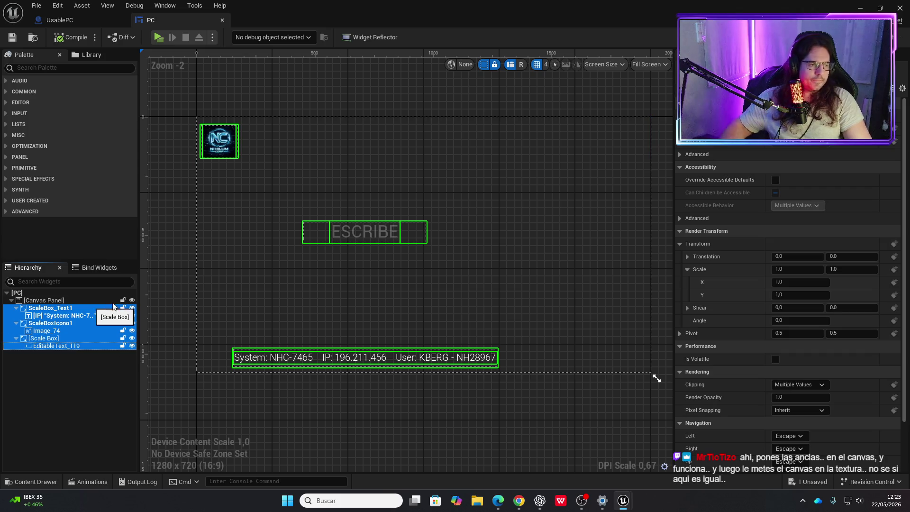
Move the three widgets right on the canvas, compile both blueprints, and play-test again.
{"action": "left_click_drag", "start_coordinate": [233, 157], "coordinate": [290, 157]}
{"action": "left_click_drag", "start_coordinate": [290, 158], "coordinate": [289, 155]}
{"action": "left_click", "coordinate": [68, 24]}
{"action": "left_click", "coordinate": [73, 37]}
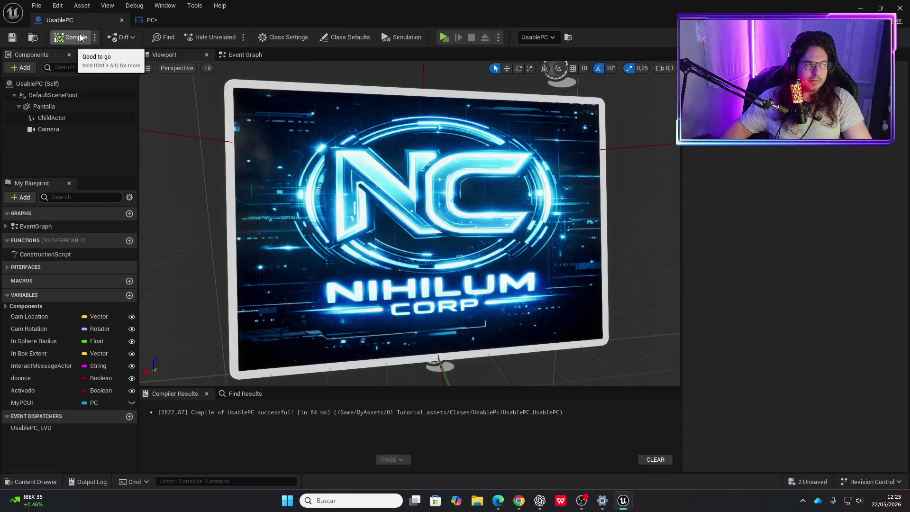
{"action": "left_click", "coordinate": [151, 20]}
{"action": "left_click", "coordinate": [74, 38]}
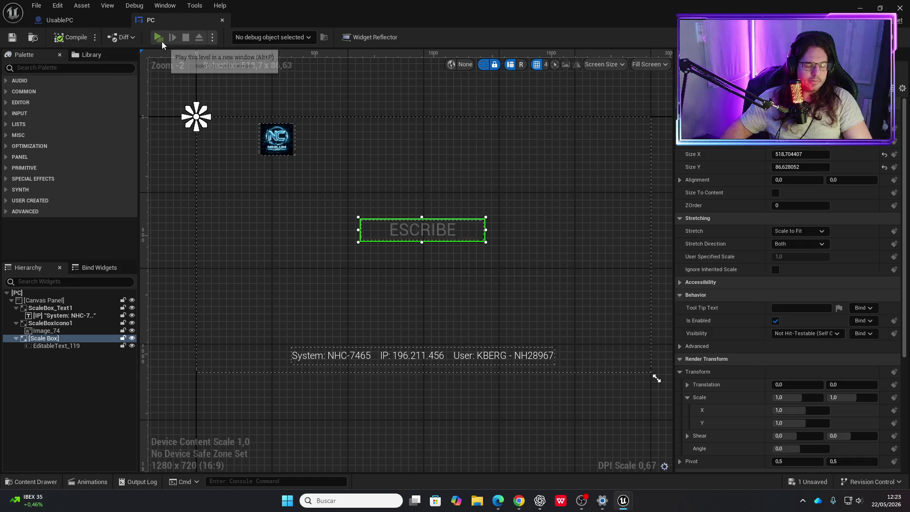
{"action": "left_click", "coordinate": [159, 37]}
{"action": "key", "text": "e"}
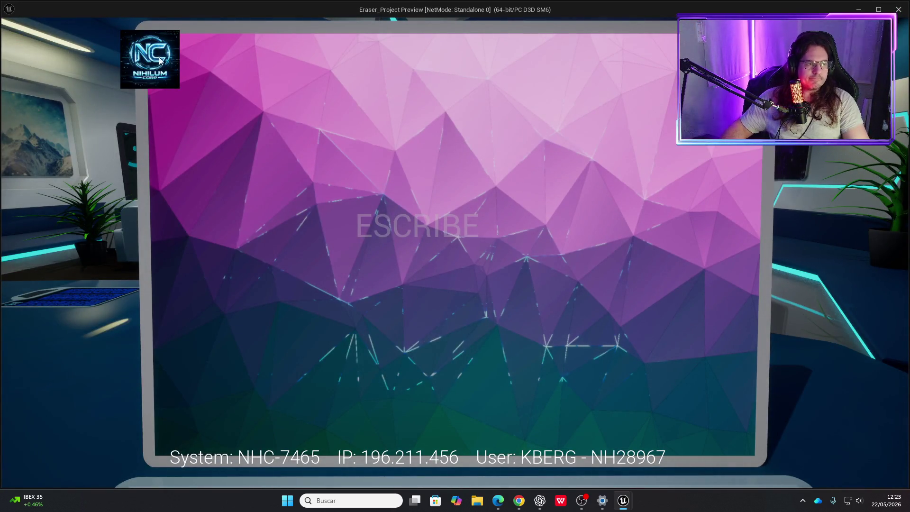
{"action": "key", "text": "Escape"}
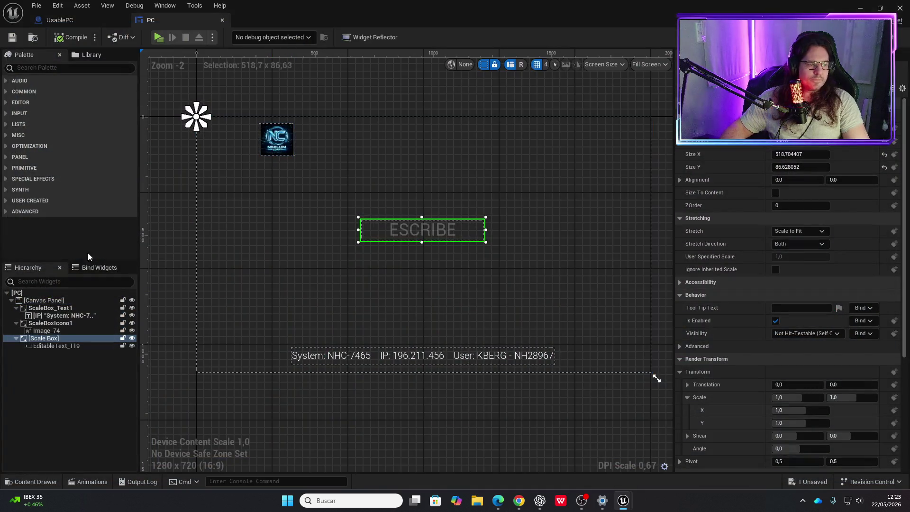
{"action": "left_click", "coordinate": [53, 308]}
Search the Palette for Vertical Box and add one under the root Canvas Panel.
{"action": "left_click", "coordinate": [68, 323]}
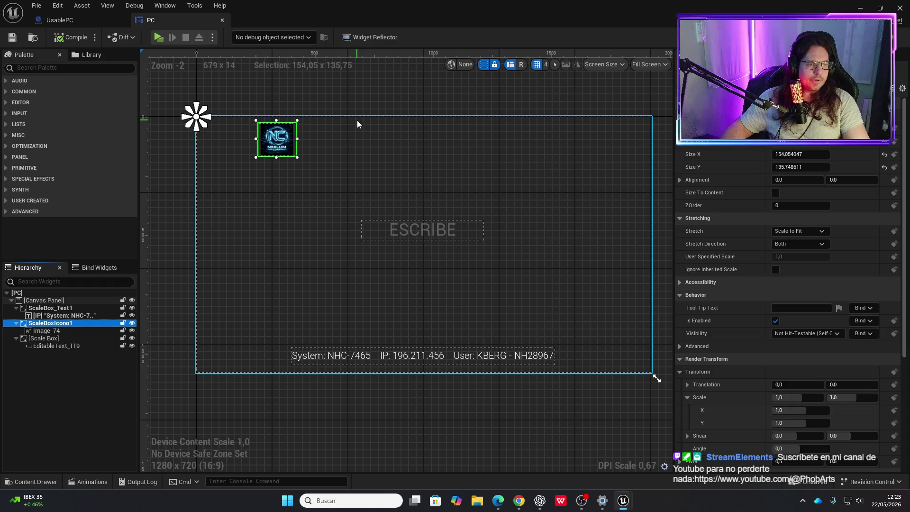
{"action": "left_click", "coordinate": [48, 301]}
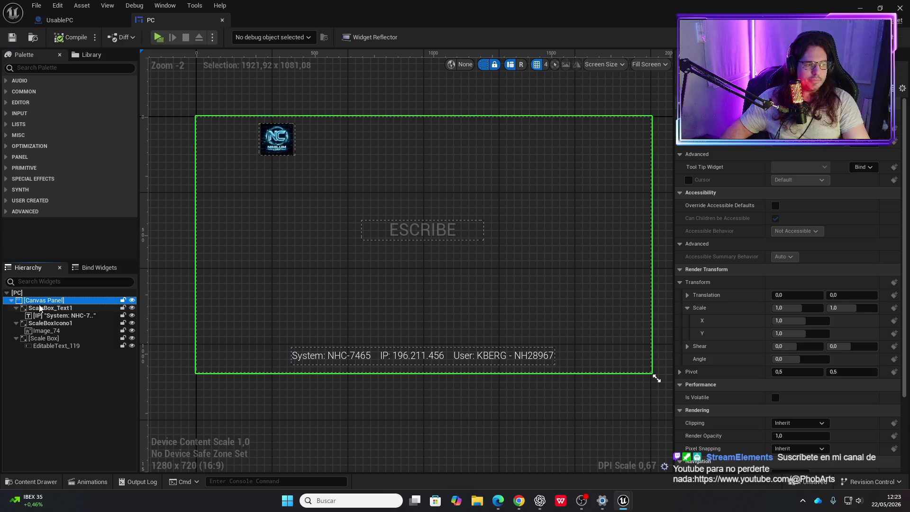
{"action": "left_click", "coordinate": [65, 69]}
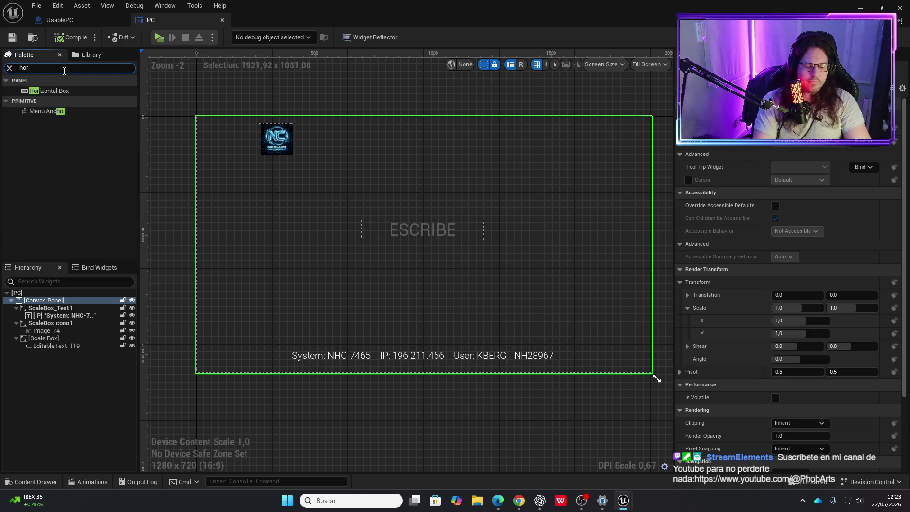
{"action": "type", "text": "vertic"}
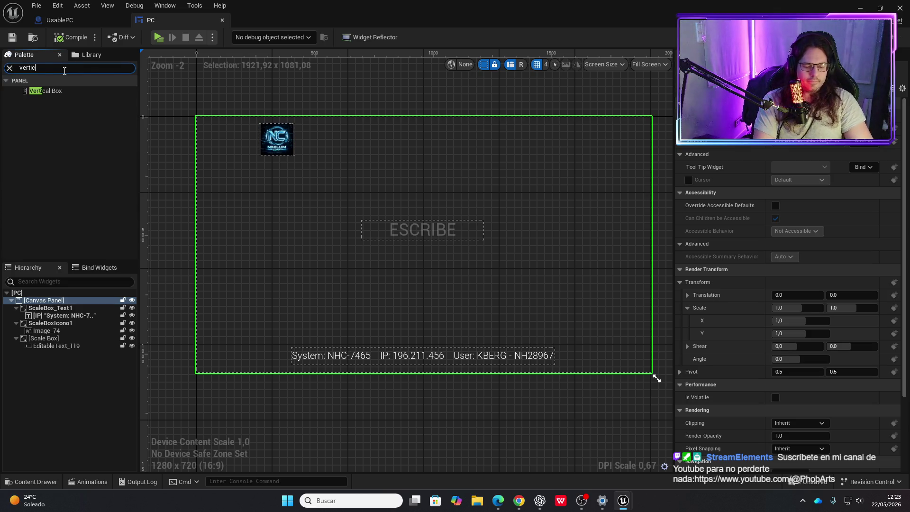
{"action": "type", "text": "asl"}
{"action": "key", "text": "BackSpace"}
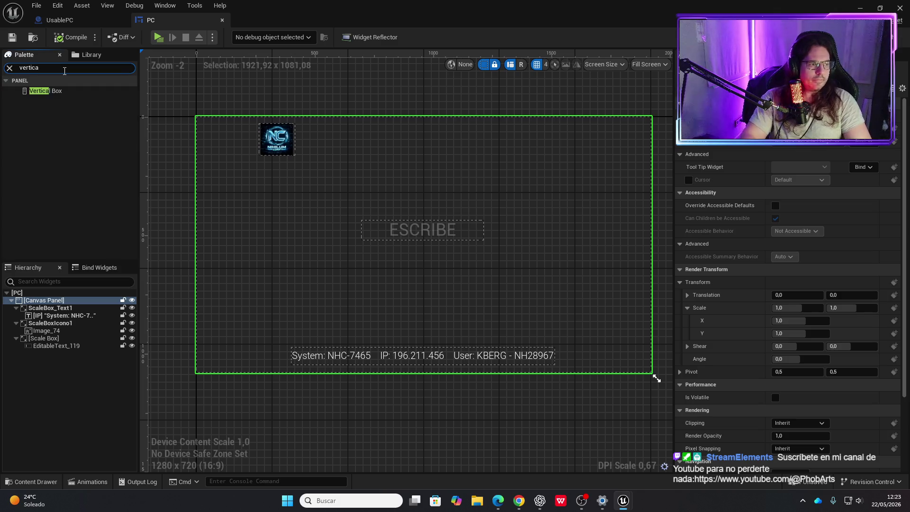
{"action": "left_click_drag", "start_coordinate": [45, 90], "coordinate": [18, 296]}
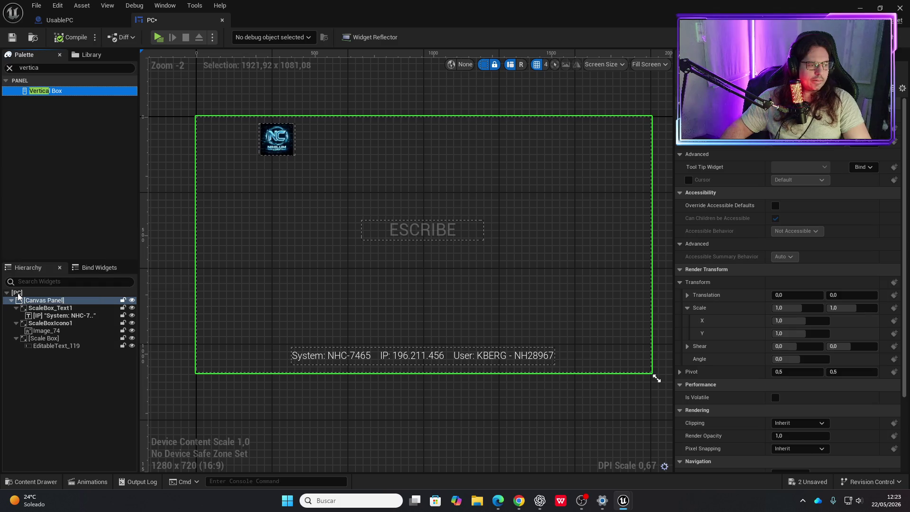
{"action": "left_click", "coordinate": [54, 301]}
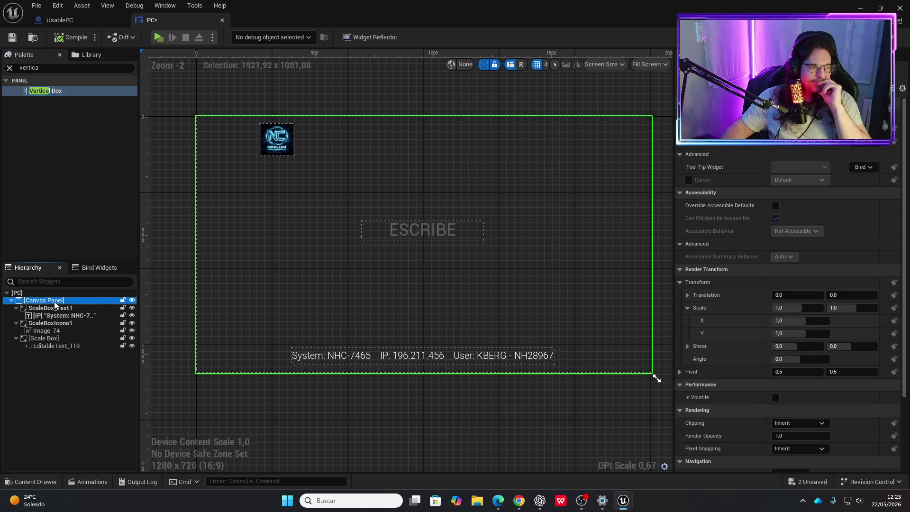
{"action": "mouse_move", "coordinate": [46, 98]}
{"action": "left_mouse_down"}
{"action": "mouse_move", "coordinate": [52, 319]}
{"action": "mouse_move", "coordinate": [52, 301]}
{"action": "left_mouse_up"}
Try putting the system text scale box into the Vertical Box, then undo it.
{"action": "left_click", "coordinate": [47, 353]}
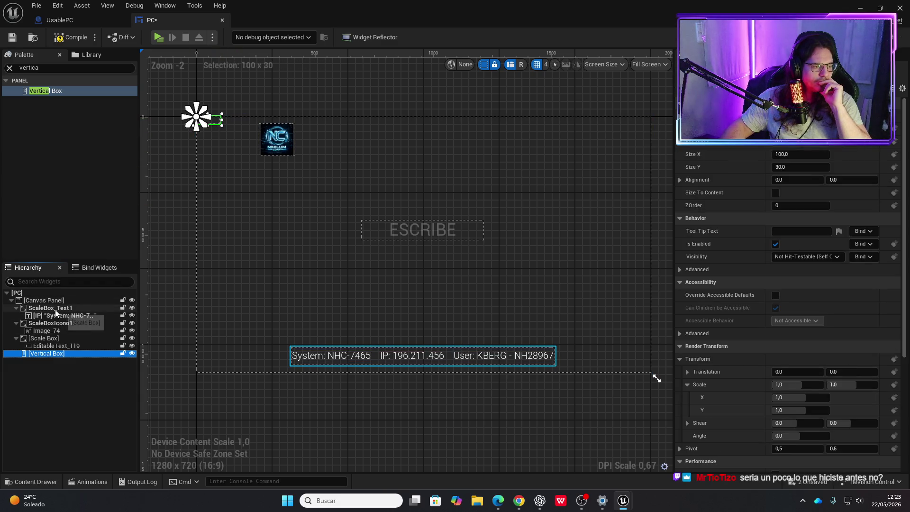
{"action": "left_click_drag", "start_coordinate": [53, 308], "coordinate": [49, 355]}
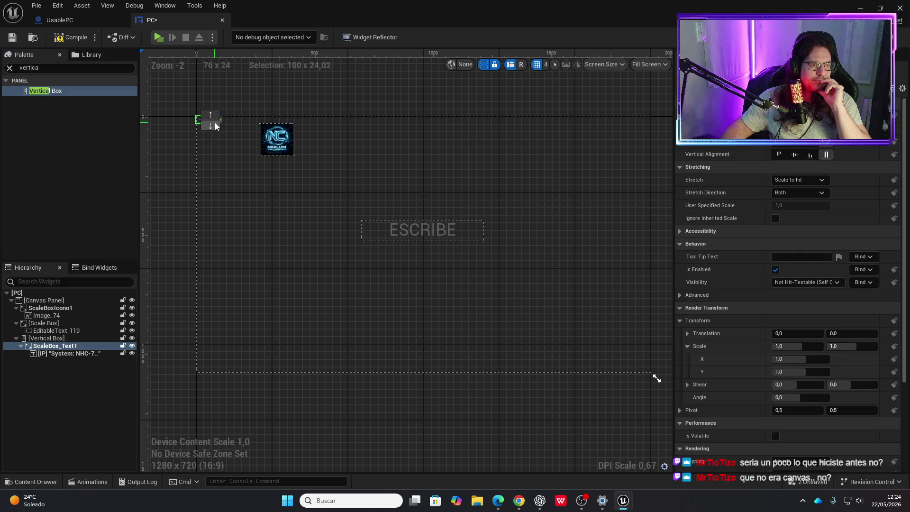
{"action": "left_click", "coordinate": [62, 346]}
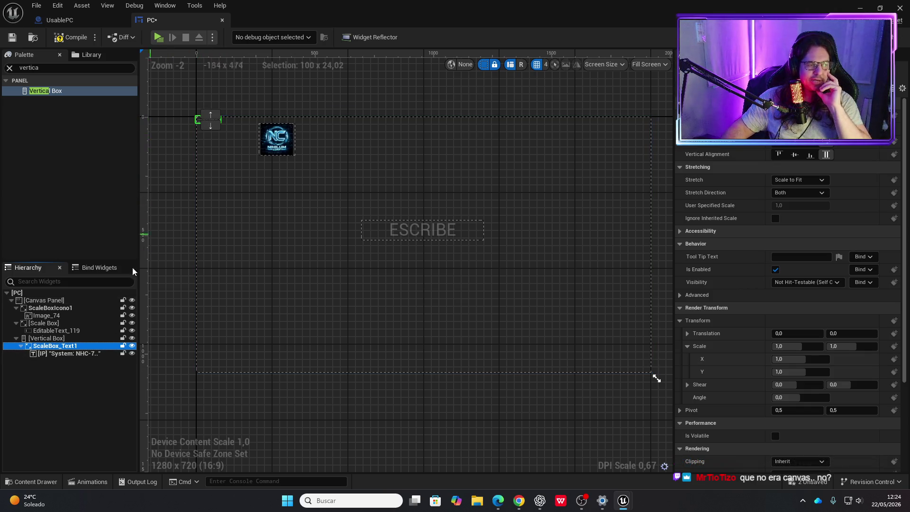
{"action": "scroll", "coordinate": [203, 125], "scroll_direction": "up", "scroll_amount": 3}
{"action": "scroll", "coordinate": [203, 121], "scroll_direction": "up", "scroll_amount": 1}
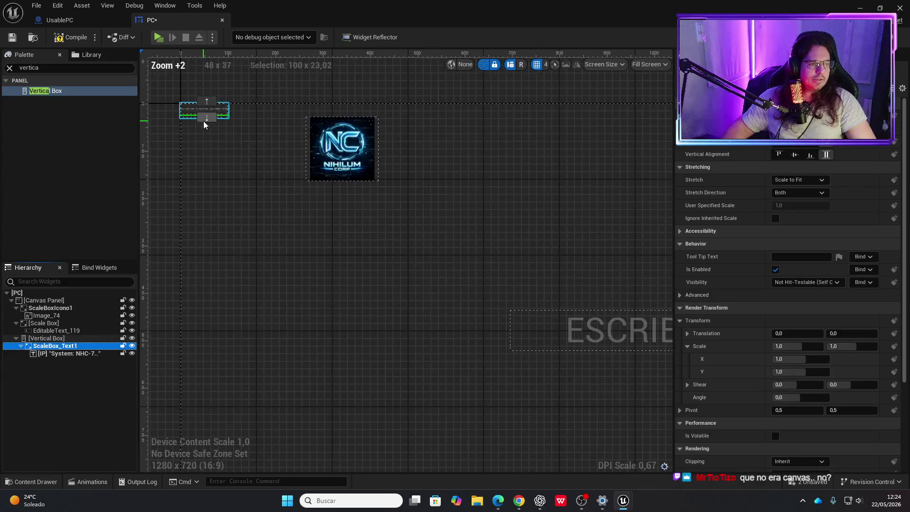
{"action": "key", "text": "ctrl+z"}
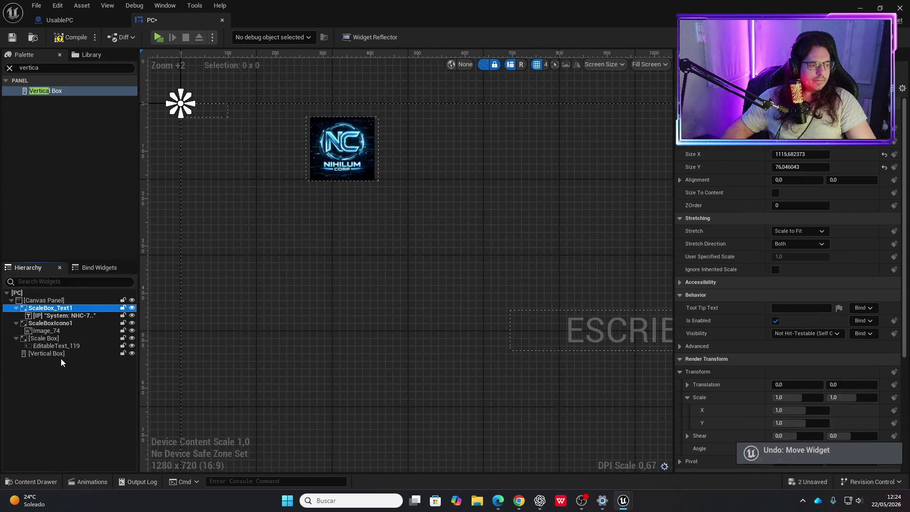
{"action": "left_click", "coordinate": [16, 308]}
{"action": "mouse_move", "coordinate": [21, 311]}
{"action": "left_mouse_down"}
{"action": "mouse_move", "coordinate": [48, 314]}
{"action": "mouse_move", "coordinate": [46, 348]}
{"action": "left_mouse_up"}
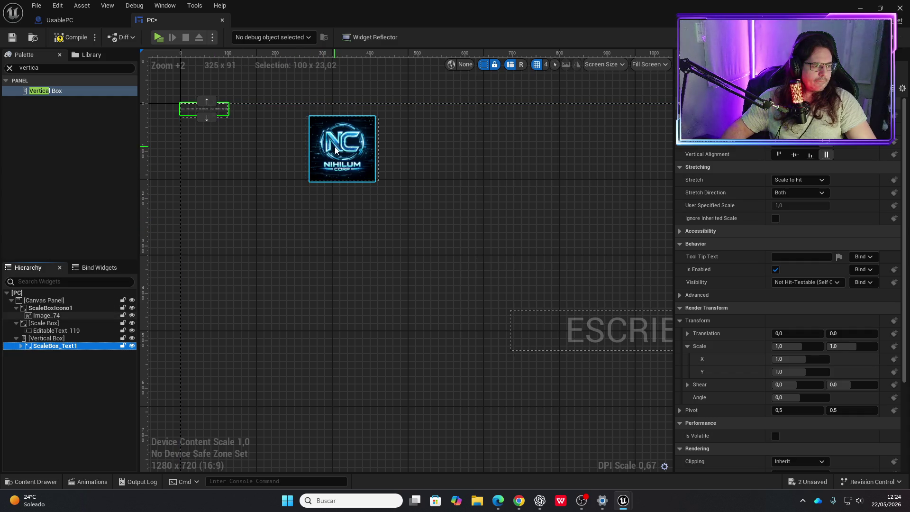
{"action": "key", "text": "ctrl+z"}
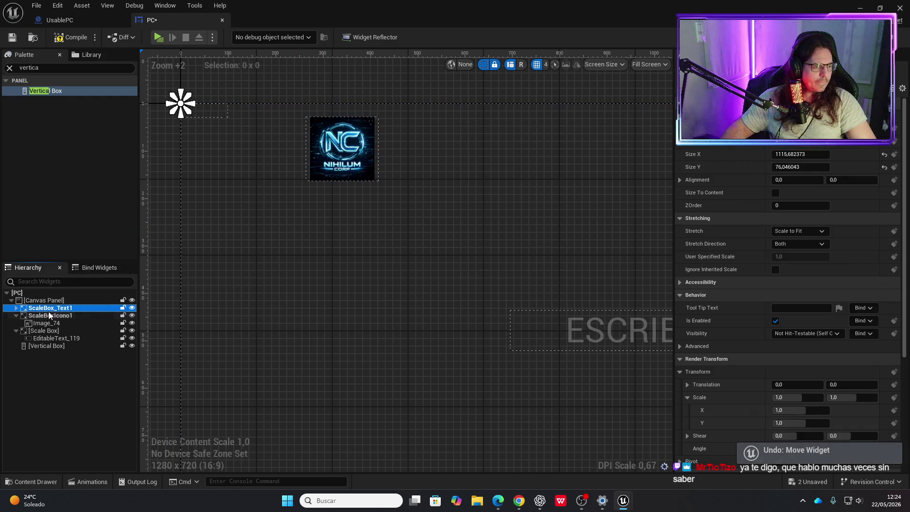
Place the NC logo scale box (ScaleBoxIcono1) inside the Vertical Box.
{"action": "left_click", "coordinate": [52, 316]}
{"action": "left_click_drag", "start_coordinate": [56, 323], "coordinate": [54, 346]}
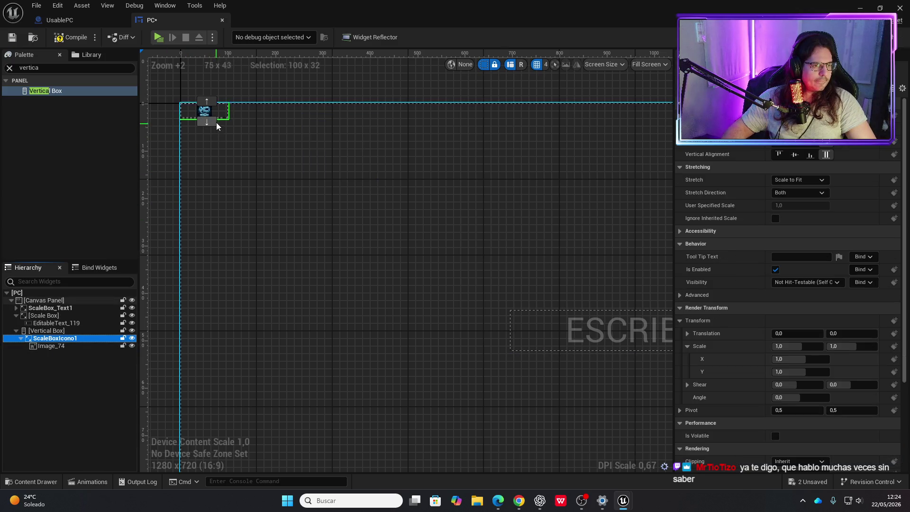
{"action": "left_click", "coordinate": [219, 120]}
{"action": "key", "text": "ctrl+z"}
{"action": "left_click", "coordinate": [198, 124]}
{"action": "left_click", "coordinate": [49, 331]}
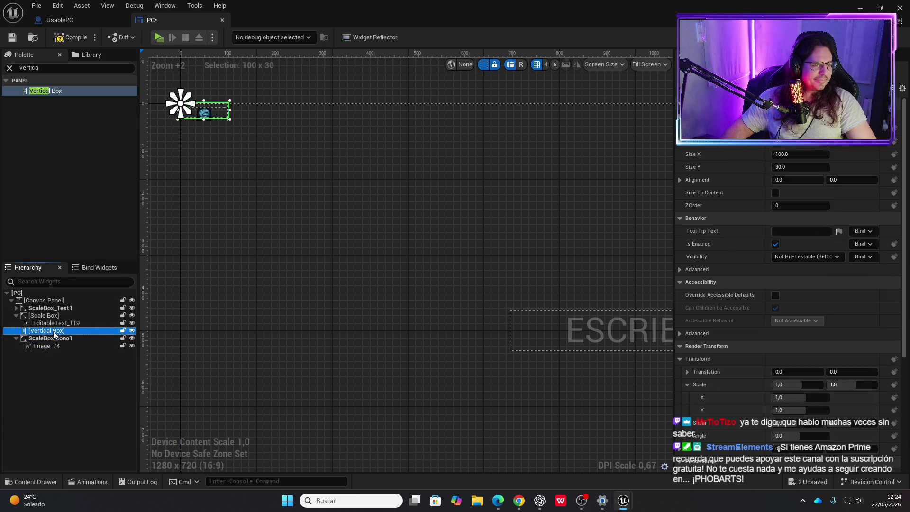
{"action": "left_click", "coordinate": [220, 124]}
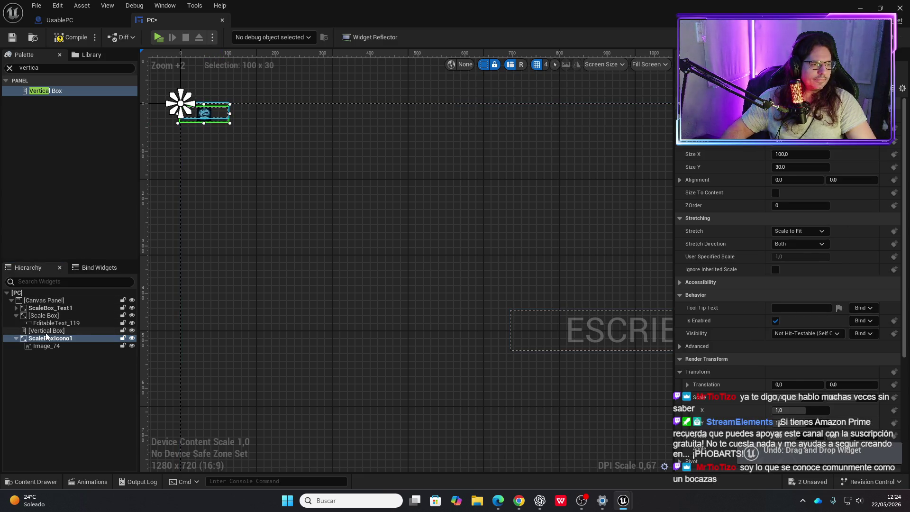
{"action": "left_click_drag", "start_coordinate": [45, 338], "coordinate": [46, 332]}
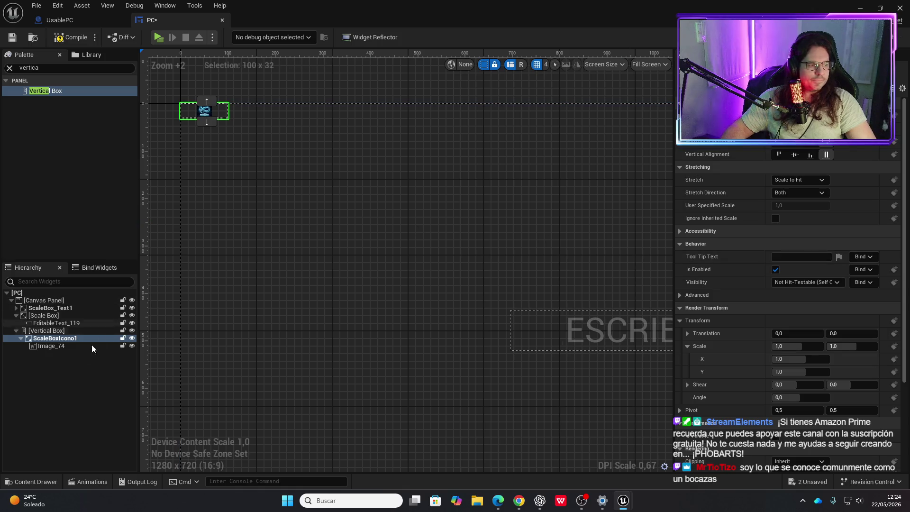
Size the Vertical Box to 150 wide and 100 high.
{"action": "left_click", "coordinate": [71, 331]}
{"action": "left_click", "coordinate": [787, 155]}
{"action": "type", "text": "150"}
{"action": "key", "text": "Tab"}
{"action": "type", "text": "200"}
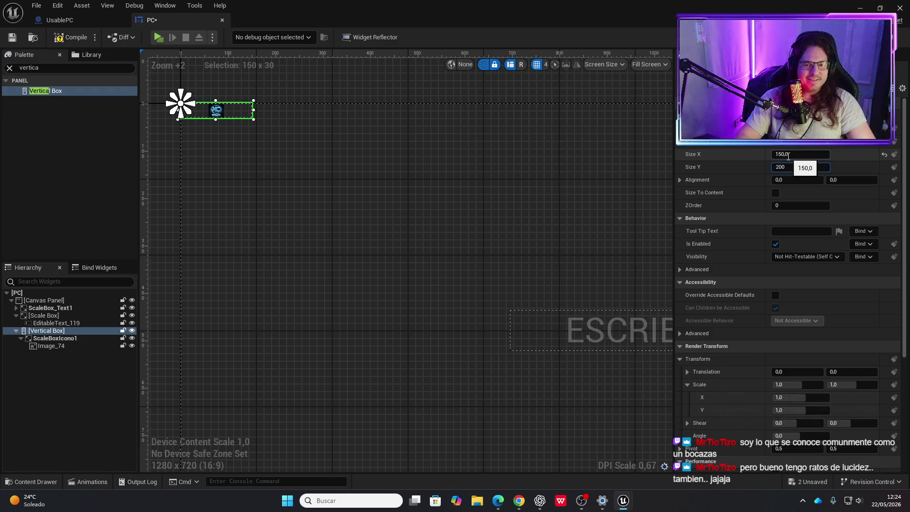
{"action": "key", "text": "BackSpace"}
{"action": "key", "text": "BackSpace"}
{"action": "key", "text": "BackSpace"}
{"action": "type", "text": "100"}
{"action": "key", "text": "Return"}
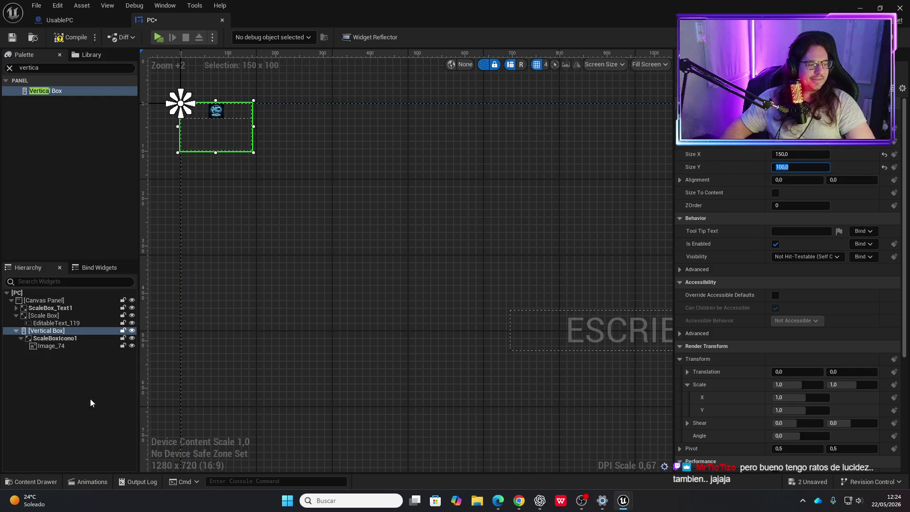
Compile the PC widget with the logo now inside the Vertical Box.
{"action": "left_click", "coordinate": [72, 338]}
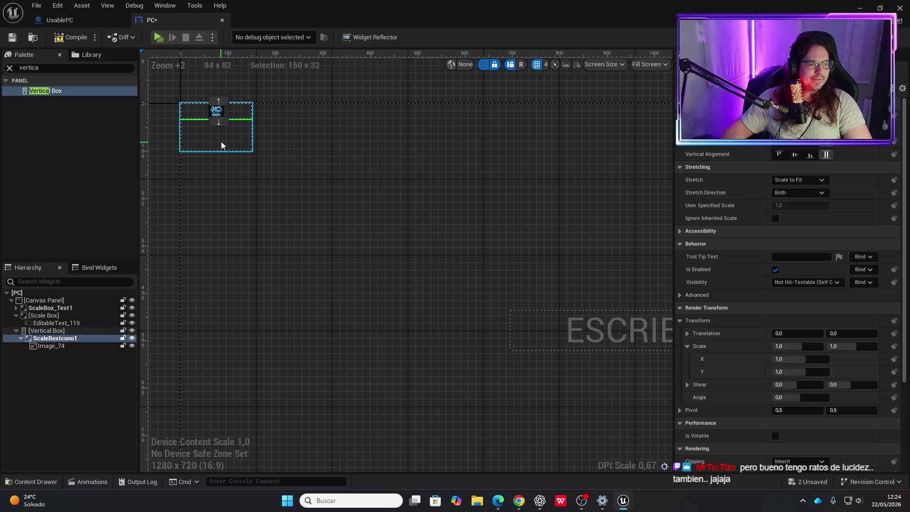
{"action": "left_click", "coordinate": [56, 330]}
{"action": "left_click", "coordinate": [238, 114]}
{"action": "left_click", "coordinate": [72, 37]}
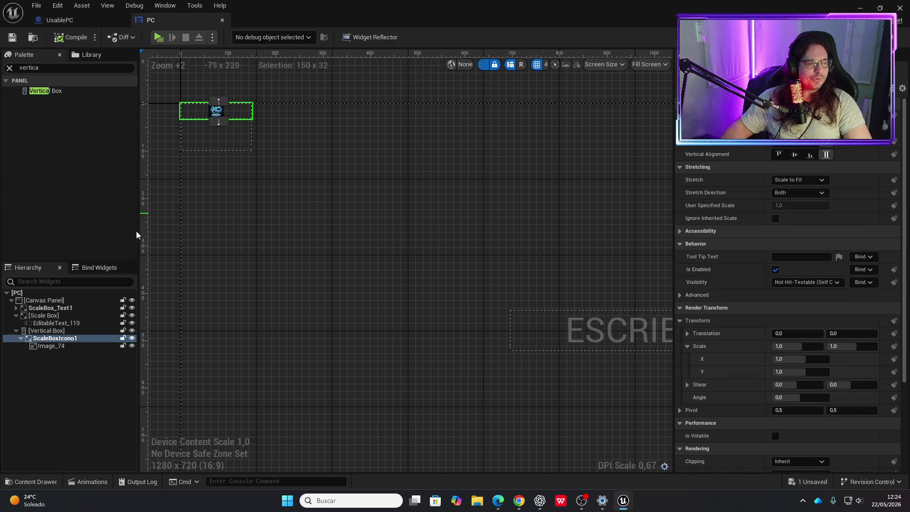
{"action": "left_click", "coordinate": [51, 346]}
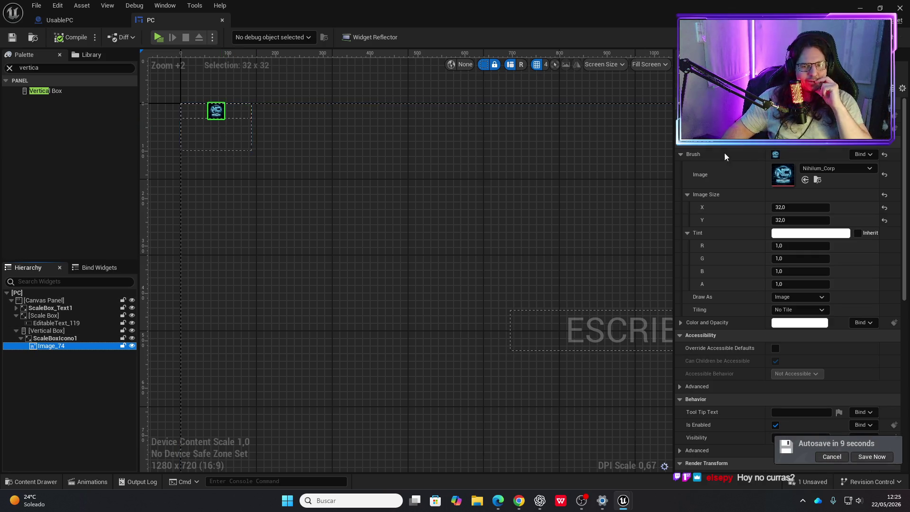
Set the logo image's Image Size to 70 x 70, after first trying 50 x 50.
{"action": "left_click", "coordinate": [797, 208]}
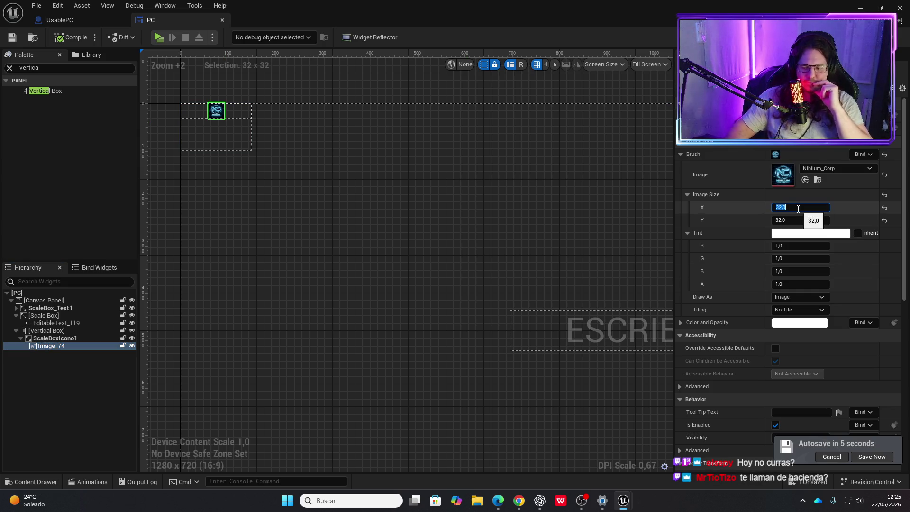
{"action": "type", "text": "50"}
{"action": "key", "text": "Tab"}
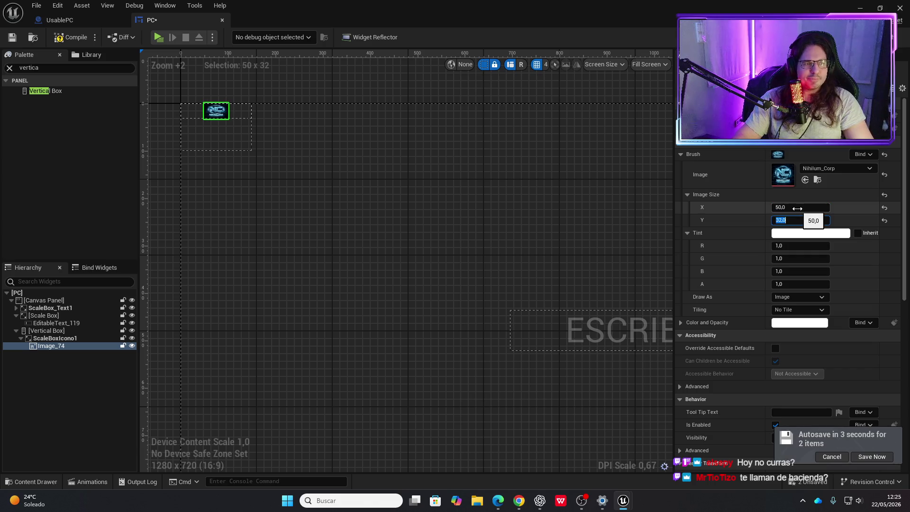
{"action": "type", "text": "50"}
{"action": "key", "text": "Return"}
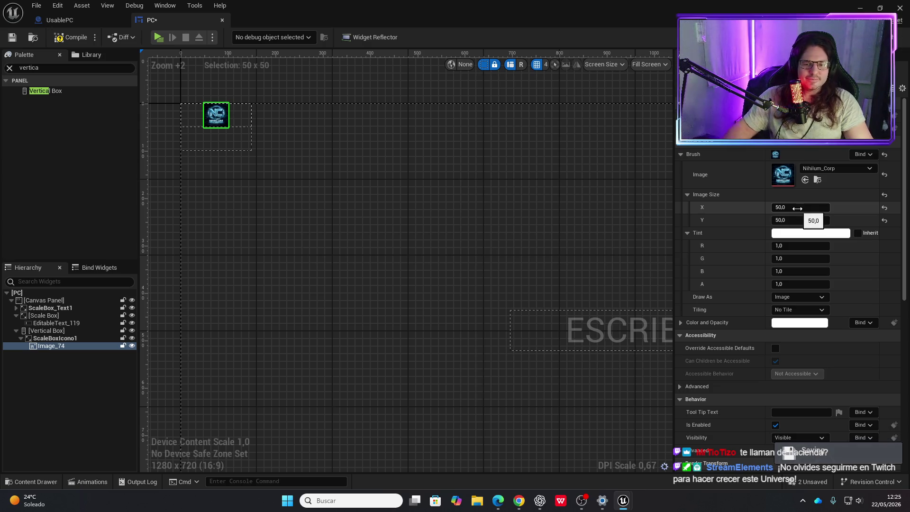
{"action": "left_click", "coordinate": [798, 208]}
{"action": "type", "text": "70"}
{"action": "key", "text": "Tab"}
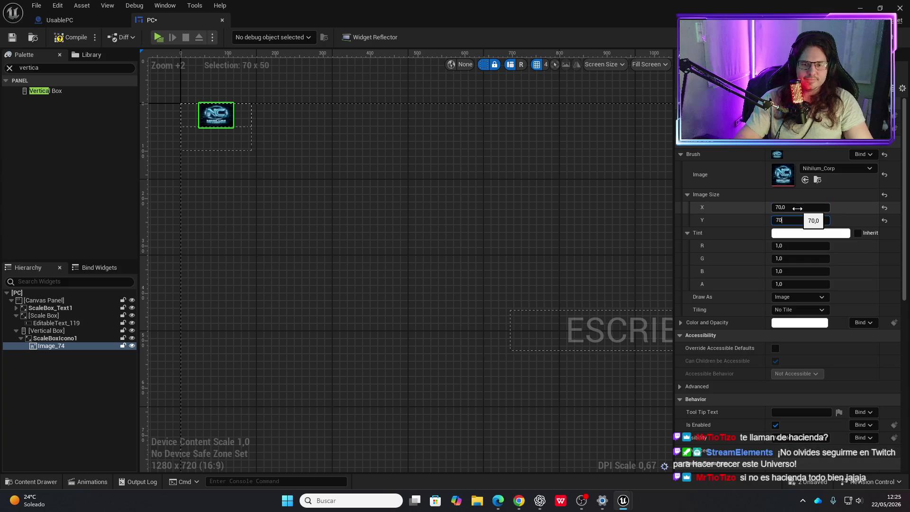
{"action": "type", "text": "70"}
{"action": "key", "text": "Return"}
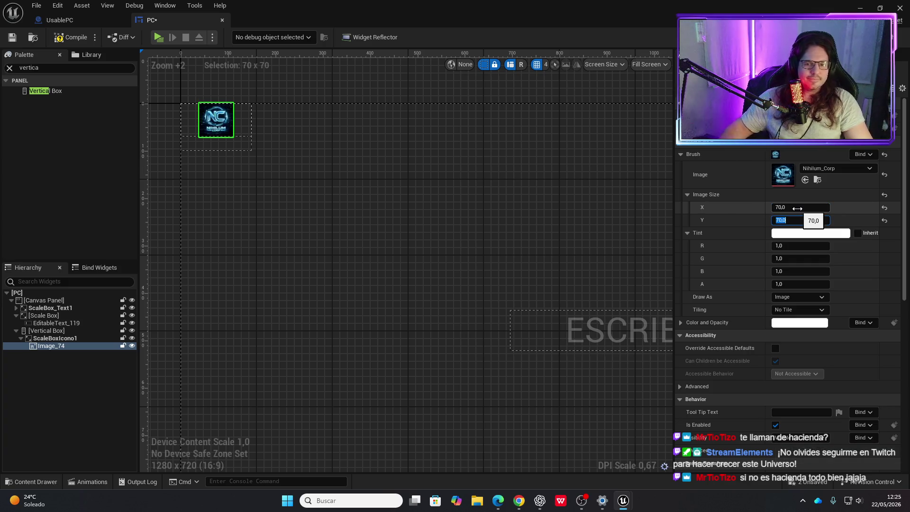
{"action": "left_click", "coordinate": [56, 335]}
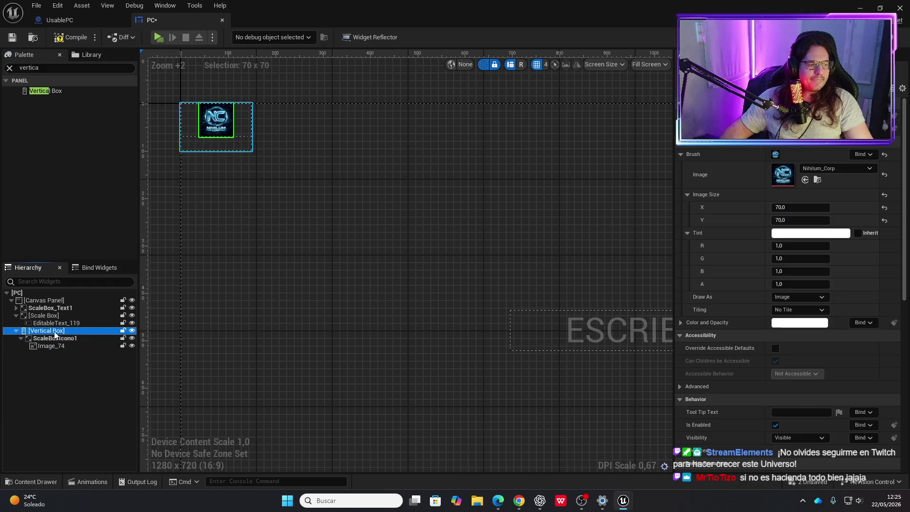
Stretch the logo slot horizontally across the Vertical Box and compile.
{"action": "left_click", "coordinate": [55, 338]}
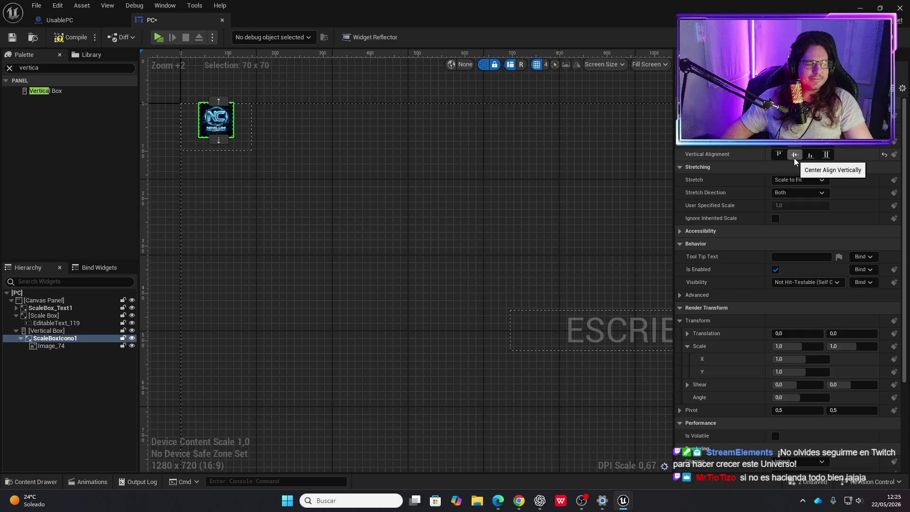
{"action": "left_click", "coordinate": [827, 141]}
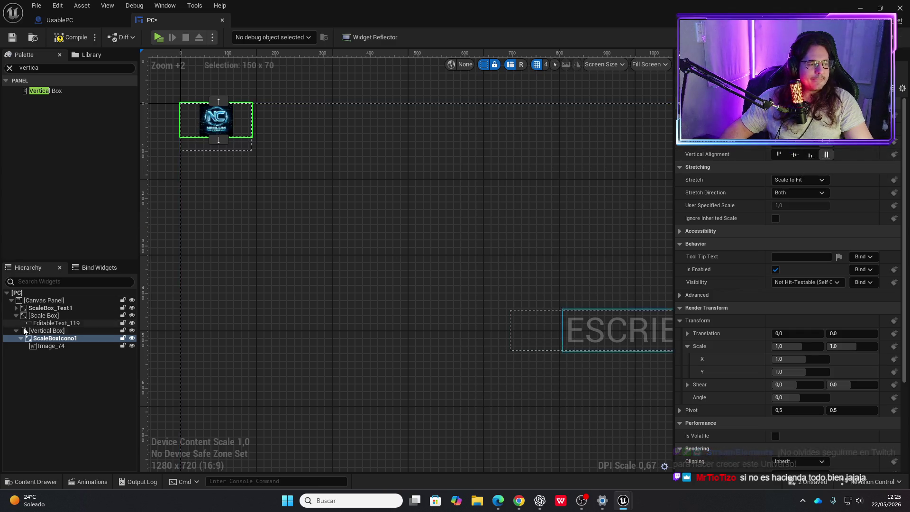
{"action": "left_click", "coordinate": [48, 332]}
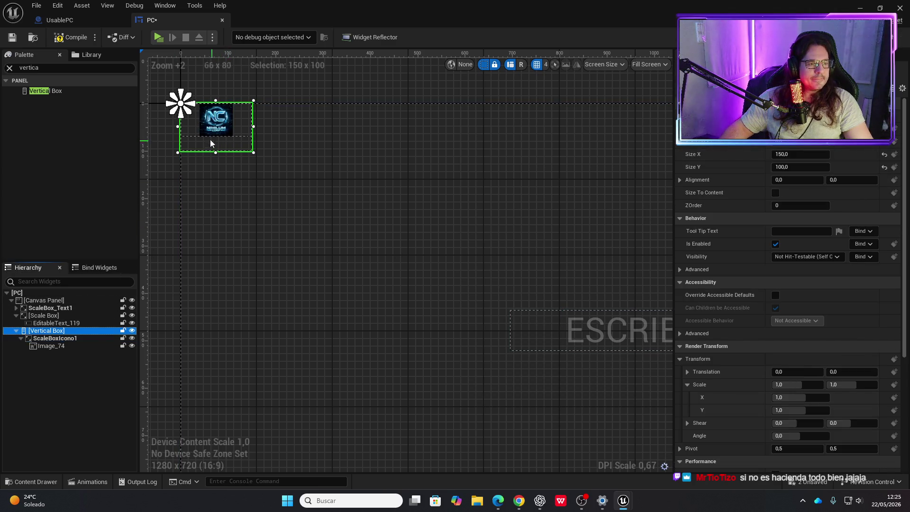
{"action": "left_click", "coordinate": [71, 37]}
Move the Vertical Box down-right on the canvas, compile, and play-test in a standalone window.
{"action": "left_click_drag", "start_coordinate": [229, 145], "coordinate": [264, 164]}
{"action": "left_click", "coordinate": [86, 41]}
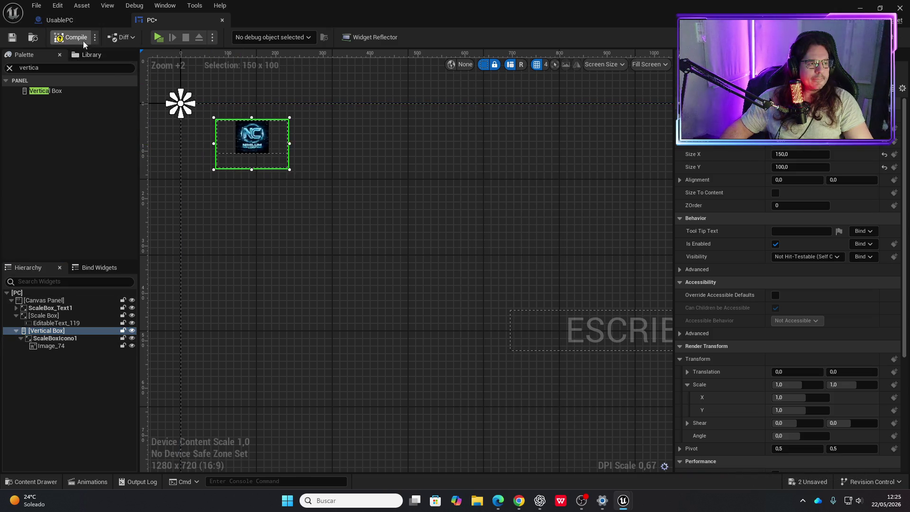
{"action": "left_click", "coordinate": [158, 38]}
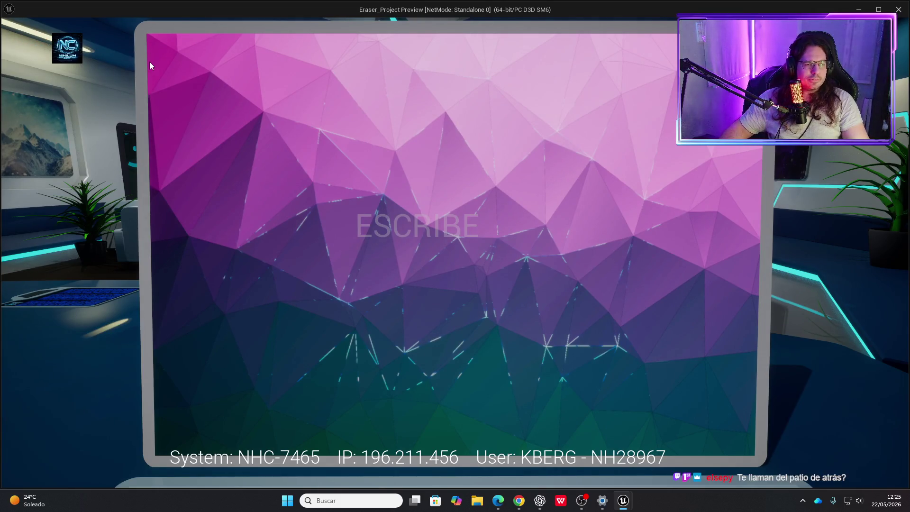
{"action": "key", "text": "Escape"}
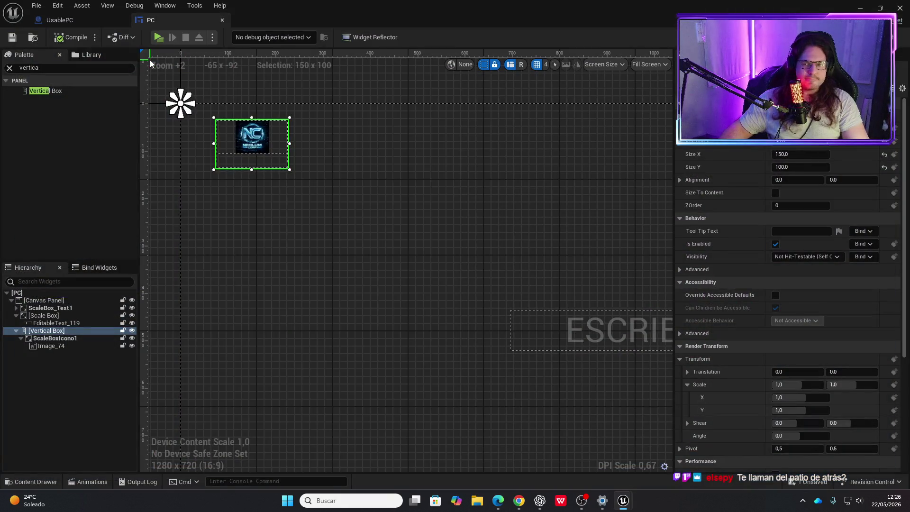
{"action": "scroll", "coordinate": [426, 232], "scroll_direction": "down", "scroll_amount": 1}
{"action": "left_click_drag", "start_coordinate": [433, 241], "coordinate": [382, 194]}
{"action": "scroll", "coordinate": [384, 198], "scroll_direction": "down", "scroll_amount": 3}
{"action": "left_click_drag", "start_coordinate": [422, 218], "coordinate": [390, 213]}
{"action": "scroll", "coordinate": [391, 214], "scroll_direction": "up", "scroll_amount": 1}
{"action": "scroll", "coordinate": [379, 340], "scroll_direction": "down", "scroll_amount": 1}
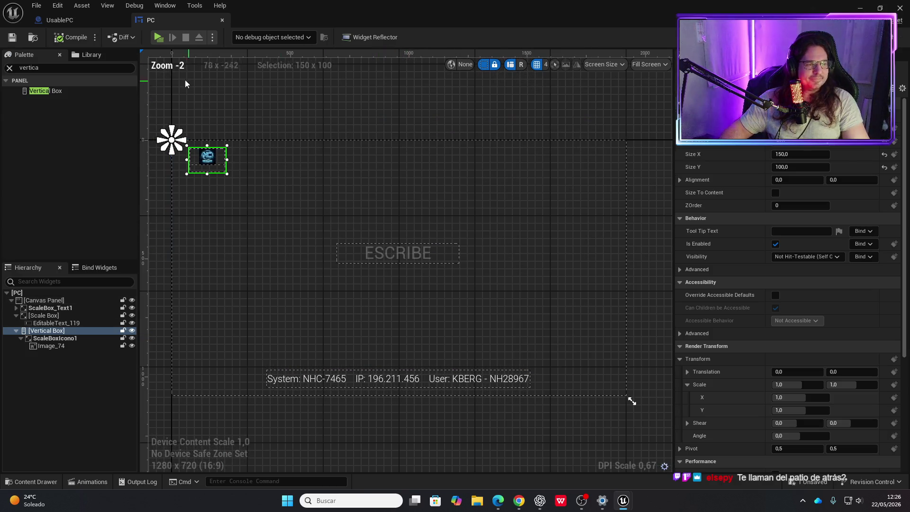
{"action": "left_click", "coordinate": [163, 34]}
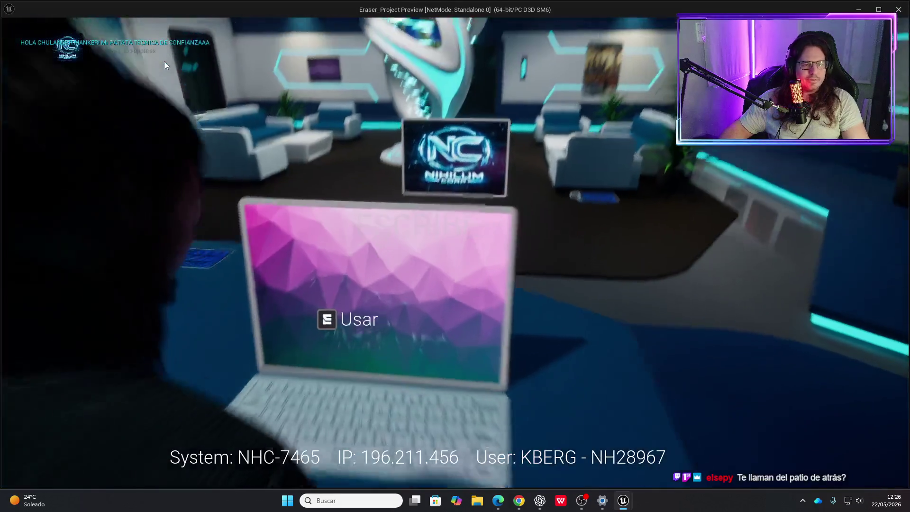
{"action": "type", "text": "sadasdasda"}
{"action": "key", "text": "Escape"}
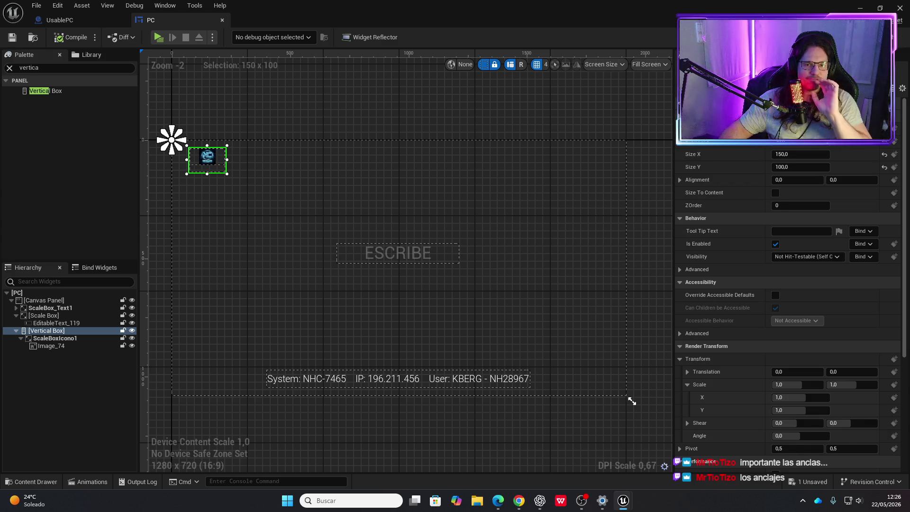
Anchor the logo's Vertical Box to the full-screen stretch preset and compile.
{"action": "left_click", "coordinate": [801, 142]}
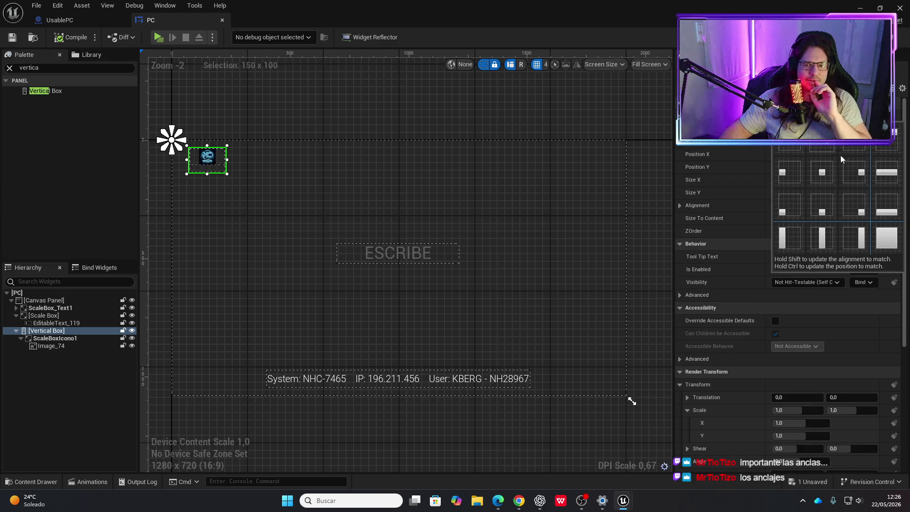
{"action": "left_click", "coordinate": [886, 237]}
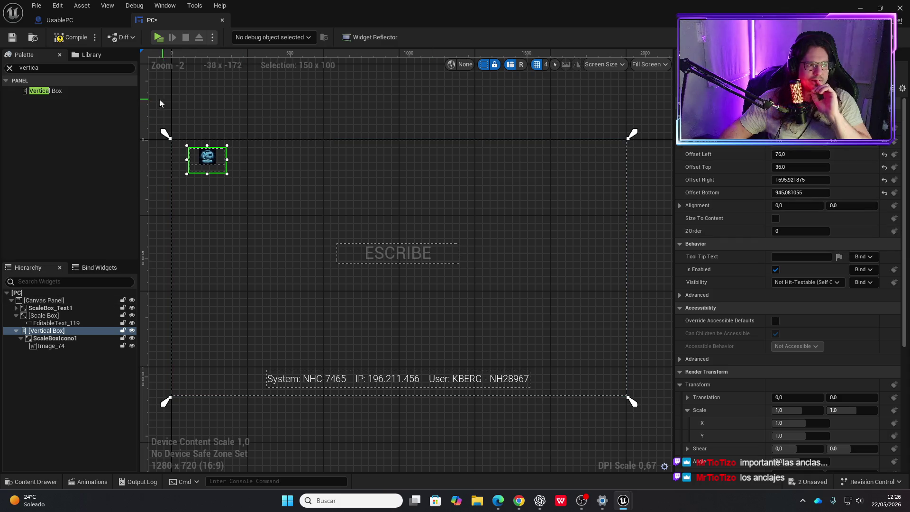
{"action": "left_click", "coordinate": [71, 37]}
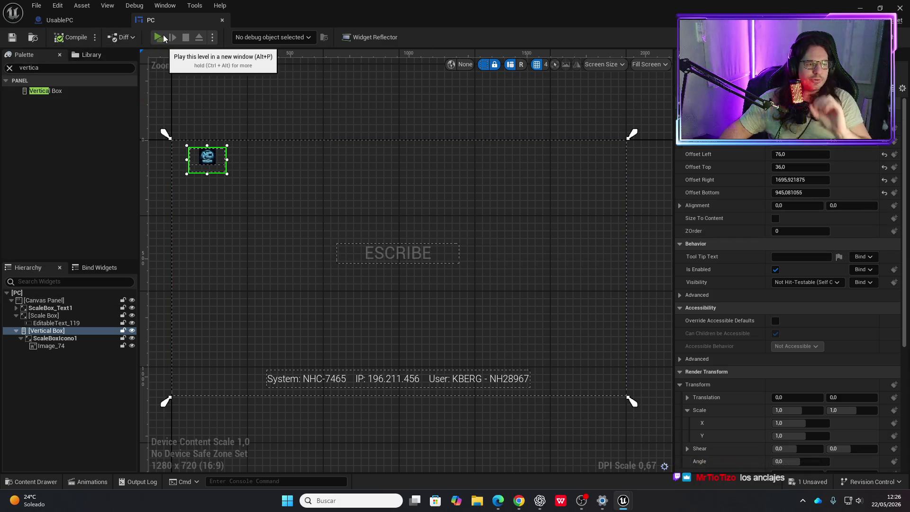
Play-test the level, bringing up the PC widget at the laptop, then close the preview.
{"action": "left_click", "coordinate": [164, 38]}
{"action": "key", "text": "w"}
{"action": "key", "text": "e"}
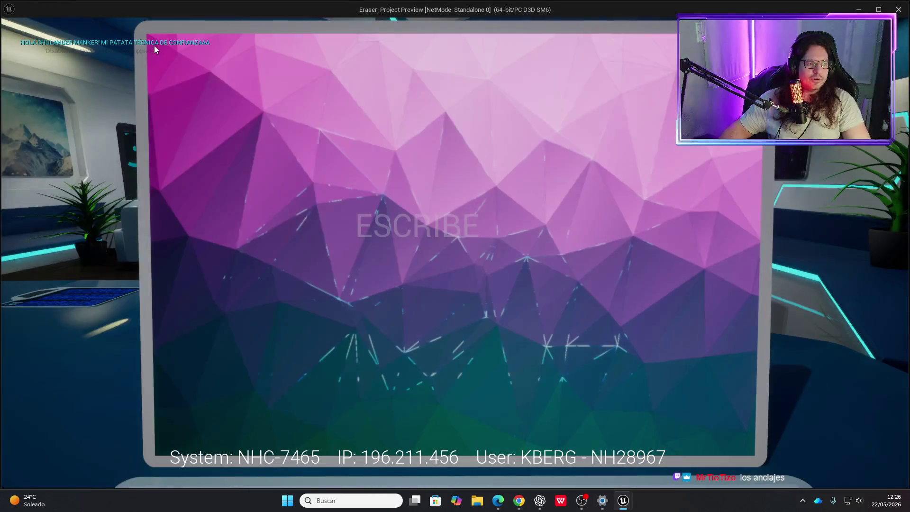
{"action": "key", "text": "Escape"}
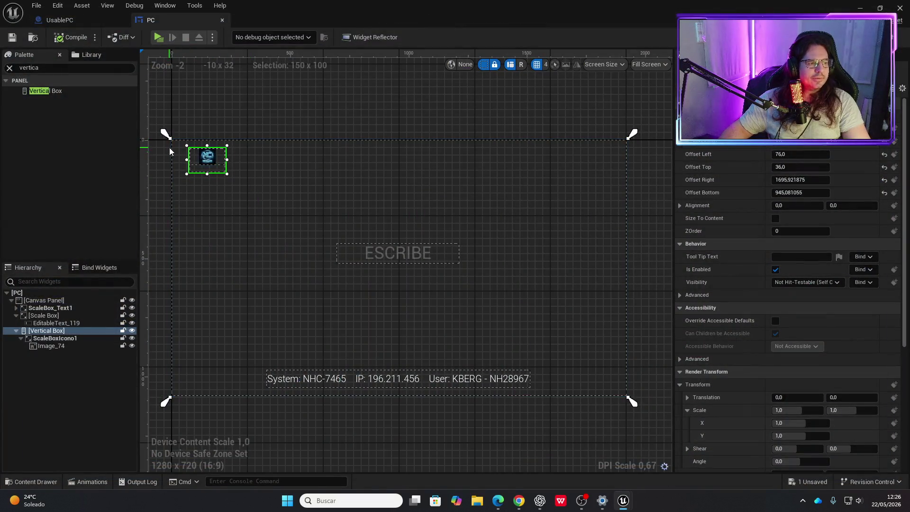
Move ScaleBoxIcono1 directly under the Canvas Panel, save, and play-test it at the laptop.
{"action": "left_click_drag", "start_coordinate": [48, 338], "coordinate": [47, 300]}
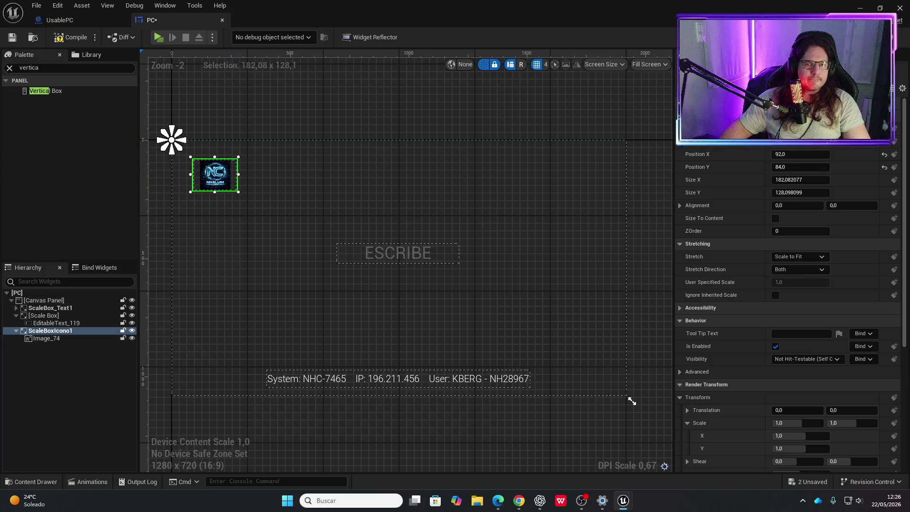
{"action": "left_click", "coordinate": [801, 142]}
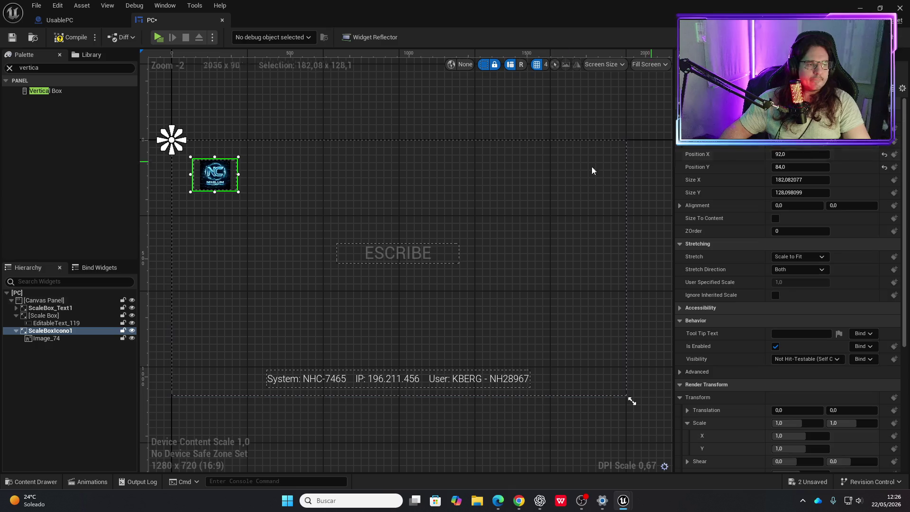
{"action": "key", "text": "ctrl+s"}
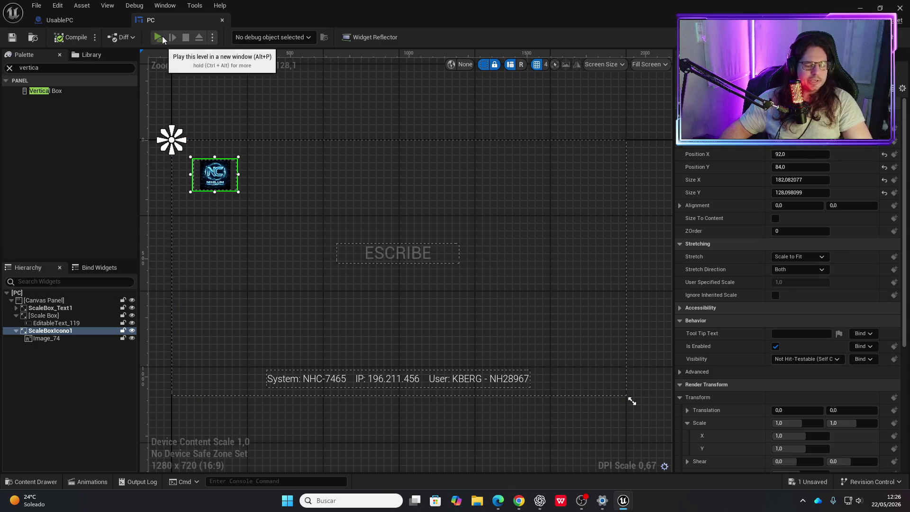
{"action": "left_click", "coordinate": [158, 37]}
{"action": "key", "text": "e"}
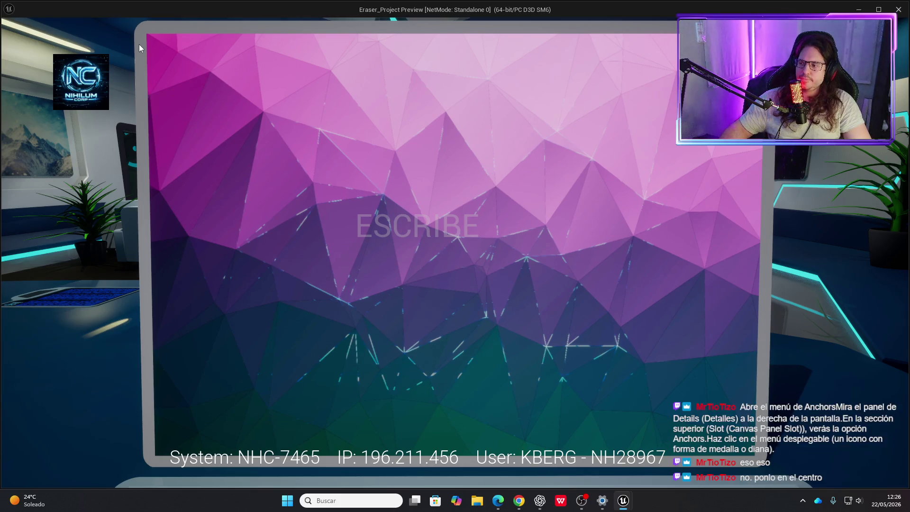
{"action": "key", "text": "Escape"}
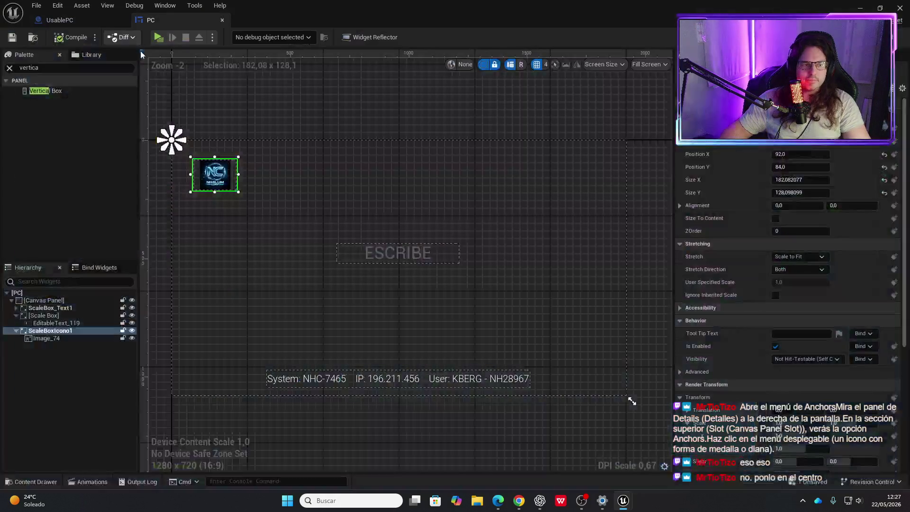
Anchor the NC logo and the ESCRIBE field's scale box to the screen centre.
{"action": "left_click", "coordinate": [787, 107]}
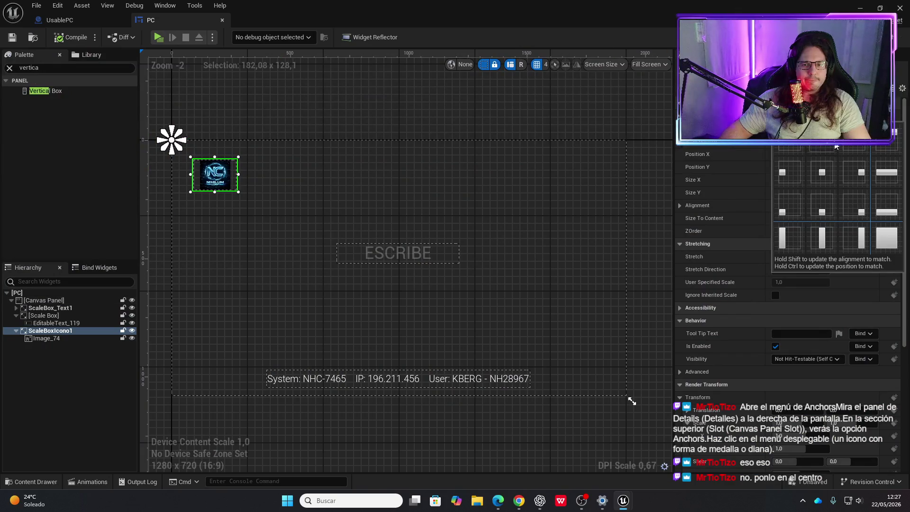
{"action": "left_click", "coordinate": [822, 172], "text": "ctrl"}
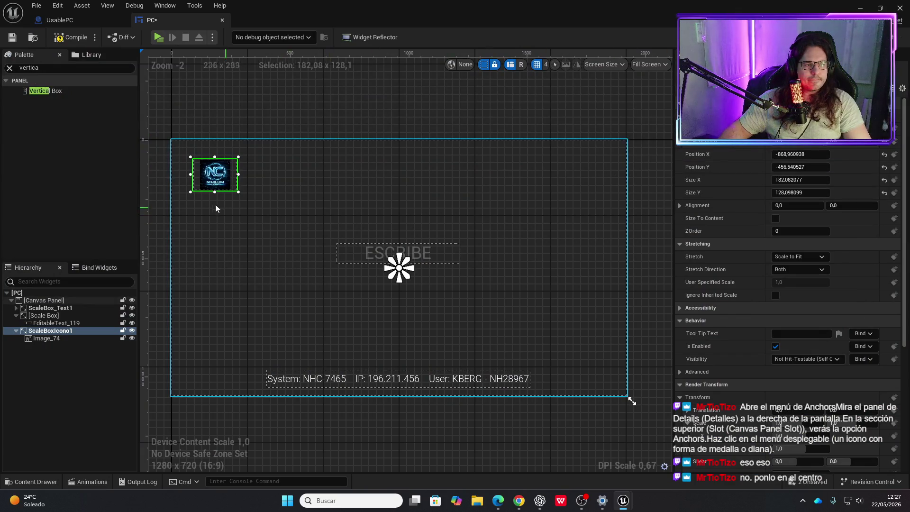
{"action": "left_click", "coordinate": [46, 316]}
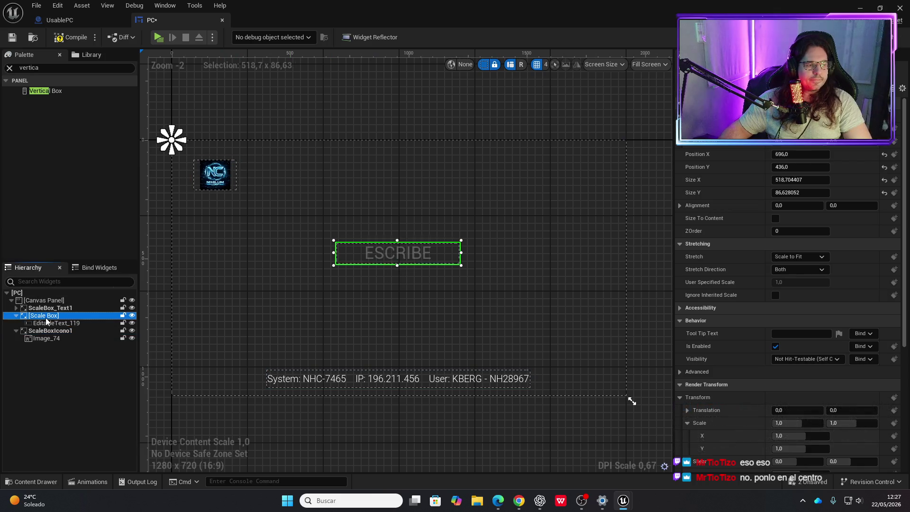
{"action": "left_click", "coordinate": [787, 106]}
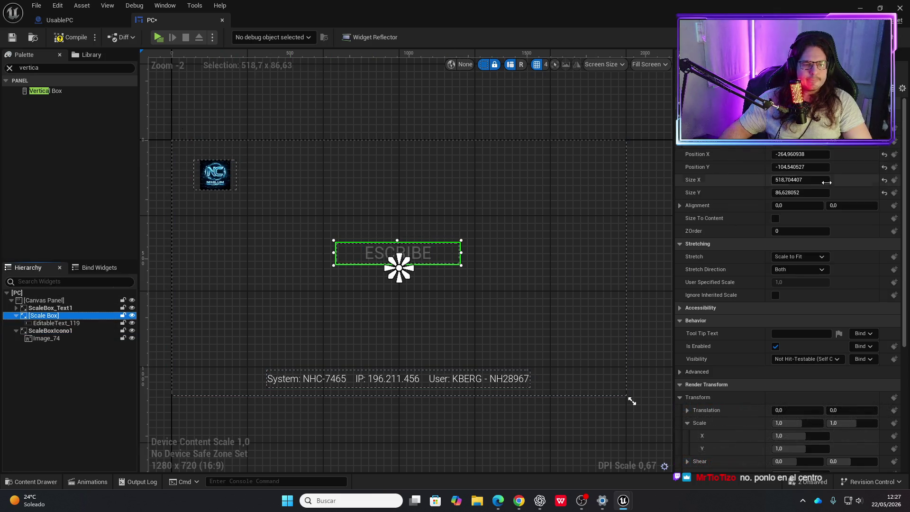
Anchor the System text's scale box to the centre, compile, and start a play-test.
{"action": "left_click", "coordinate": [43, 324]}
{"action": "left_click", "coordinate": [43, 330]}
{"action": "left_click", "coordinate": [47, 309]}
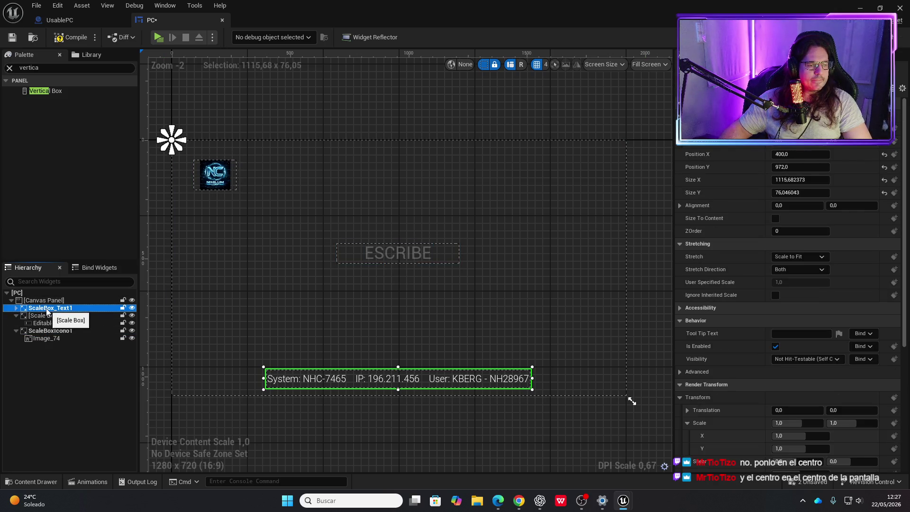
{"action": "left_click", "coordinate": [800, 142]}
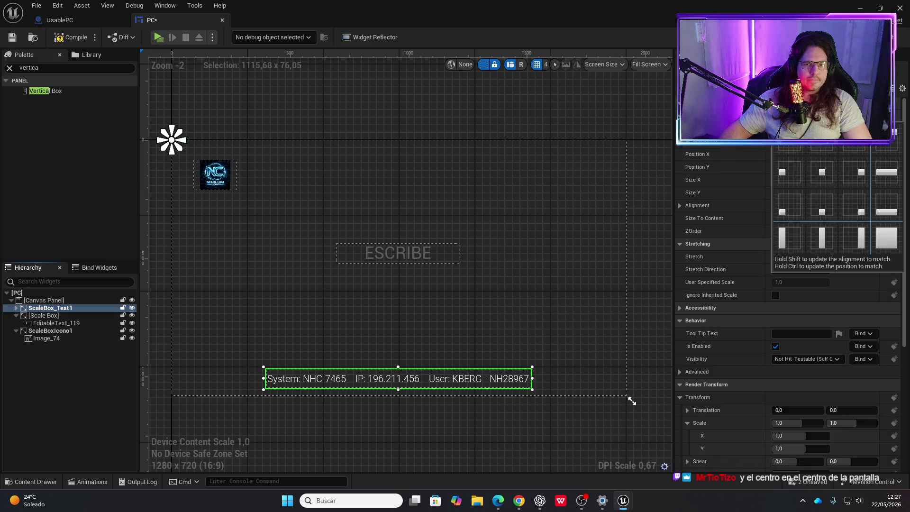
{"action": "left_click", "coordinate": [824, 178]}
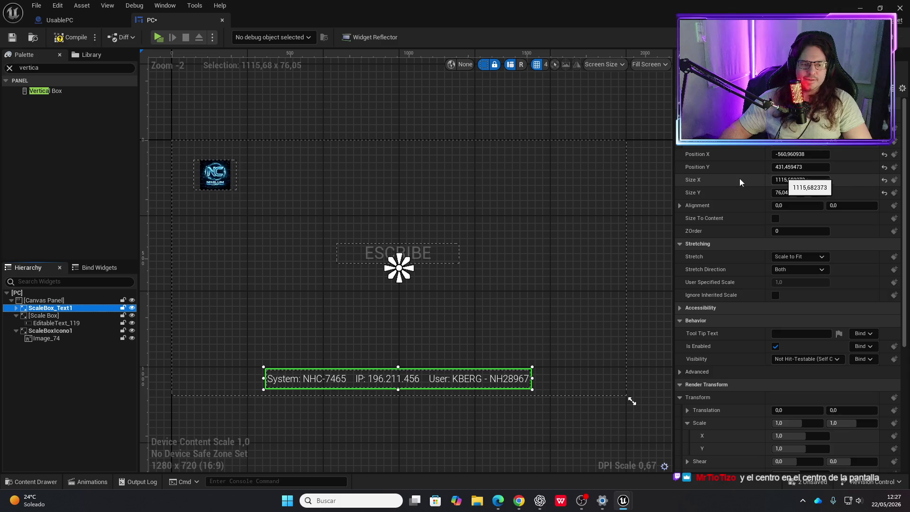
{"action": "left_click", "coordinate": [70, 38]}
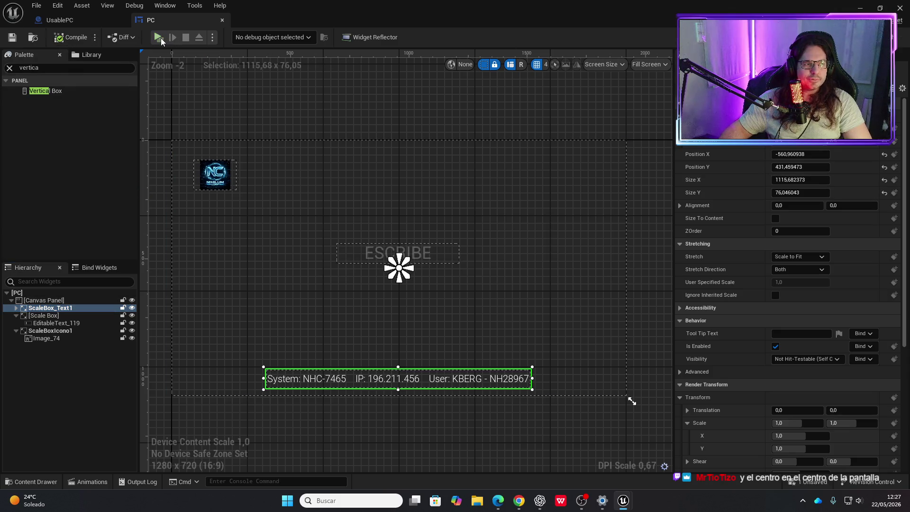
{"action": "left_click", "coordinate": [159, 37]}
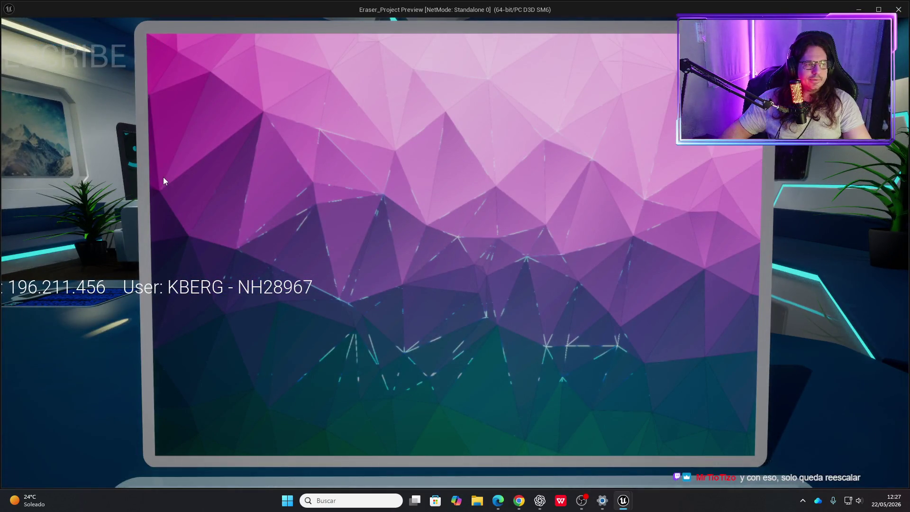
{"action": "key", "text": "Escape"}
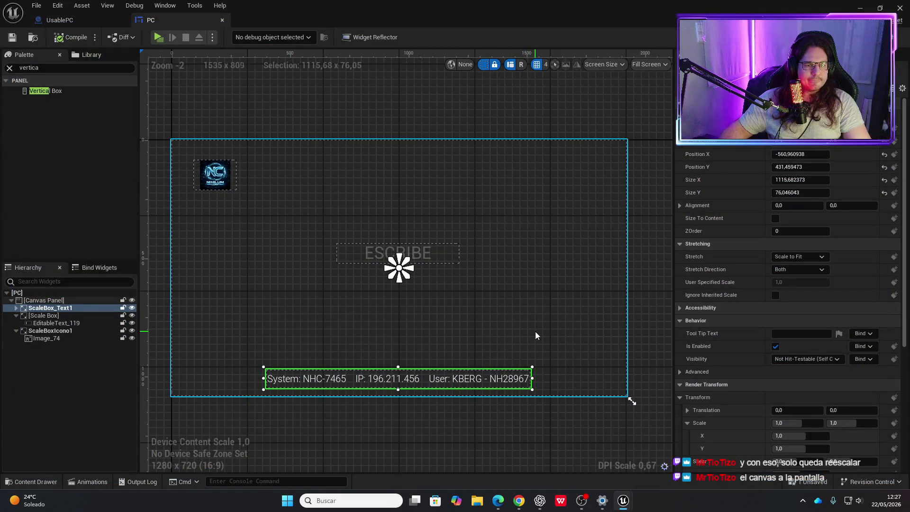
{"action": "left_click", "coordinate": [159, 37]}
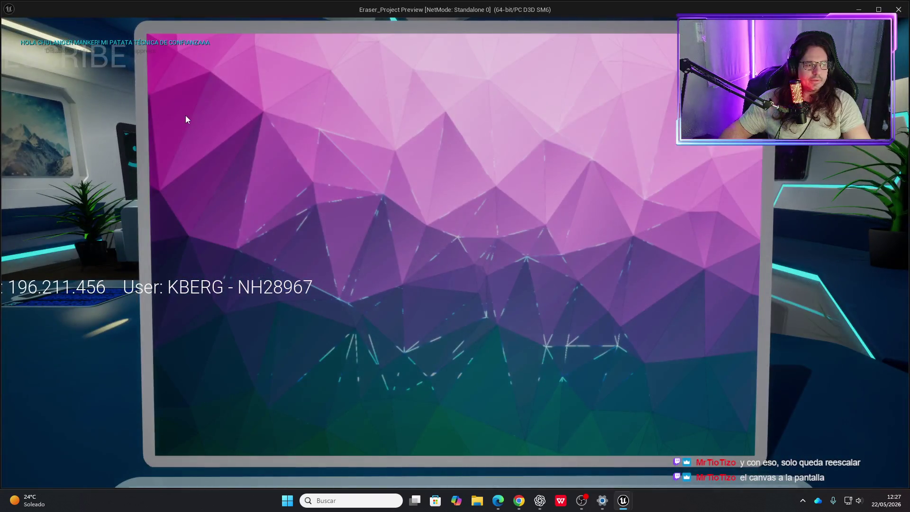
{"action": "key", "text": "Escape"}
{"action": "scroll", "coordinate": [574, 343], "scroll_direction": "down", "scroll_amount": 2}
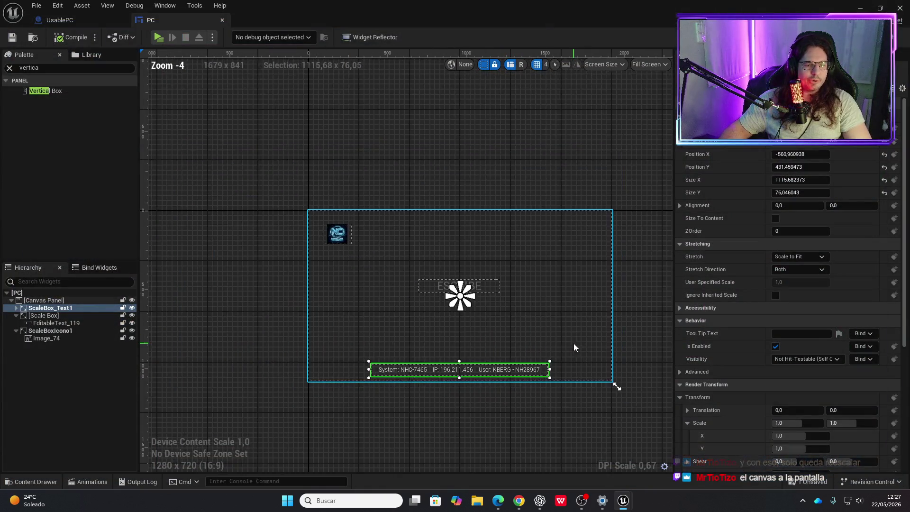
Enlarge the design canvas to 1286×1012, shift the NC logo right and ESCRIBE lower, then compile.
{"action": "mouse_move", "coordinate": [534, 317]}
{"action": "left_mouse_down"}
{"action": "mouse_move", "coordinate": [526, 345]}
{"action": "mouse_move", "coordinate": [535, 386]}
{"action": "left_mouse_up"}
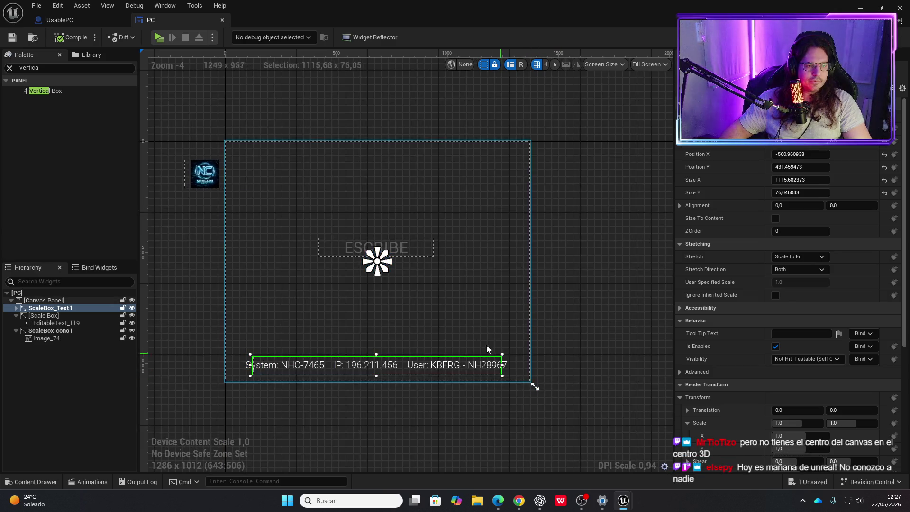
{"action": "scroll", "coordinate": [376, 325], "scroll_direction": "up", "scroll_amount": 1}
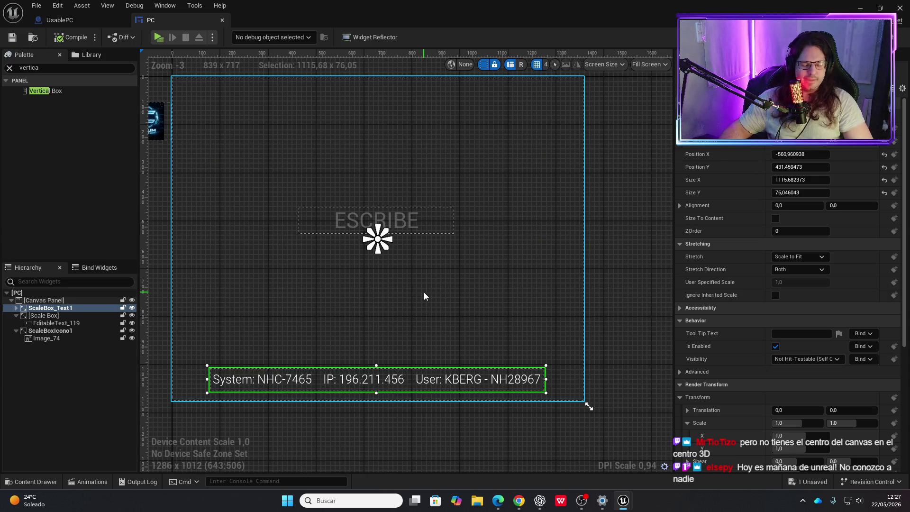
{"action": "left_click", "coordinate": [210, 150]}
{"action": "left_click_drag", "start_coordinate": [210, 149], "coordinate": [311, 150]}
{"action": "mouse_move", "coordinate": [475, 240]}
{"action": "left_mouse_down"}
{"action": "mouse_move", "coordinate": [476, 281]}
{"action": "mouse_move", "coordinate": [478, 259]}
{"action": "left_mouse_up"}
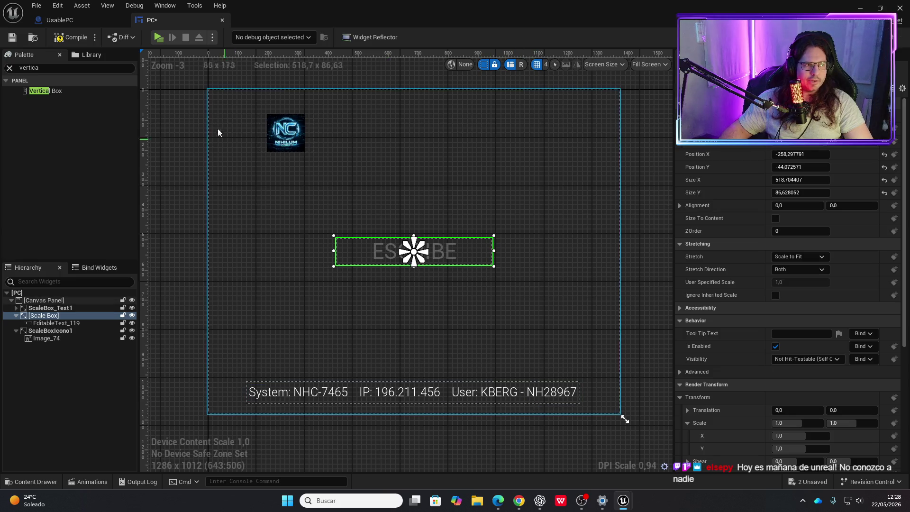
{"action": "left_click", "coordinate": [72, 38]}
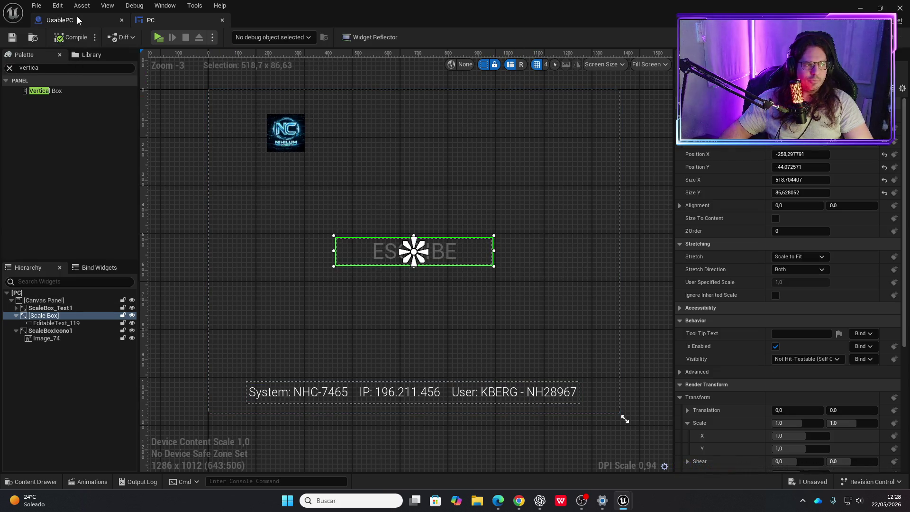
Switch to UsablePC and play-test, bringing up the laptop's screen UI.
{"action": "left_click", "coordinate": [81, 23]}
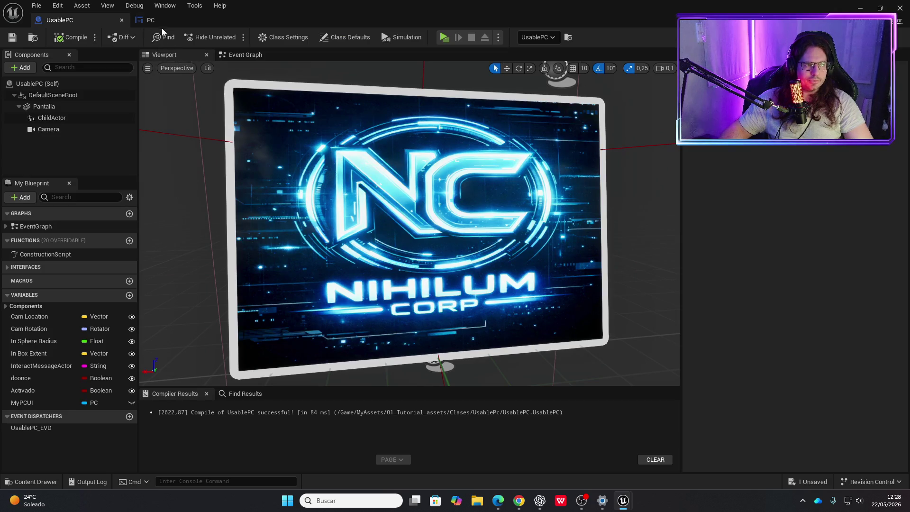
{"action": "left_click", "coordinate": [164, 15]}
{"action": "left_click", "coordinate": [95, 16]}
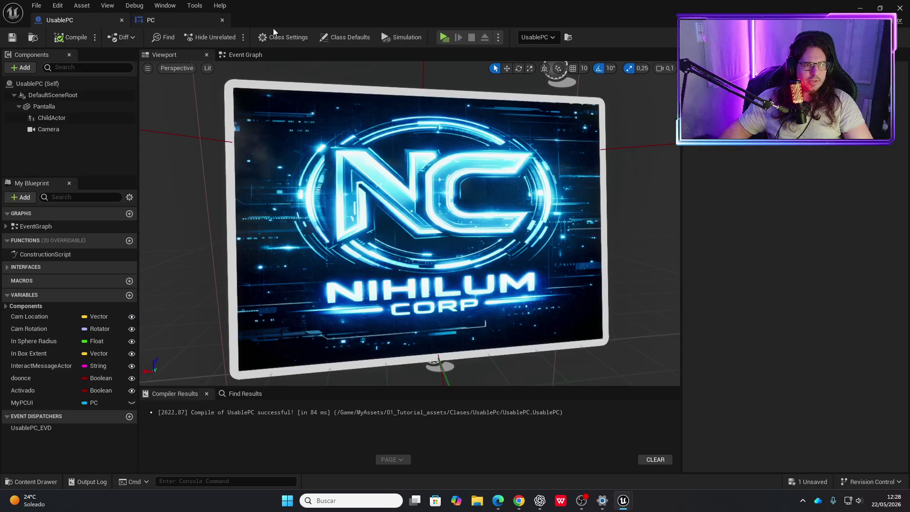
{"action": "left_click", "coordinate": [445, 37]}
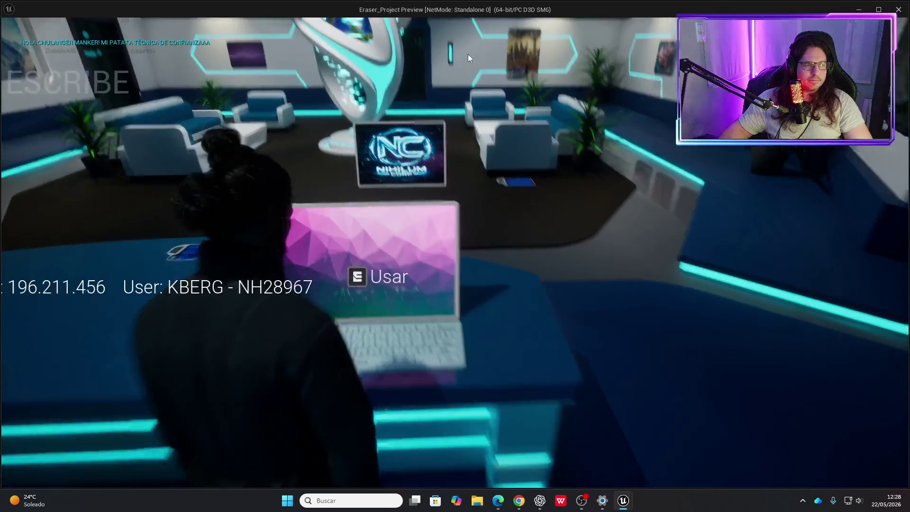
{"action": "key", "text": "e"}
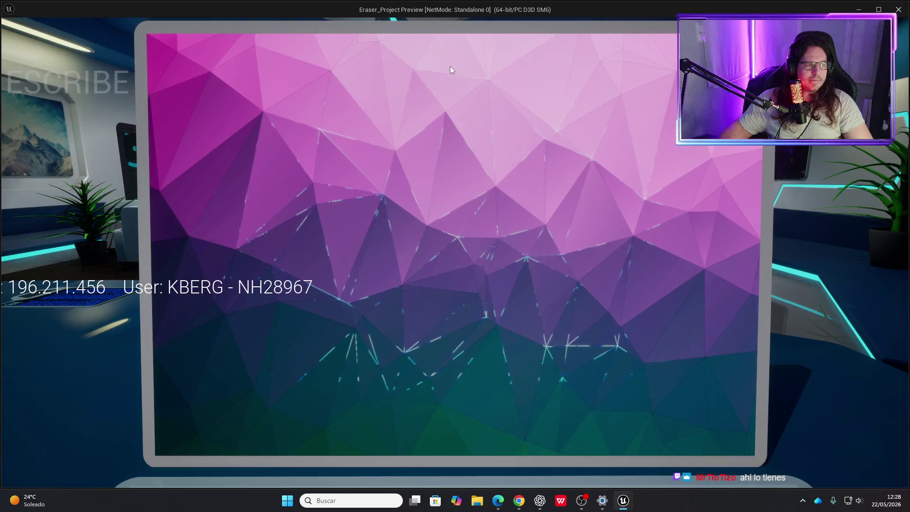
{"action": "key", "text": "Escape"}
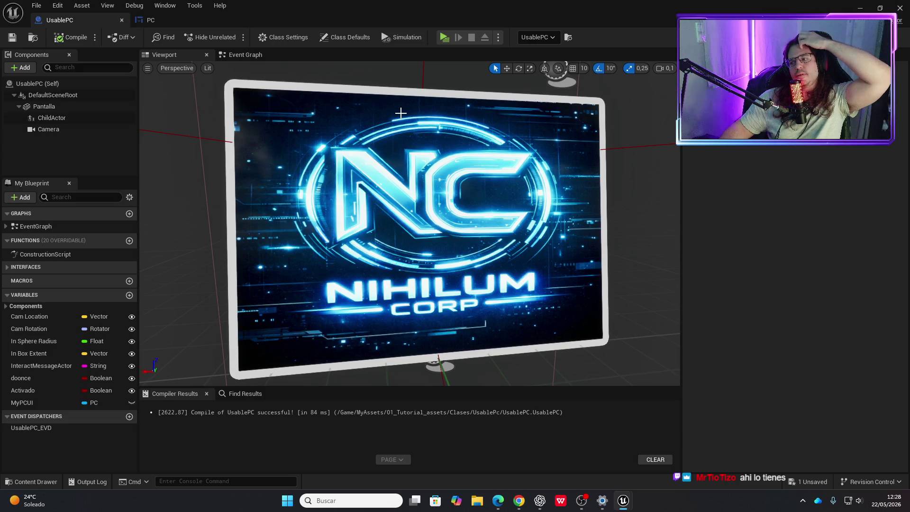
Return to the PC widget and play-test twice more, checking the system text at the left edge.
{"action": "left_click", "coordinate": [161, 20]}
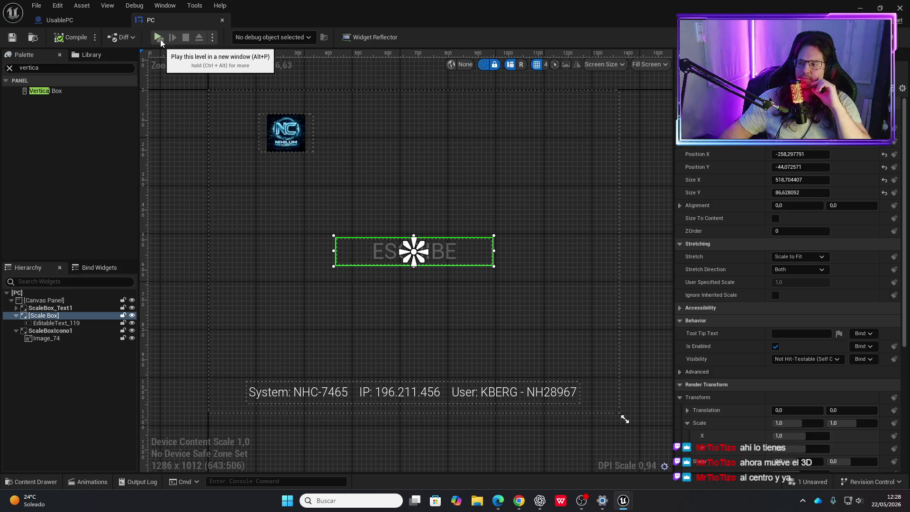
{"action": "left_click", "coordinate": [161, 43]}
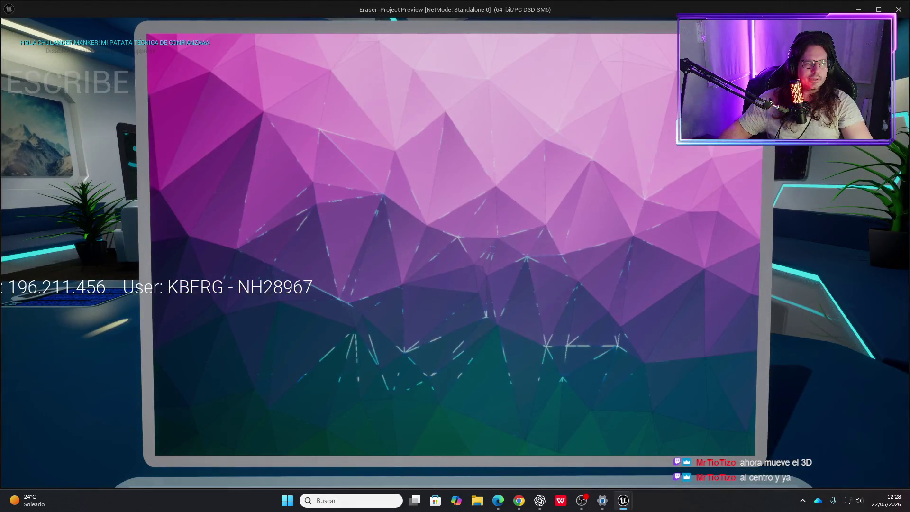
{"action": "key", "text": "Escape"}
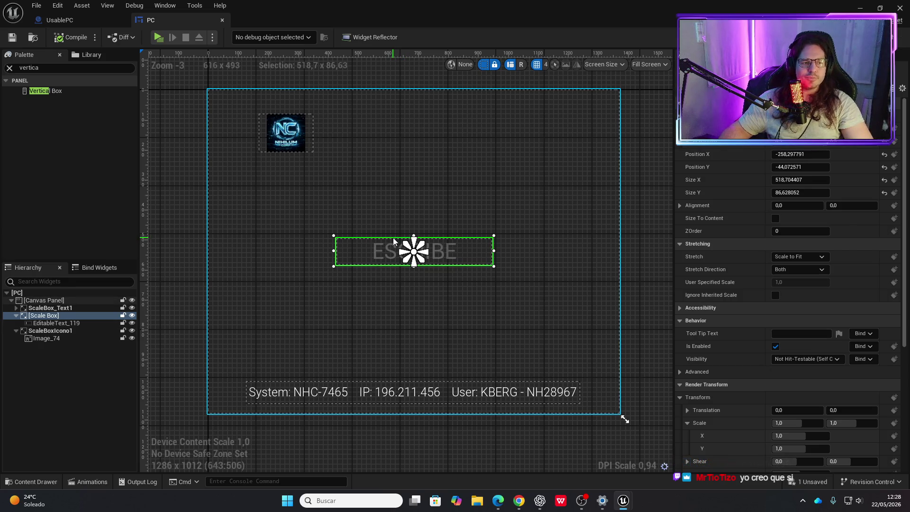
{"action": "left_click", "coordinate": [159, 38]}
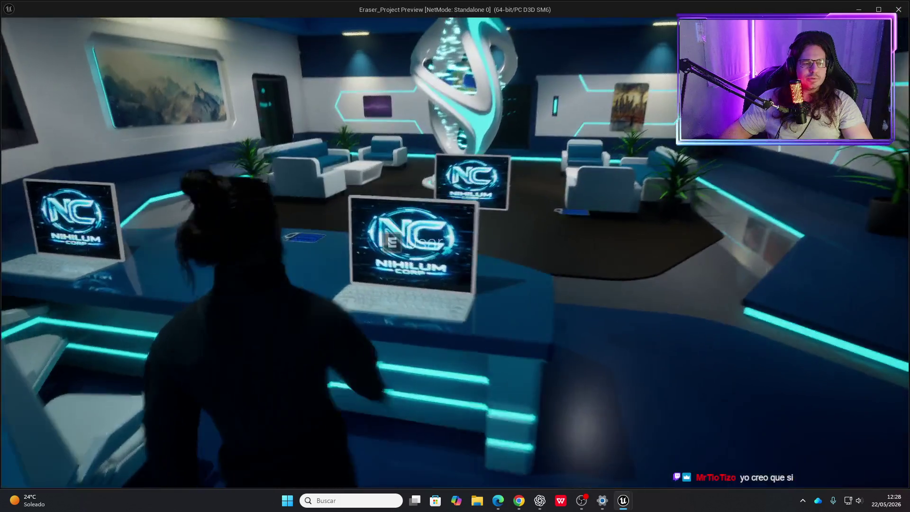
{"action": "key", "text": "e"}
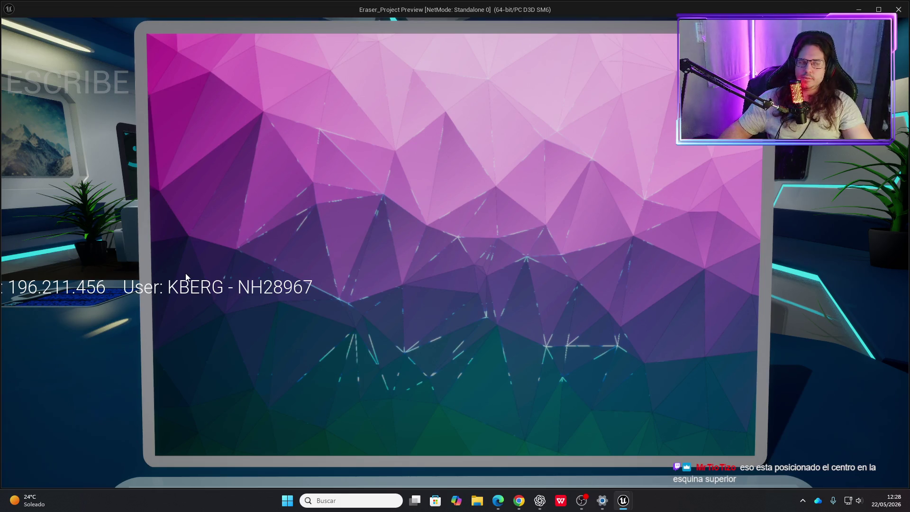
{"action": "key", "text": "Escape"}
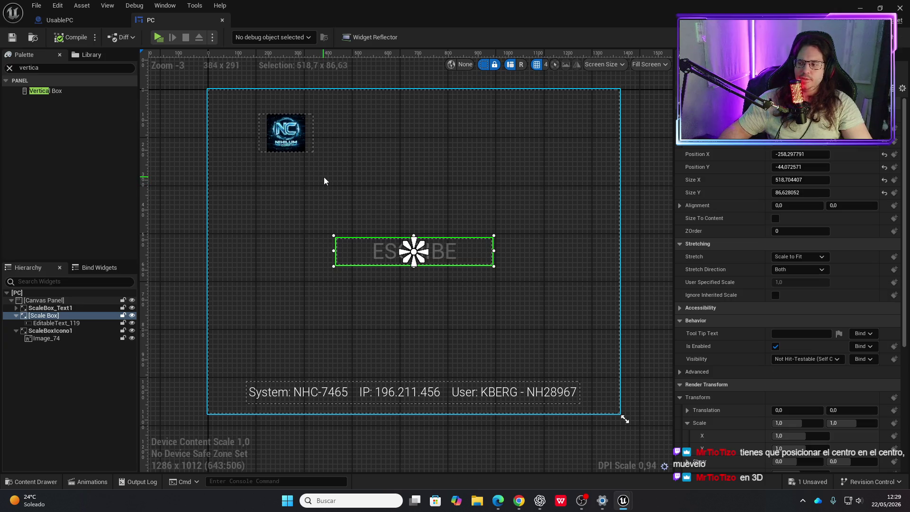
Open UsablePC's Event Graph and bring the My PCUI widget creation nodes into view.
{"action": "left_click", "coordinate": [85, 26]}
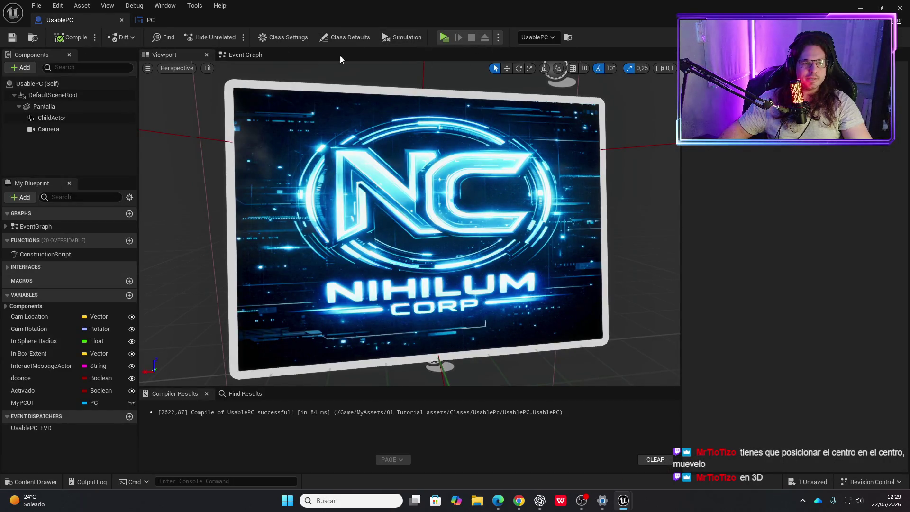
{"action": "left_click", "coordinate": [248, 55]}
{"action": "left_click_drag", "start_coordinate": [342, 201], "coordinate": [660, 244]}
{"action": "mouse_move", "coordinate": [598, 227]}
{"action": "left_mouse_down"}
{"action": "mouse_move", "coordinate": [284, 223]}
{"action": "mouse_move", "coordinate": [179, 170]}
{"action": "mouse_move", "coordinate": [152, 186]}
{"action": "left_mouse_up"}
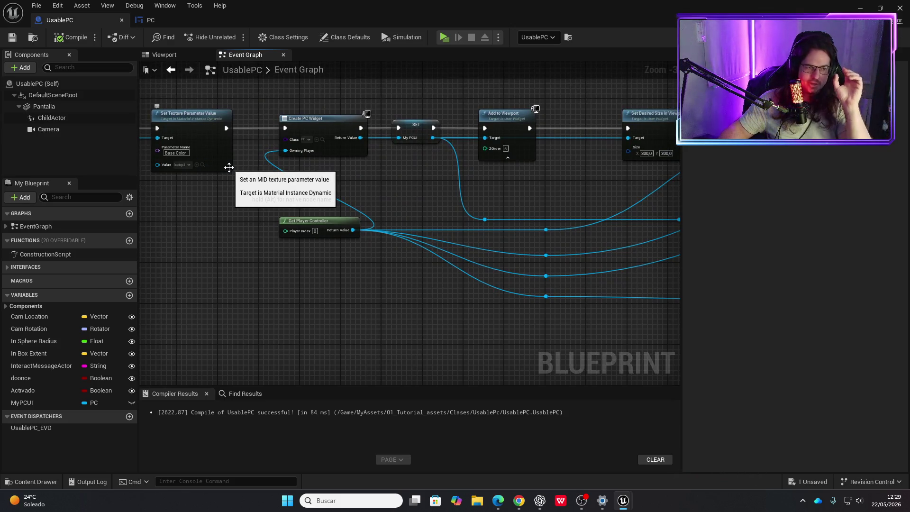
{"action": "scroll", "coordinate": [268, 178], "scroll_direction": "up", "scroll_amount": 3}
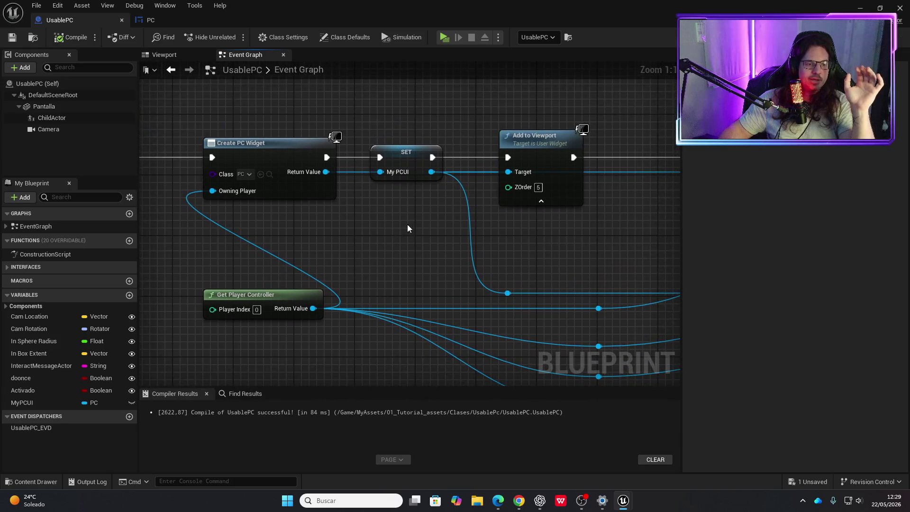
{"action": "left_click_drag", "start_coordinate": [453, 229], "coordinate": [310, 232]}
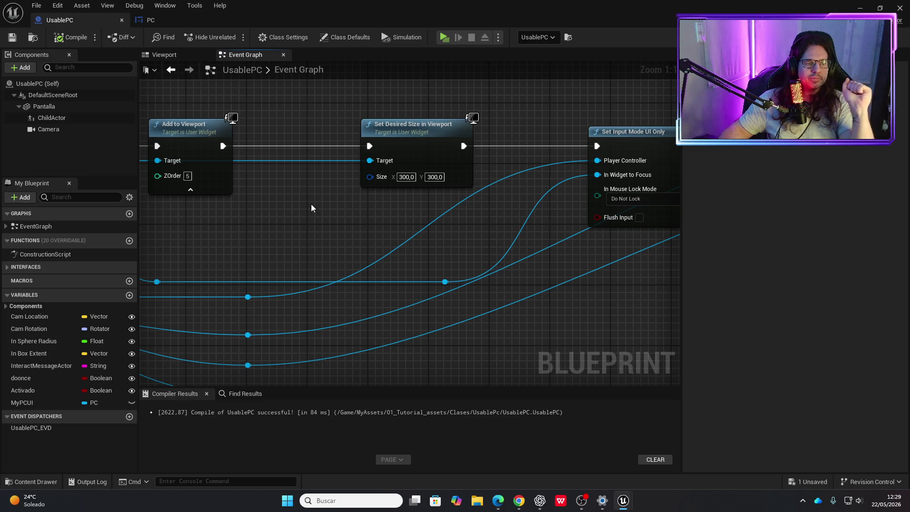
Add a Set Position in Viewport node from My PCUI by searching 'posi'.
{"action": "mouse_move", "coordinate": [268, 206]}
{"action": "left_mouse_down"}
{"action": "mouse_move", "coordinate": [342, 231]}
{"action": "mouse_move", "coordinate": [426, 239]}
{"action": "left_mouse_up"}
{"action": "left_click_drag", "start_coordinate": [239, 193], "coordinate": [332, 253]}
{"action": "type", "text": "posi"}
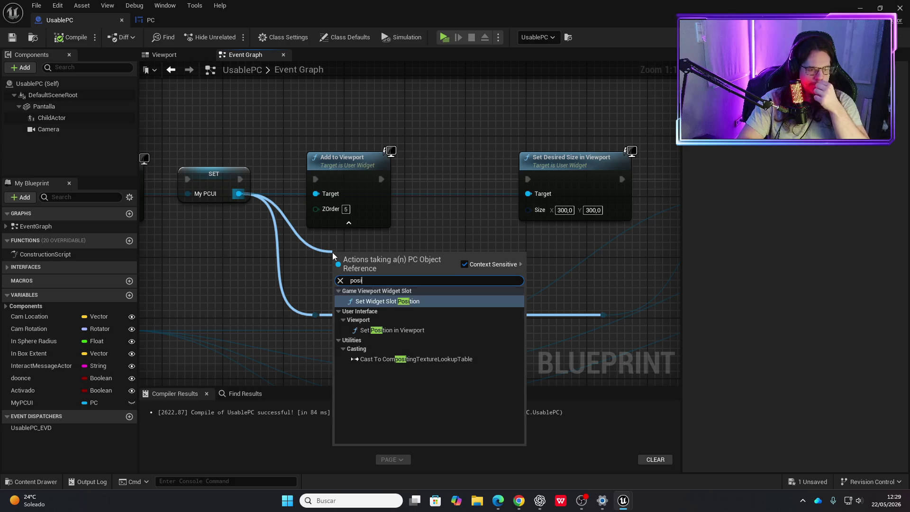
{"action": "key", "text": "Down"}
{"action": "key", "text": "Return"}
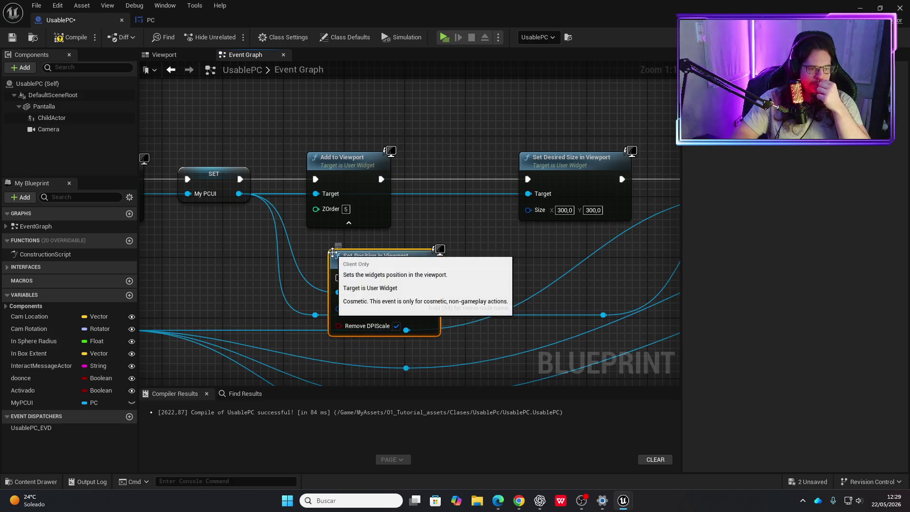
Wire Set Position in Viewport between Add to Viewport and Set Desired Size, compile, and play-test.
{"action": "mouse_move", "coordinate": [385, 258]}
{"action": "left_mouse_down"}
{"action": "mouse_move", "coordinate": [474, 248]}
{"action": "mouse_move", "coordinate": [468, 228]}
{"action": "left_mouse_up"}
{"action": "left_click_drag", "start_coordinate": [381, 179], "coordinate": [422, 247]}
{"action": "left_click_drag", "start_coordinate": [514, 247], "coordinate": [526, 178]}
{"action": "mouse_move", "coordinate": [469, 231]}
{"action": "left_mouse_down"}
{"action": "mouse_move", "coordinate": [448, 189]}
{"action": "mouse_move", "coordinate": [456, 164]}
{"action": "left_mouse_up"}
{"action": "left_click", "coordinate": [71, 37]}
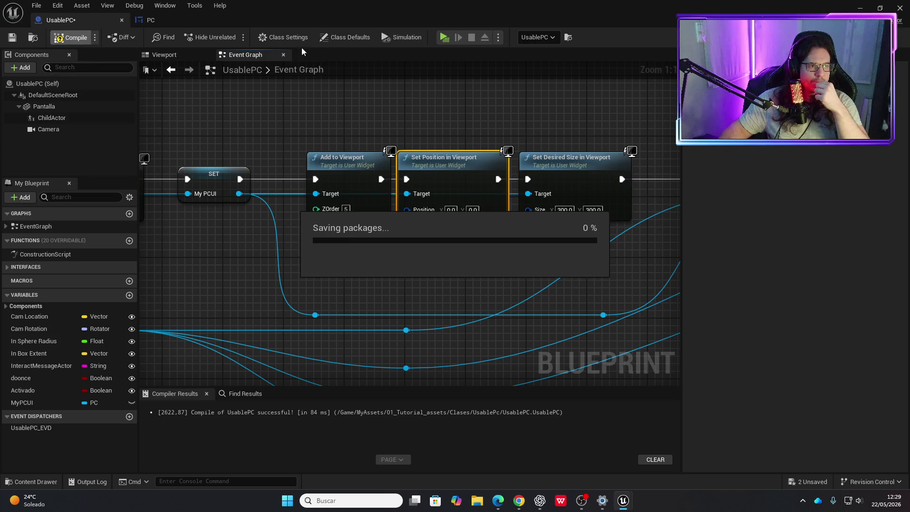
{"action": "left_click", "coordinate": [444, 38]}
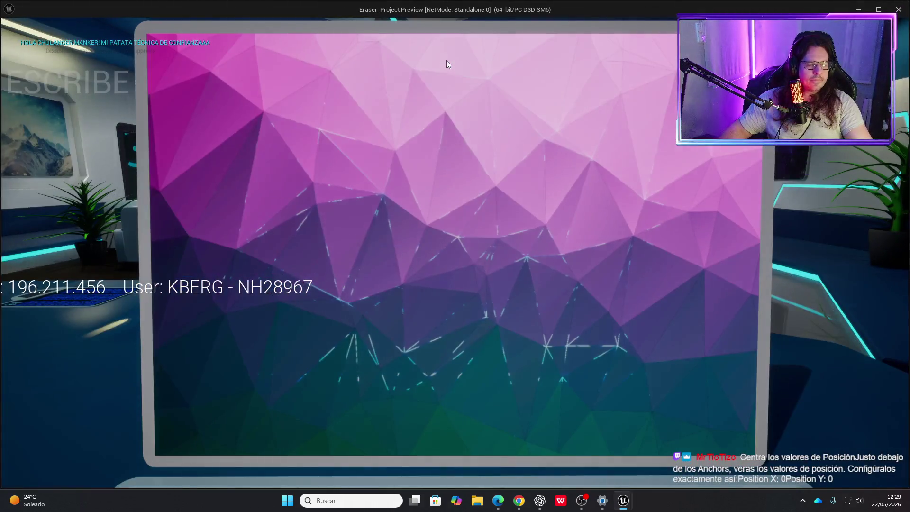
{"action": "key", "text": "Escape"}
Set the widget position to X 500, Y 100, compile UsablePC, and play-test.
{"action": "left_click", "coordinate": [453, 210]}
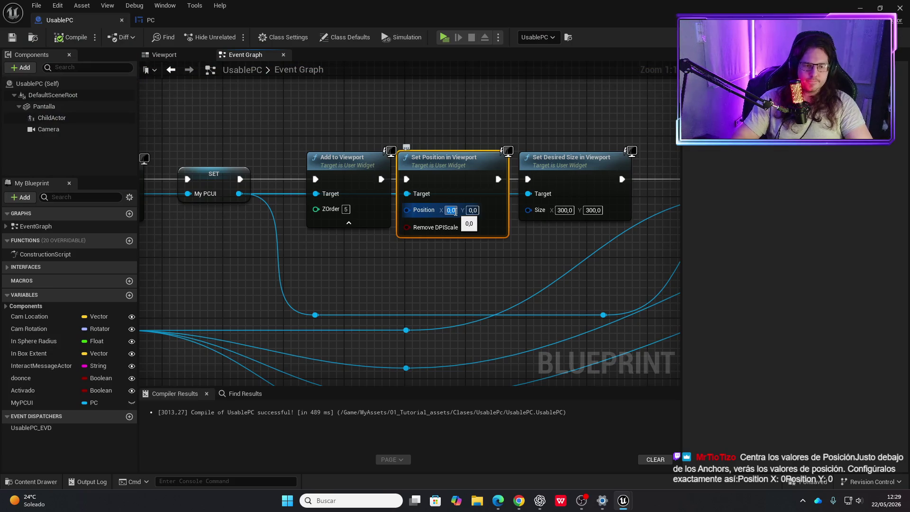
{"action": "type", "text": "500"}
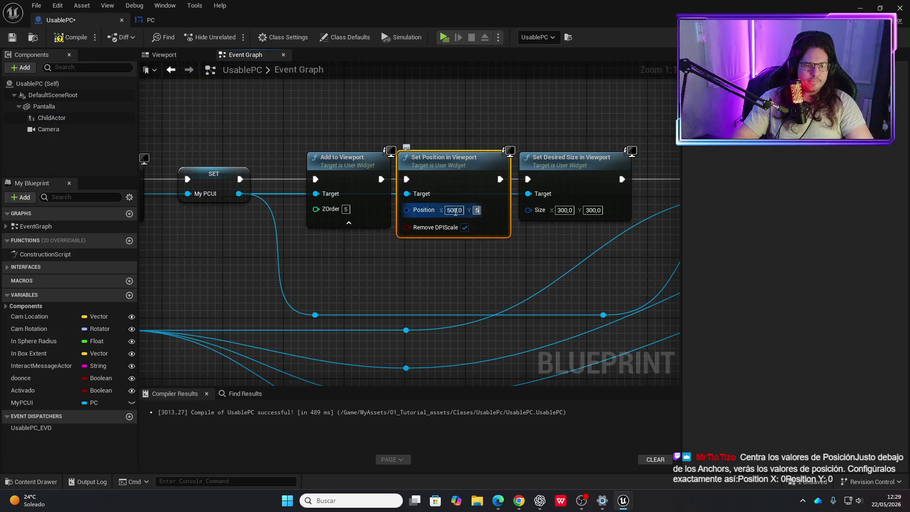
{"action": "type", "text": "10"}
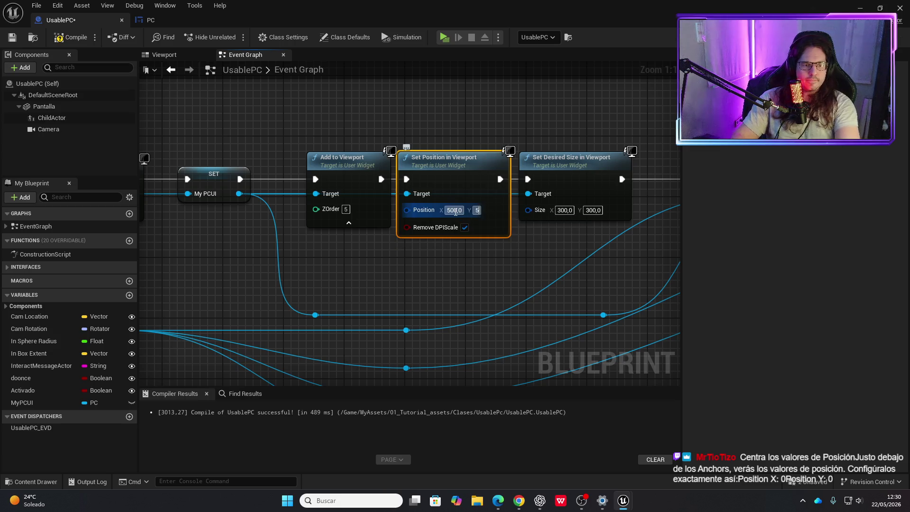
{"action": "key", "text": "Return"}
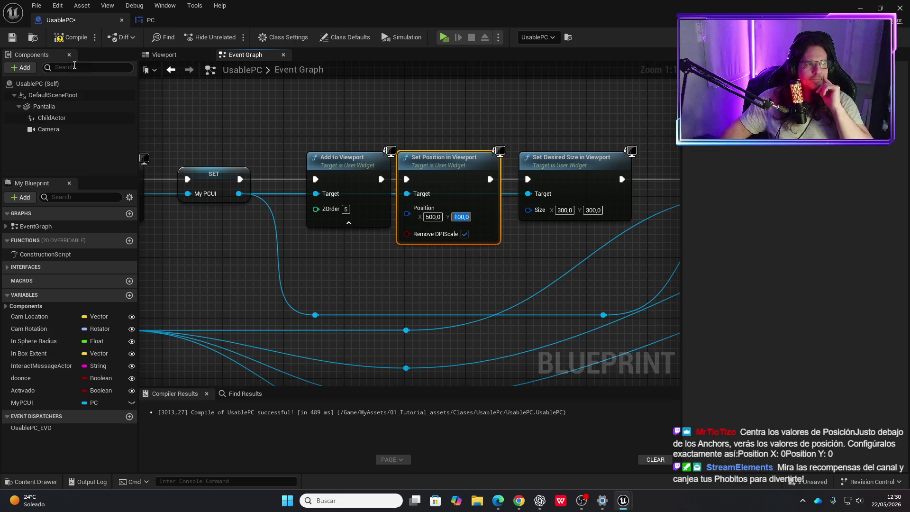
{"action": "left_click", "coordinate": [71, 37]}
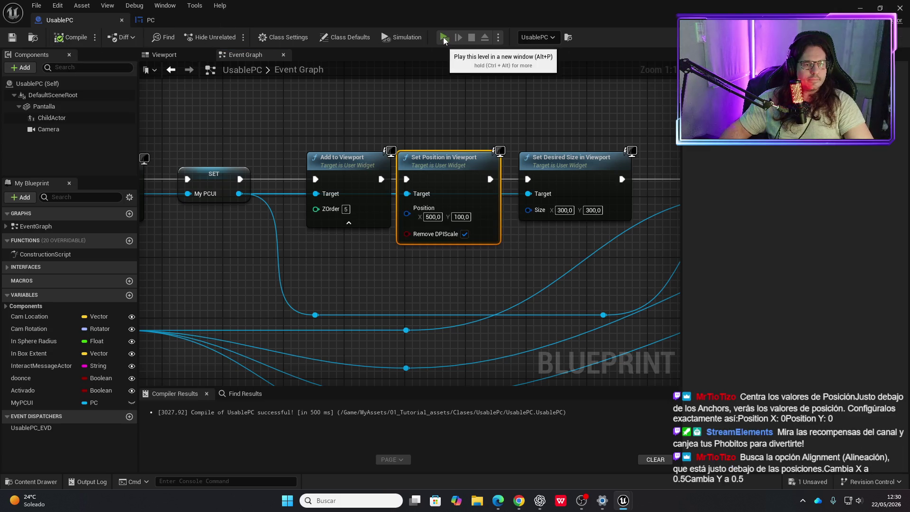
{"action": "left_click", "coordinate": [443, 38]}
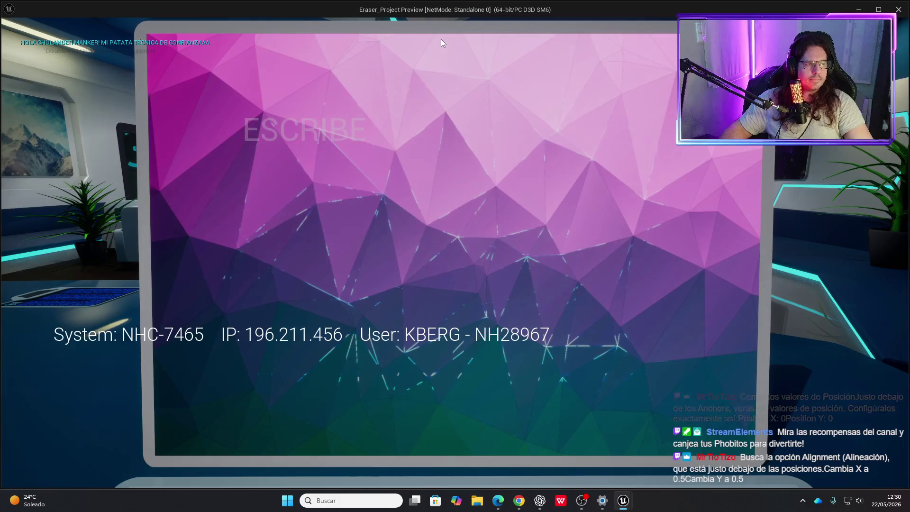
{"action": "key", "text": "Escape"}
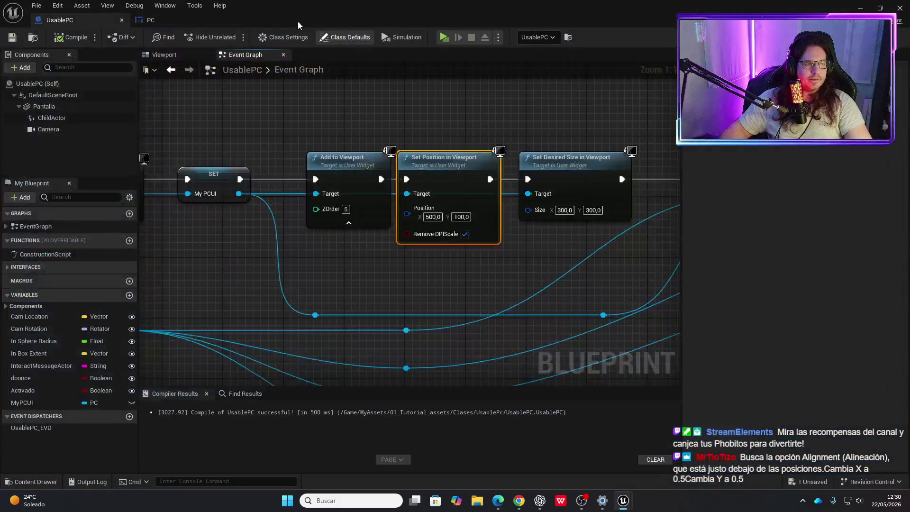
Back in the PC widget designer, choose an anchor preset for the input box.
{"action": "left_click", "coordinate": [151, 20]}
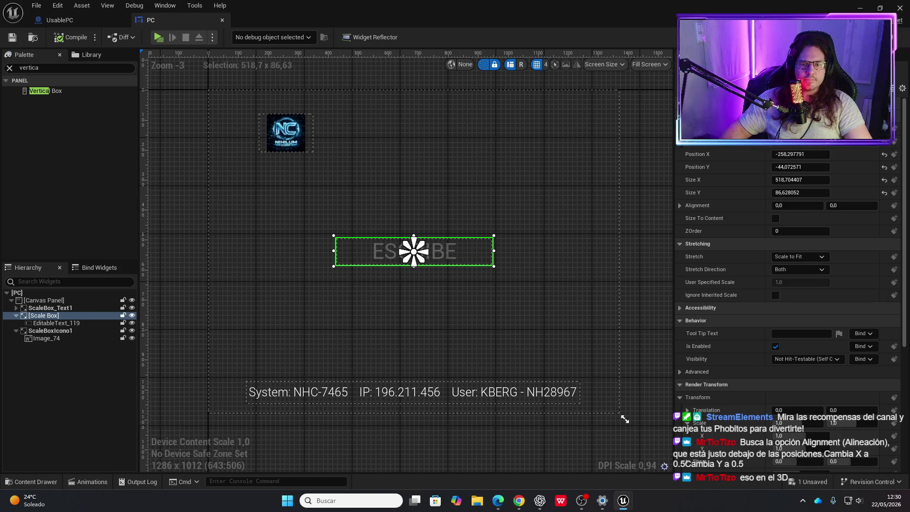
{"action": "left_click", "coordinate": [820, 141]}
{"action": "left_click", "coordinate": [832, 180]}
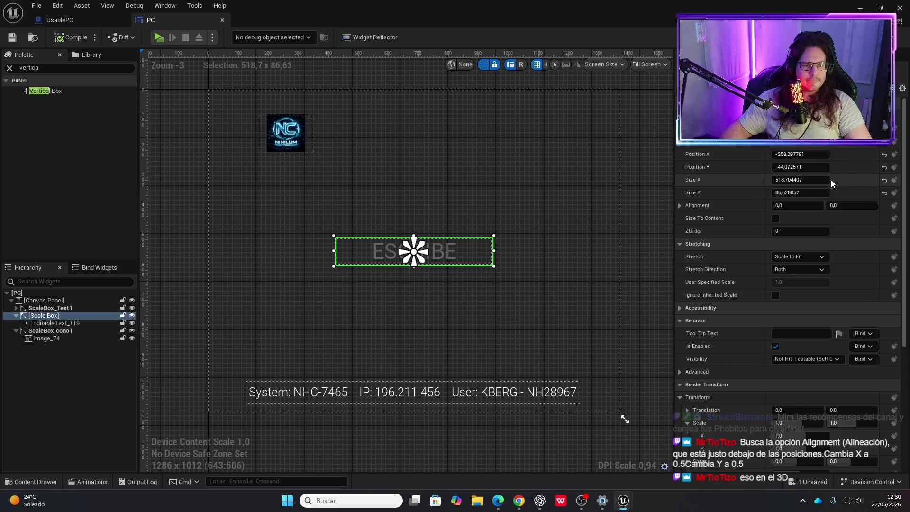
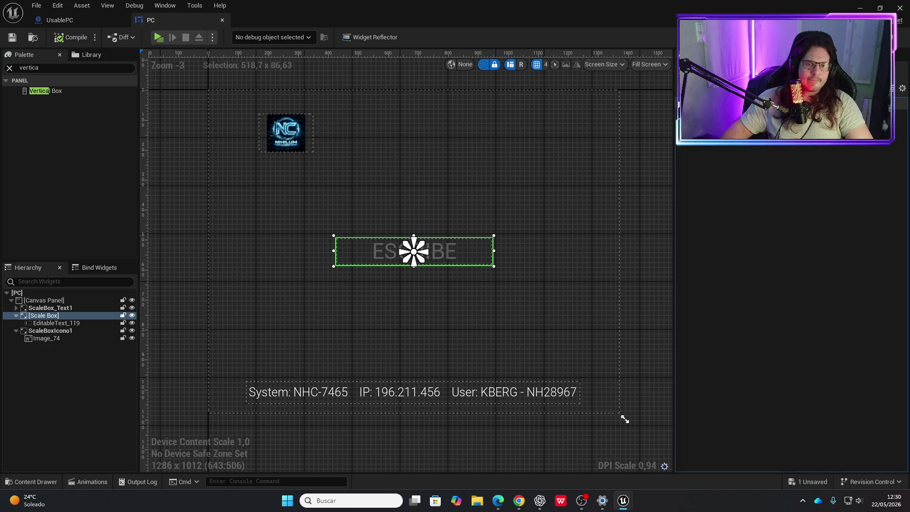
From the UsablePC event graph, play-test the game and view the laptop's screen widget.
{"action": "left_click", "coordinate": [81, 17]}
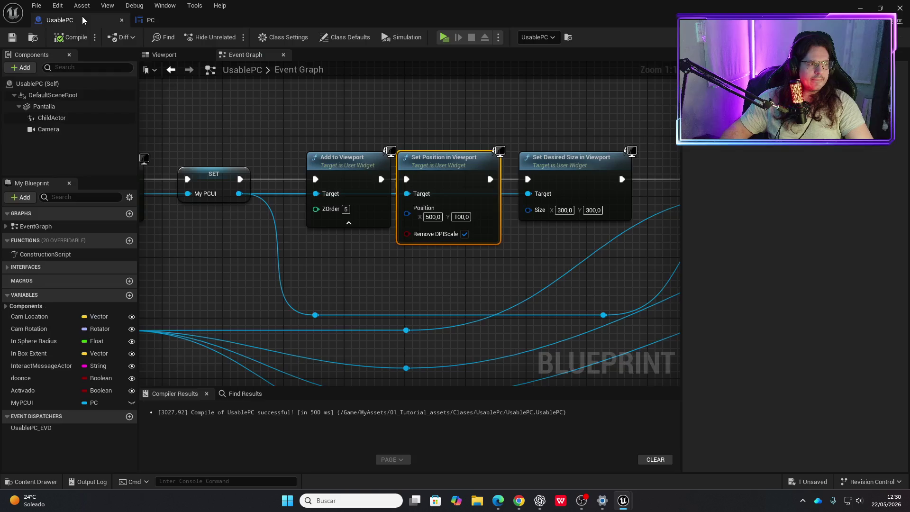
{"action": "left_click", "coordinate": [162, 23]}
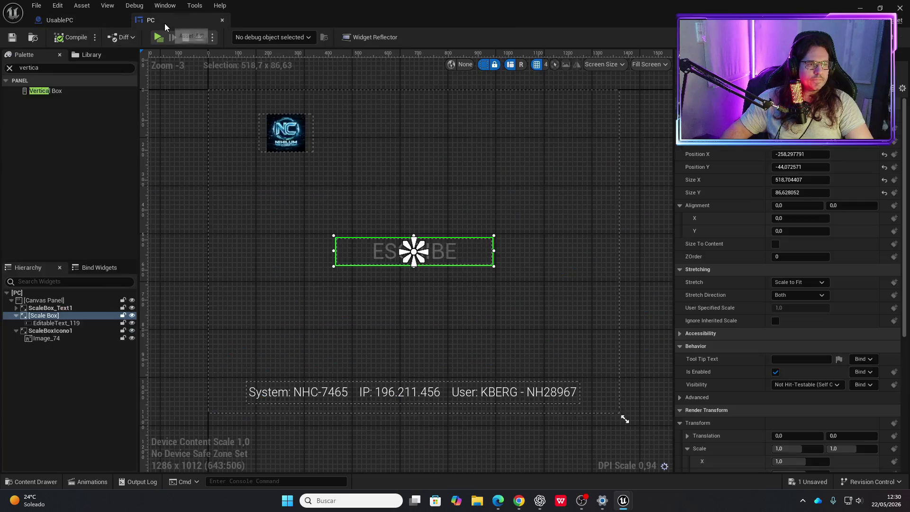
{"action": "key", "text": "ctrl+Tab"}
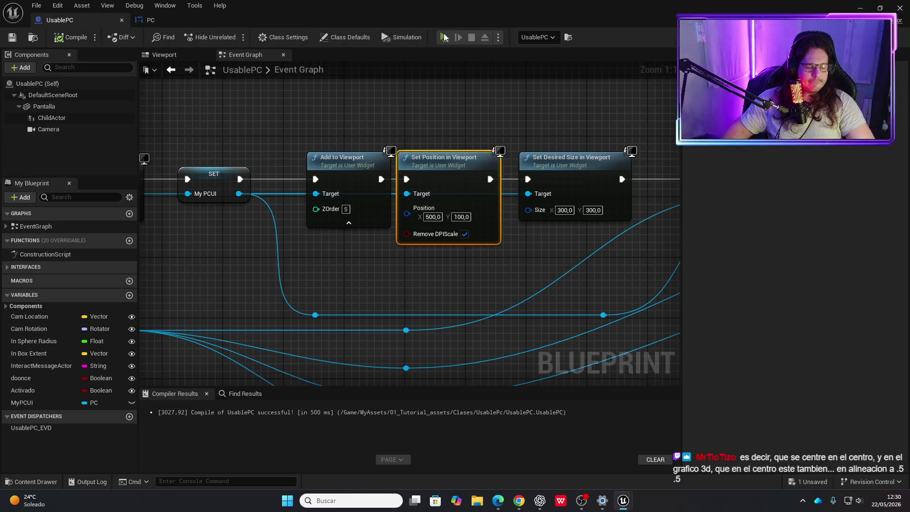
{"action": "left_click", "coordinate": [445, 37]}
{"action": "key", "text": "e"}
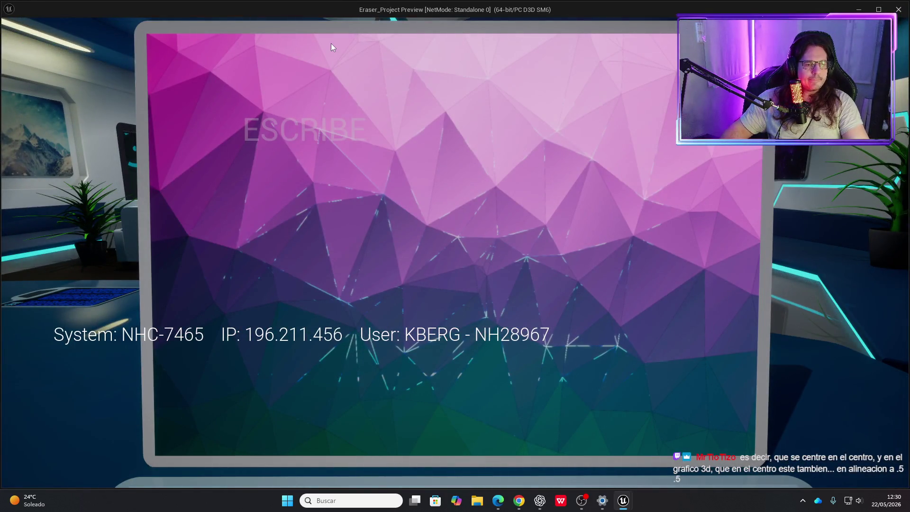
{"action": "key", "text": "Escape"}
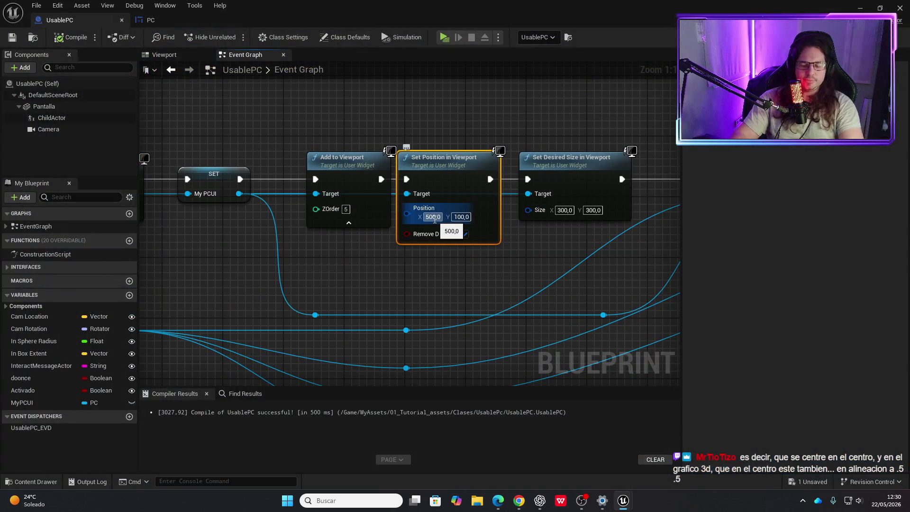
Set the viewport position to X 1000, Y 300, compile, save and play-test.
{"action": "type", "text": "1000,0"}
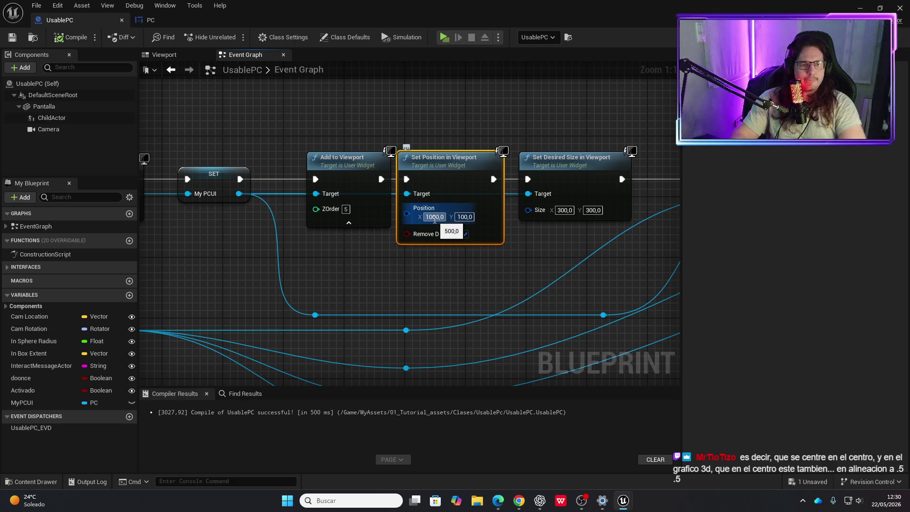
{"action": "key", "text": "Tab"}
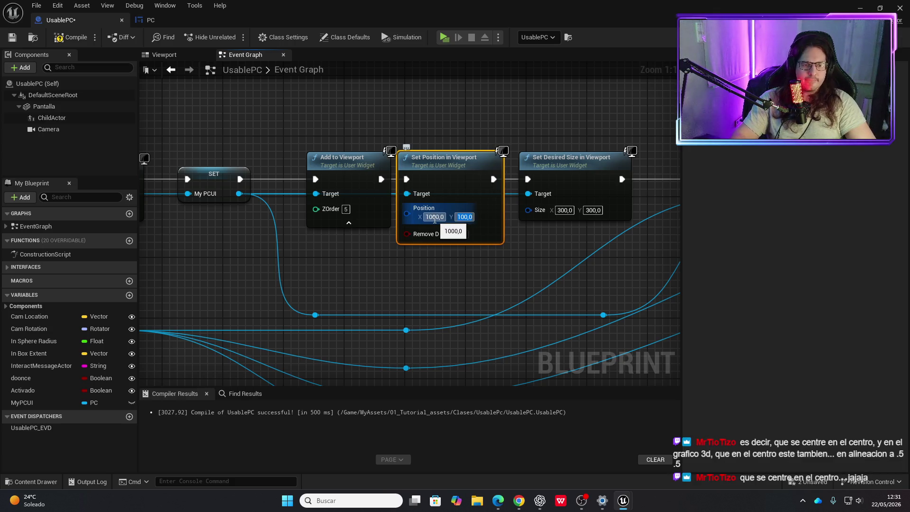
{"action": "type", "text": "300,0"}
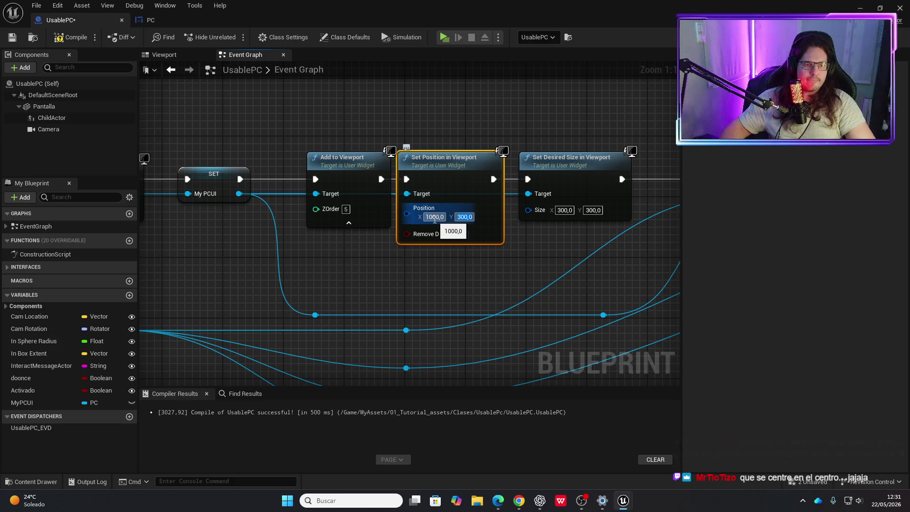
{"action": "left_click", "coordinate": [71, 37]}
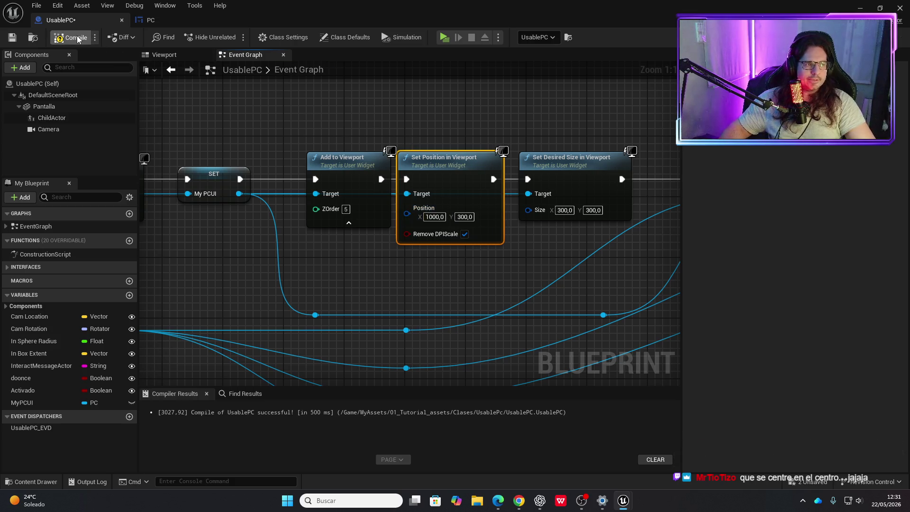
{"action": "left_click", "coordinate": [443, 38]}
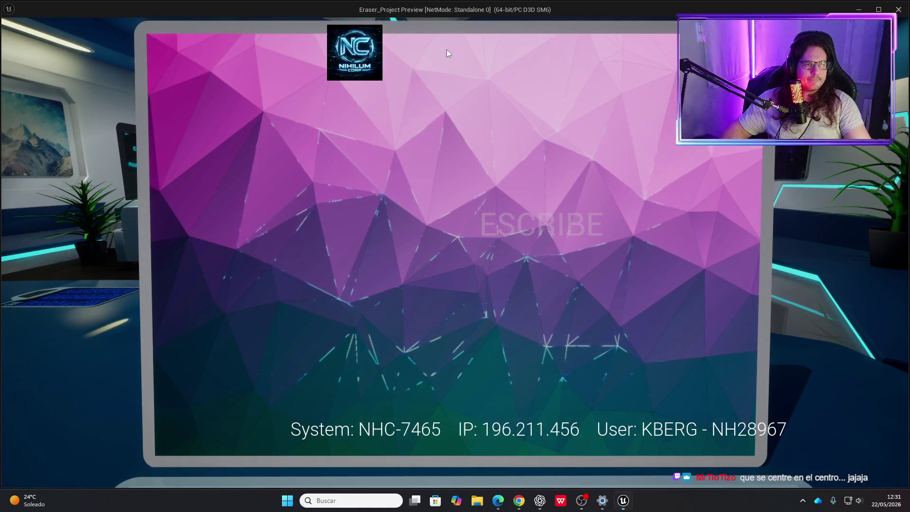
{"action": "key", "text": "Escape"}
Change Position X to 800, compile, save and check the laptop screen in play.
{"action": "left_click", "coordinate": [435, 217]}
{"action": "type", "text": "800"}
{"action": "key", "text": "Return"}
{"action": "left_click", "coordinate": [71, 37]}
{"action": "left_click", "coordinate": [449, 38]}
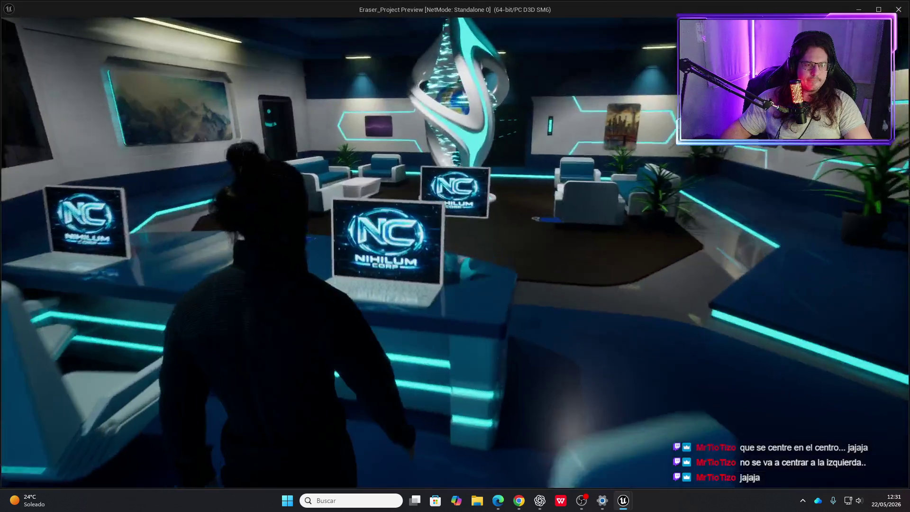
{"action": "key", "text": "e"}
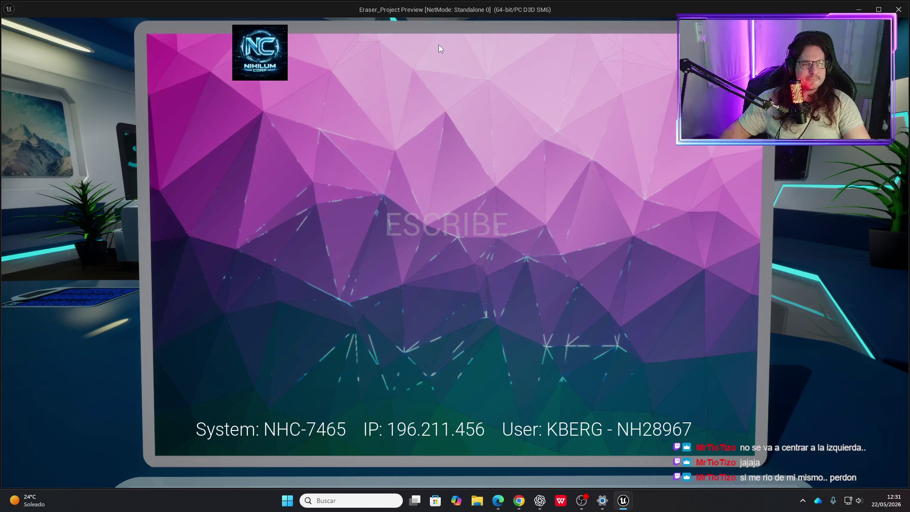
{"action": "key", "text": "Escape"}
Set Position X to 850, compile, save and check the laptop screen in play.
{"action": "left_click", "coordinate": [433, 217]}
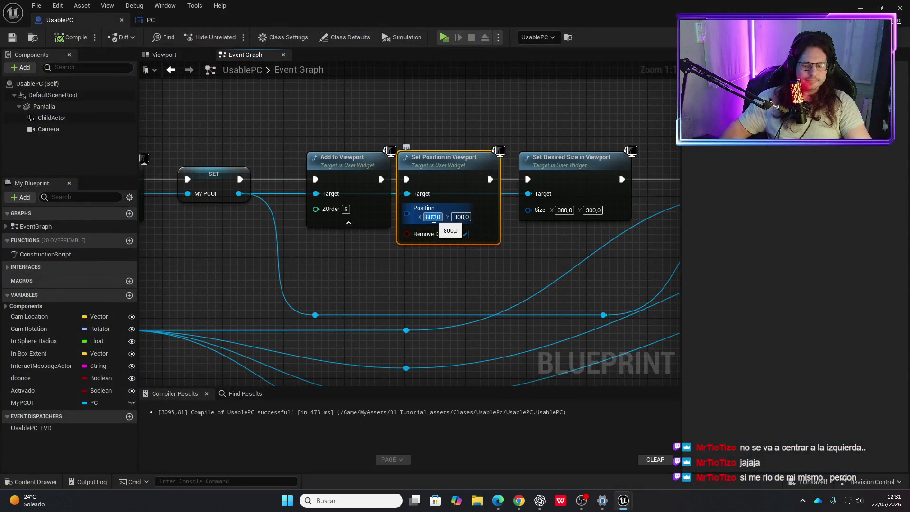
{"action": "type", "text": "850"}
{"action": "key", "text": "Return"}
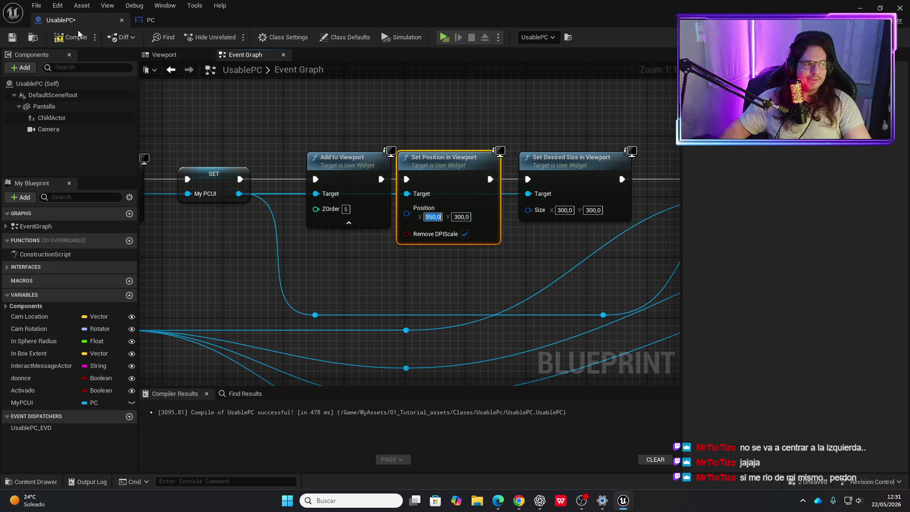
{"action": "left_click", "coordinate": [81, 40]}
{"action": "left_click", "coordinate": [444, 38]}
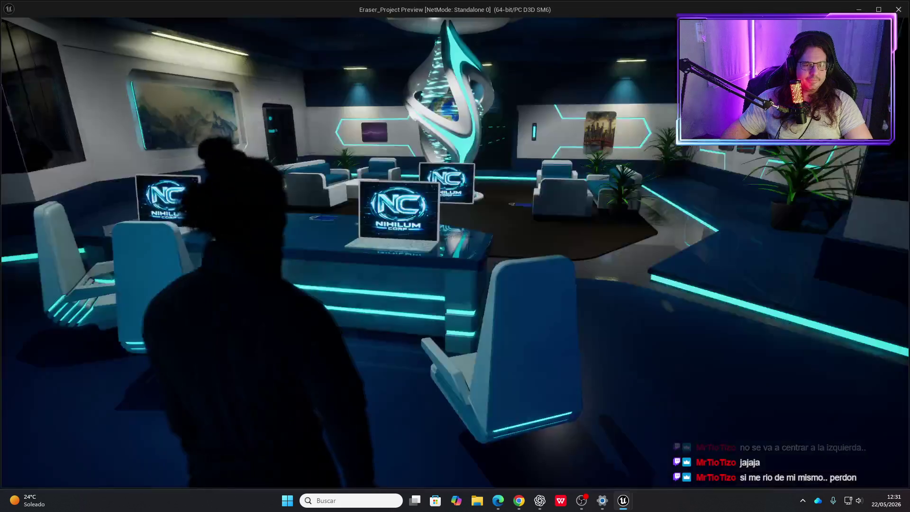
{"action": "key", "text": "e"}
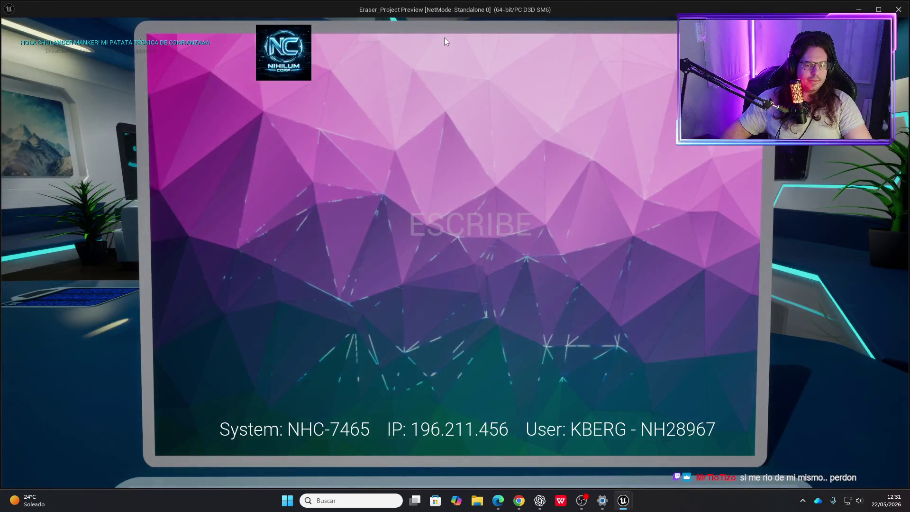
{"action": "key", "text": "Escape"}
Try Position X at 840, recompile, save and view the laptop screen in play.
{"action": "left_click", "coordinate": [433, 217]}
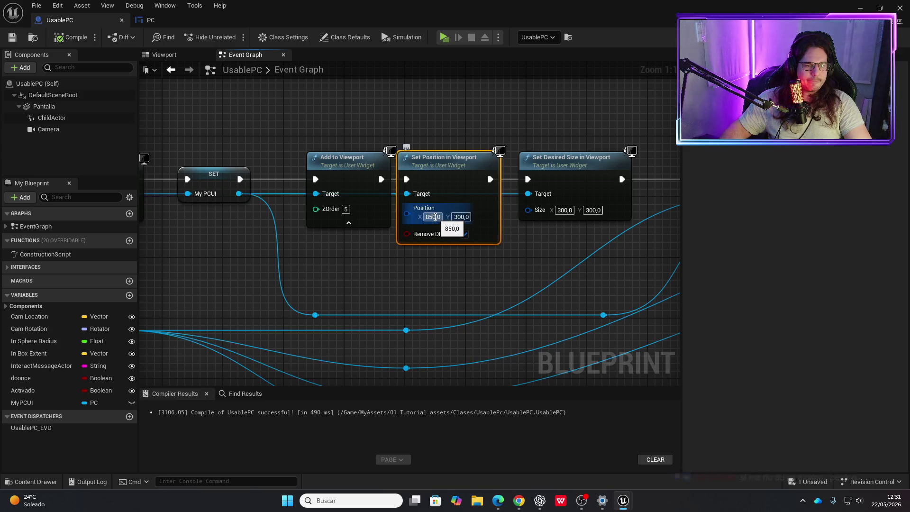
{"action": "type", "text": "840"}
{"action": "key", "text": "Return"}
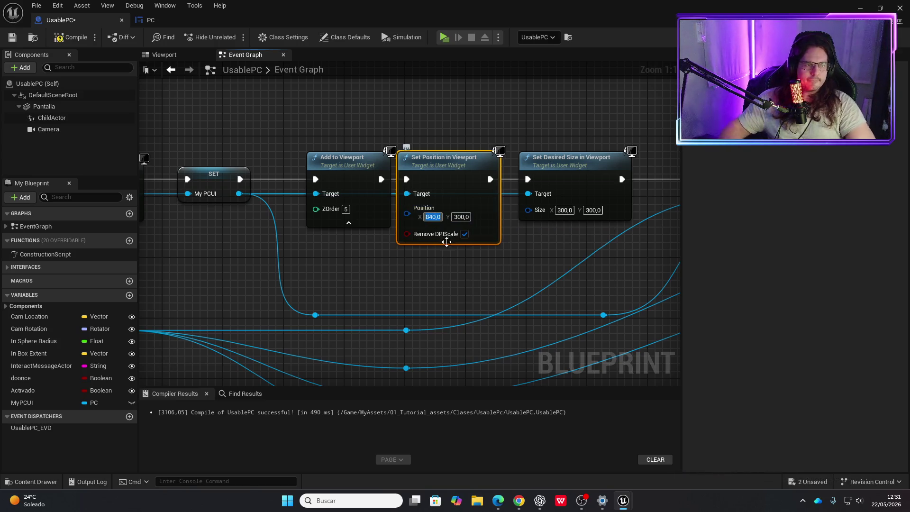
{"action": "left_click", "coordinate": [72, 37]}
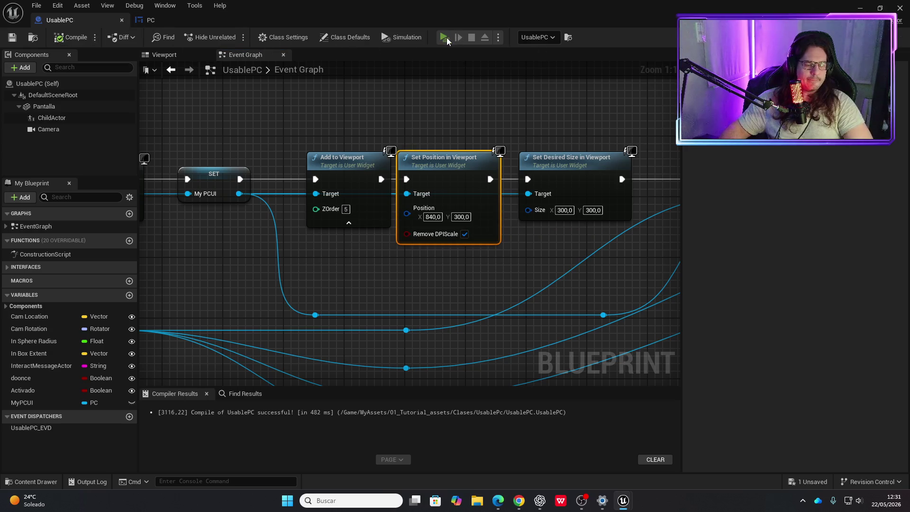
{"action": "left_click", "coordinate": [444, 38]}
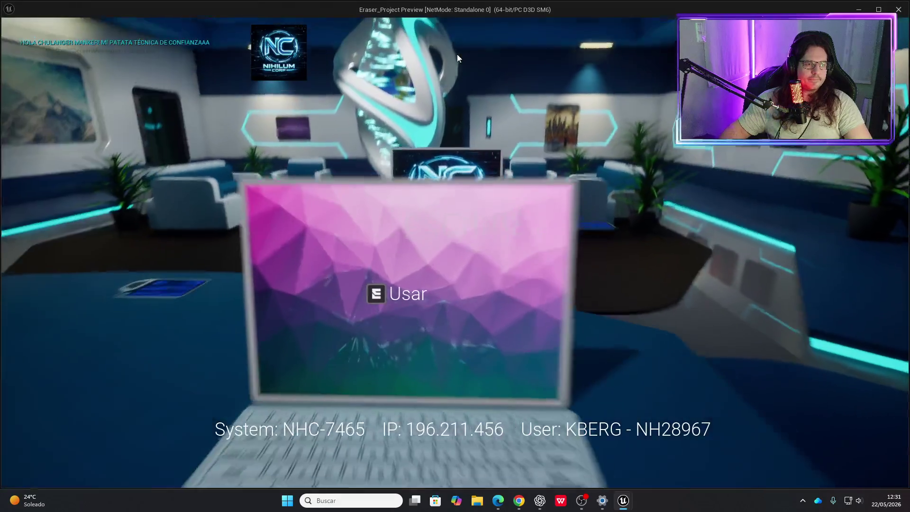
{"action": "key", "text": "e"}
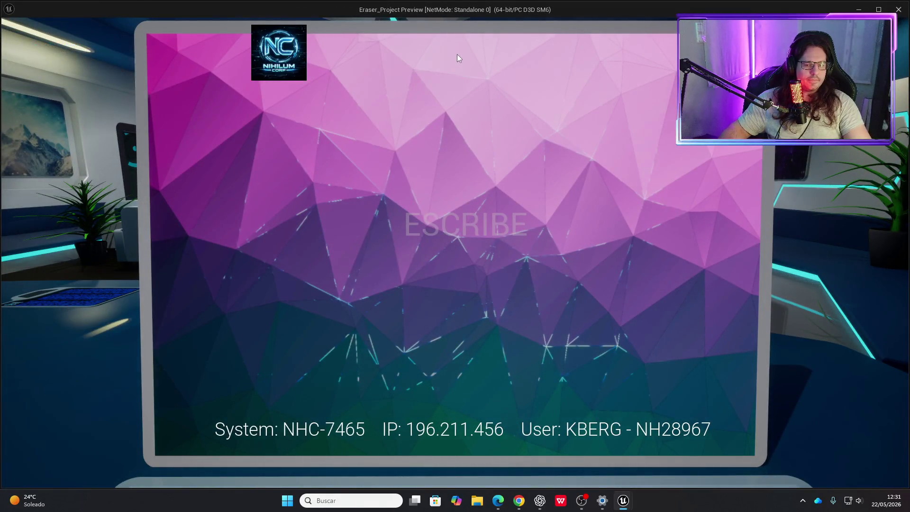
{"action": "key", "text": "Escape"}
Settle on Position X 835, compile, save and confirm the laptop screen in play.
{"action": "left_click", "coordinate": [432, 216]}
{"action": "type", "text": "835"}
{"action": "key", "text": "Return"}
{"action": "left_click", "coordinate": [432, 219]}
{"action": "left_click", "coordinate": [66, 37]}
{"action": "left_click", "coordinate": [444, 37]}
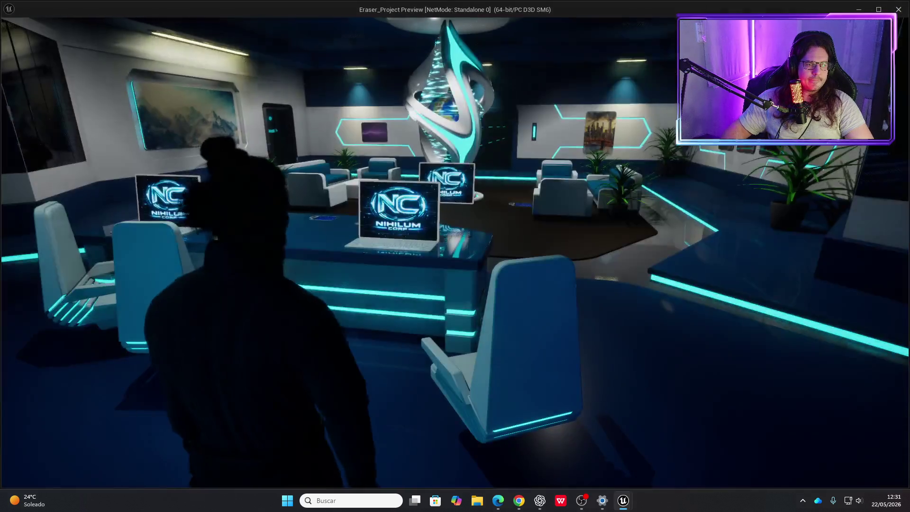
{"action": "key", "text": "e"}
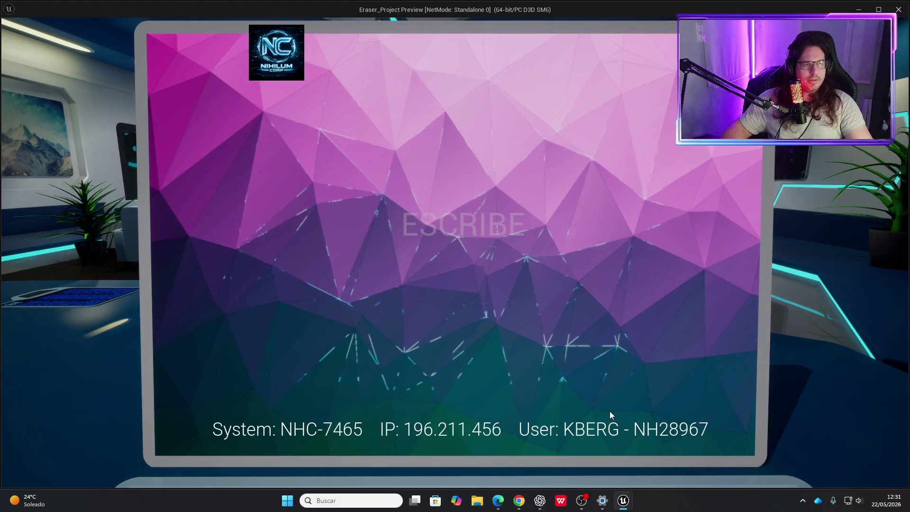
{"action": "key", "text": "Escape"}
Reposition the logo on the PC widget canvas, compiling, saving and play-testing its placement.
{"action": "left_click", "coordinate": [150, 21]}
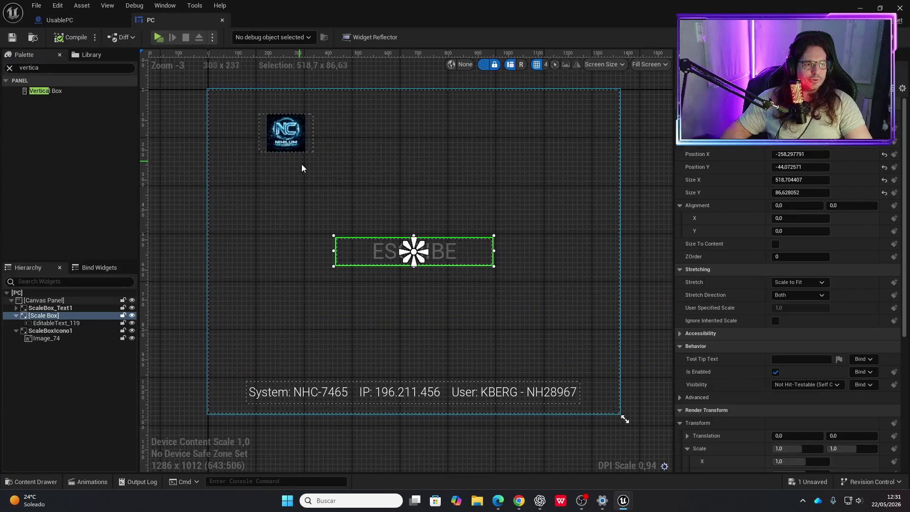
{"action": "left_click", "coordinate": [51, 333]}
{"action": "left_click_drag", "start_coordinate": [310, 151], "coordinate": [266, 135]}
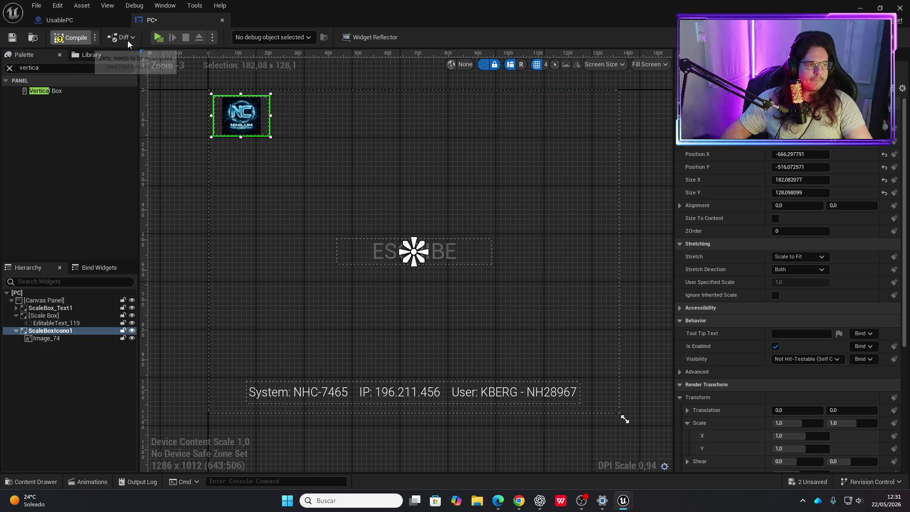
{"action": "left_click", "coordinate": [155, 39]}
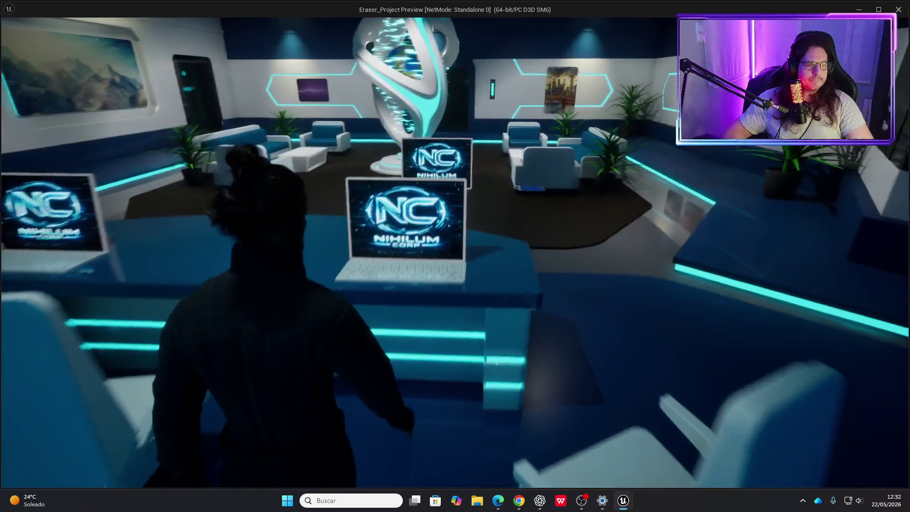
{"action": "key", "text": "e"}
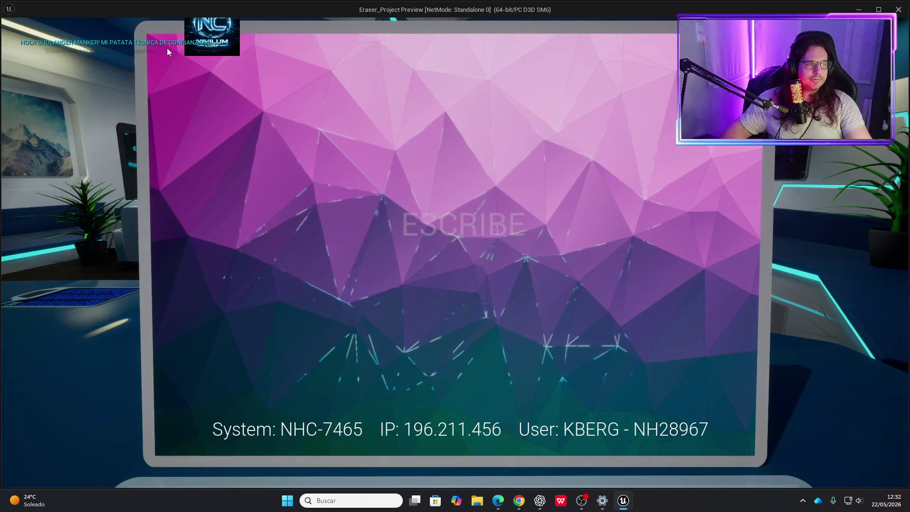
{"action": "key", "text": "Escape"}
{"action": "left_click_drag", "start_coordinate": [264, 143], "coordinate": [265, 161]}
{"action": "left_click", "coordinate": [73, 41]}
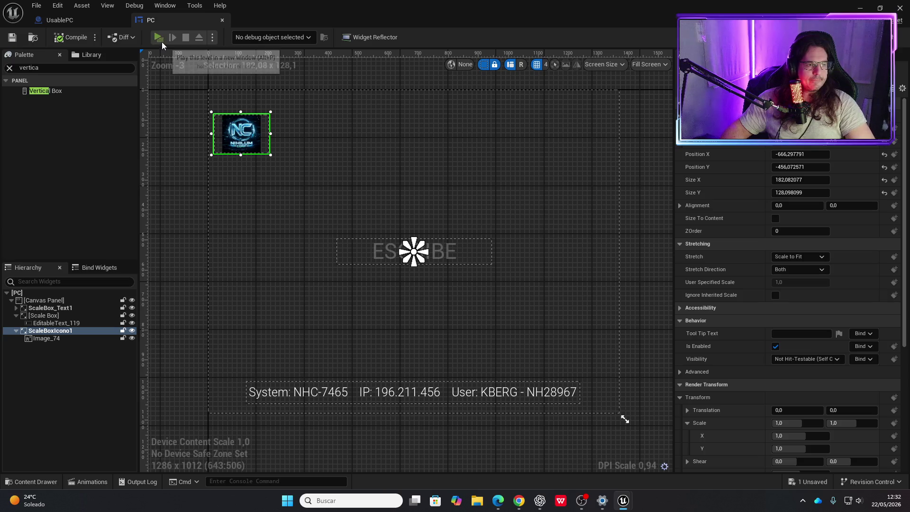
{"action": "left_click", "coordinate": [161, 39]}
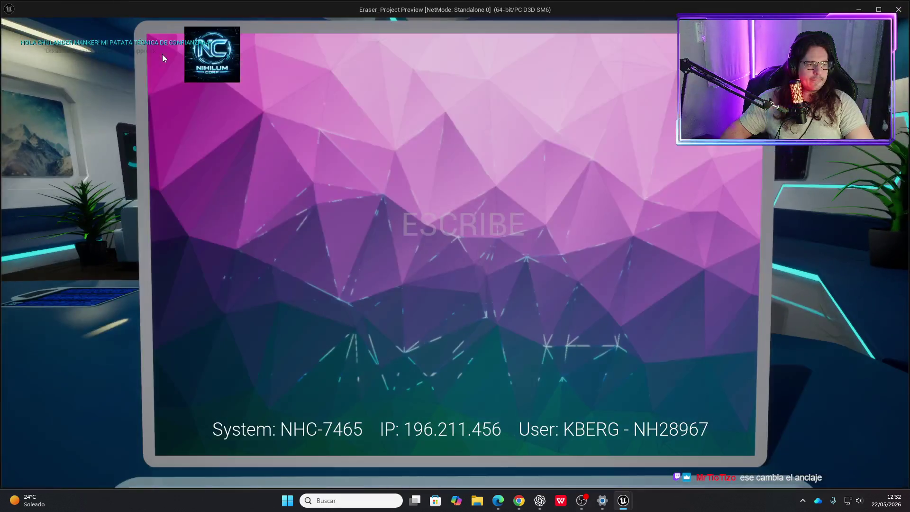
{"action": "key", "text": "Escape"}
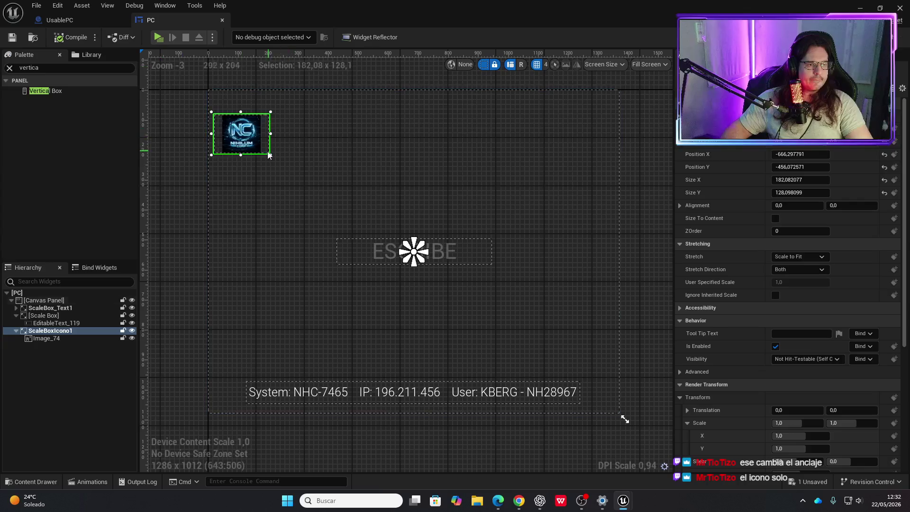
Nudge the logo lower, anchor it top-left, and check it on the laptop in play.
{"action": "left_click_drag", "start_coordinate": [266, 161], "coordinate": [267, 170]}
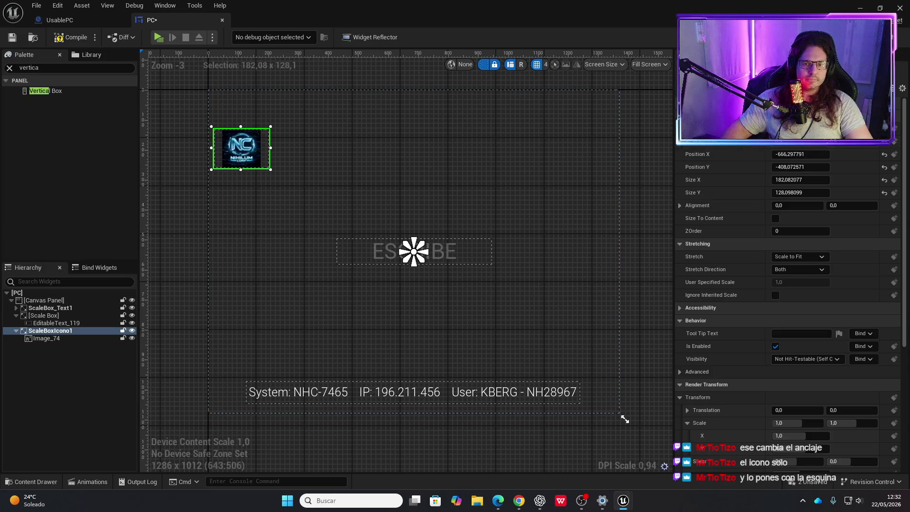
{"action": "left_click", "coordinate": [800, 141]}
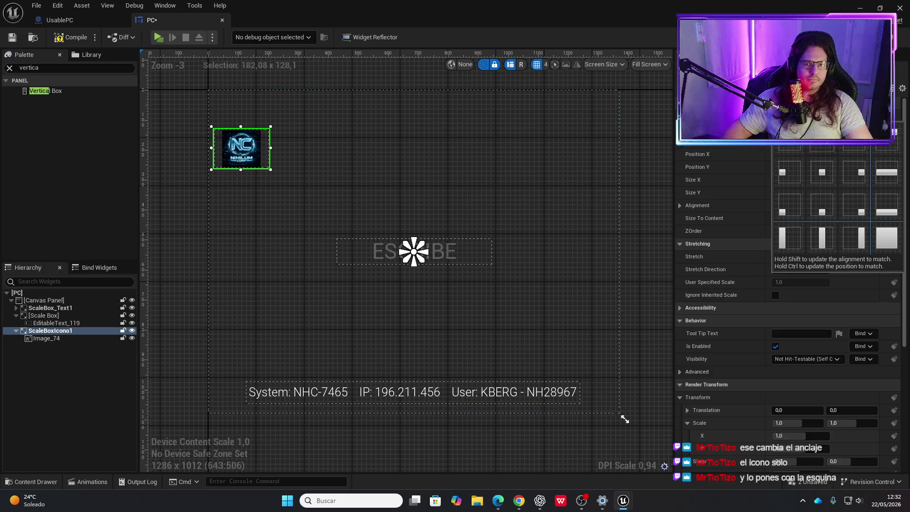
{"action": "left_click", "coordinate": [792, 146]}
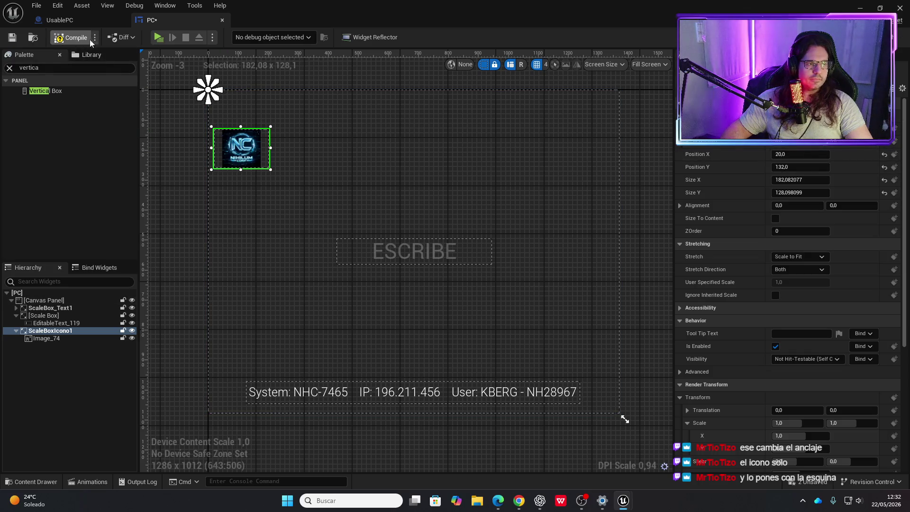
{"action": "left_click", "coordinate": [157, 37]}
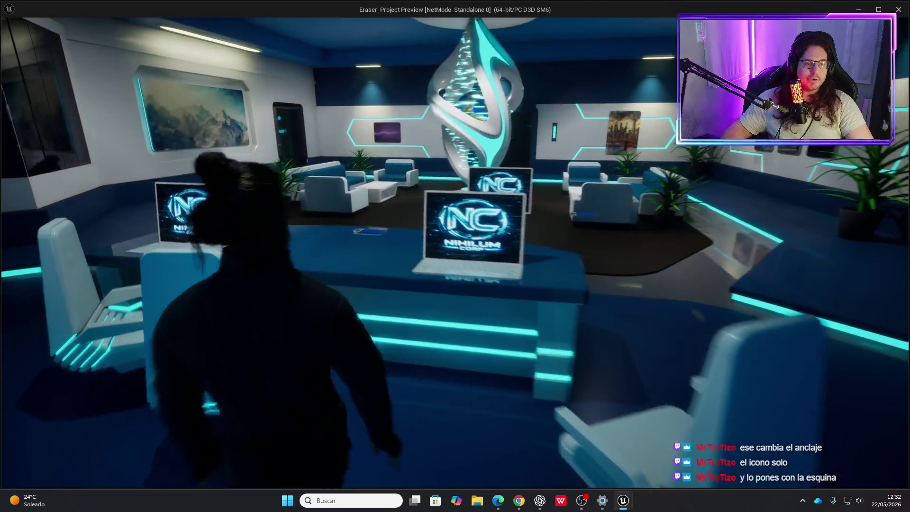
{"action": "key", "text": "e"}
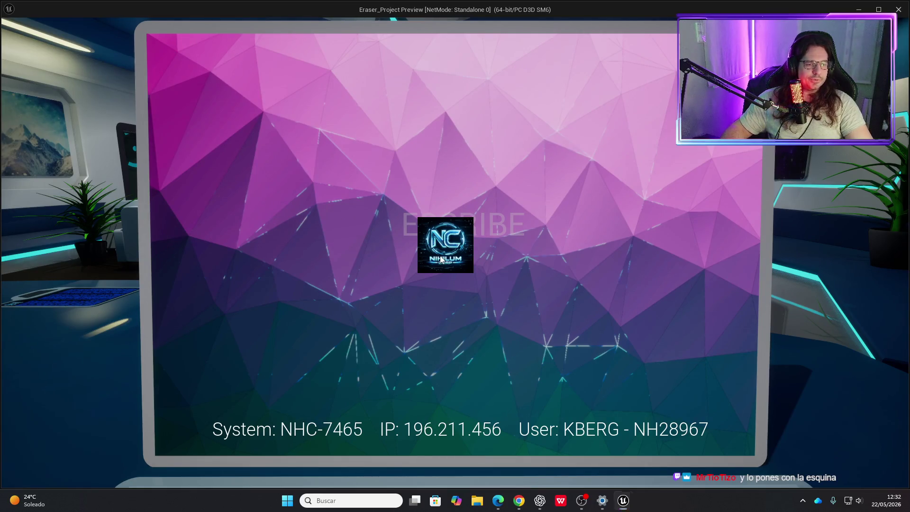
{"action": "key", "text": "Escape"}
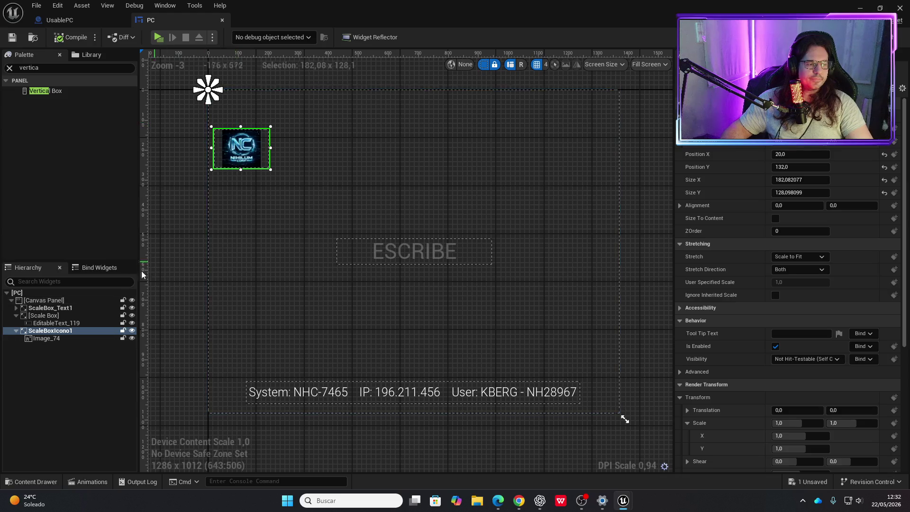
Anchor the logo back to the centre and play-test the laptop screen.
{"action": "left_click", "coordinate": [808, 149]}
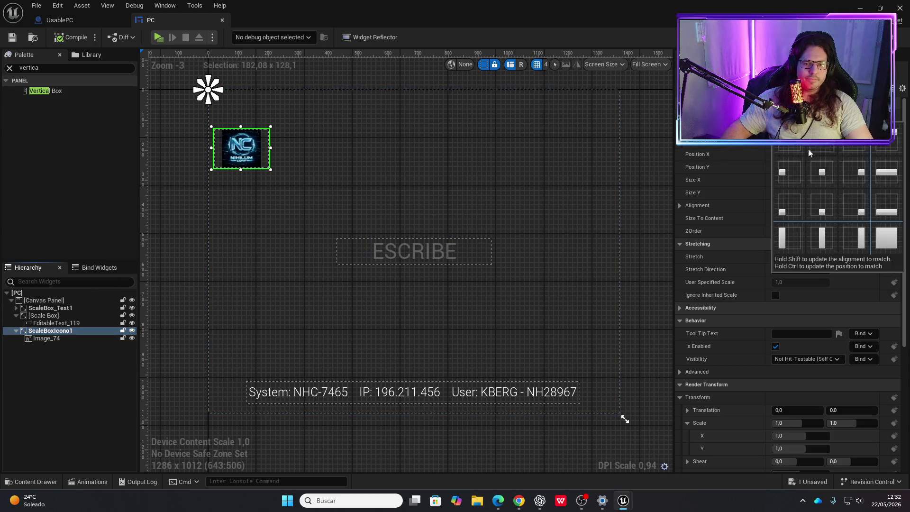
{"action": "left_click", "coordinate": [822, 172]}
{"action": "left_click", "coordinate": [158, 38]}
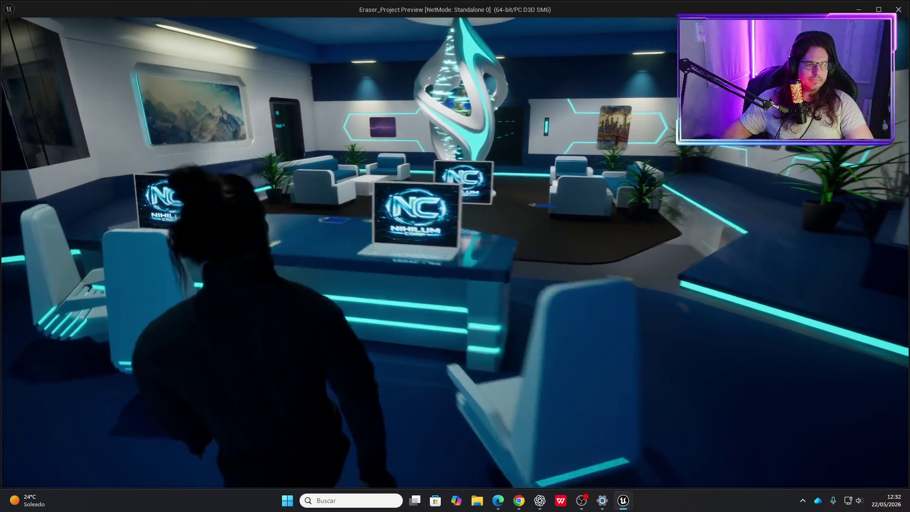
{"action": "key", "text": "e"}
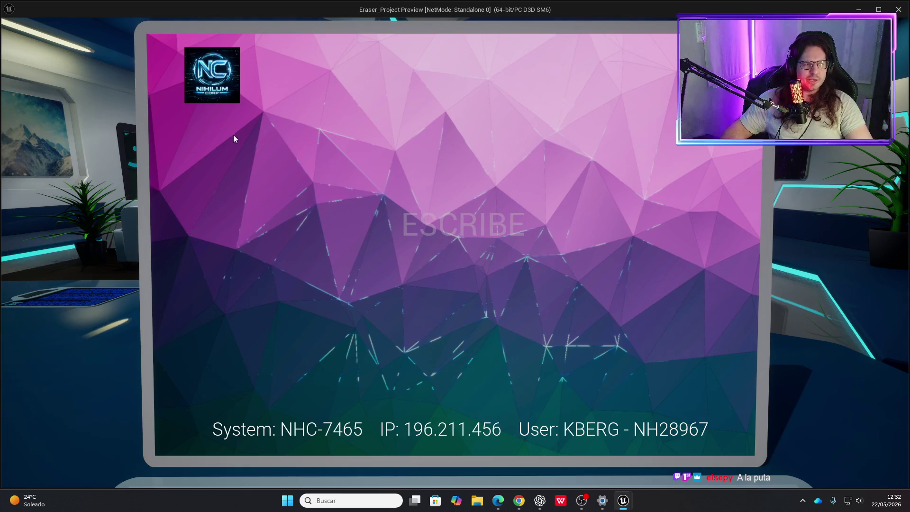
{"action": "key", "text": "Escape"}
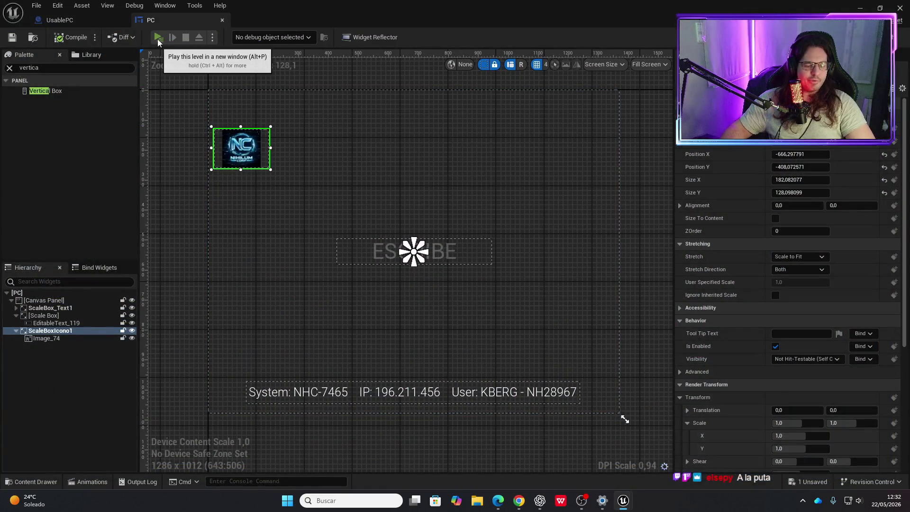
{"action": "left_click", "coordinate": [158, 38]}
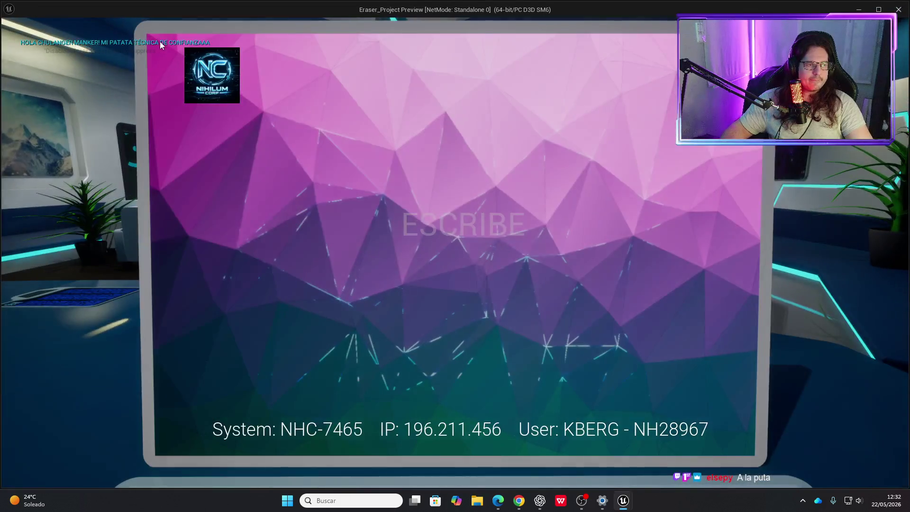
{"action": "key", "text": "Escape"}
Shrink the logo to about 147 × 99 and test it, typing sample text in ESCRIBE.
{"action": "left_click_drag", "start_coordinate": [270, 170], "coordinate": [260, 162]}
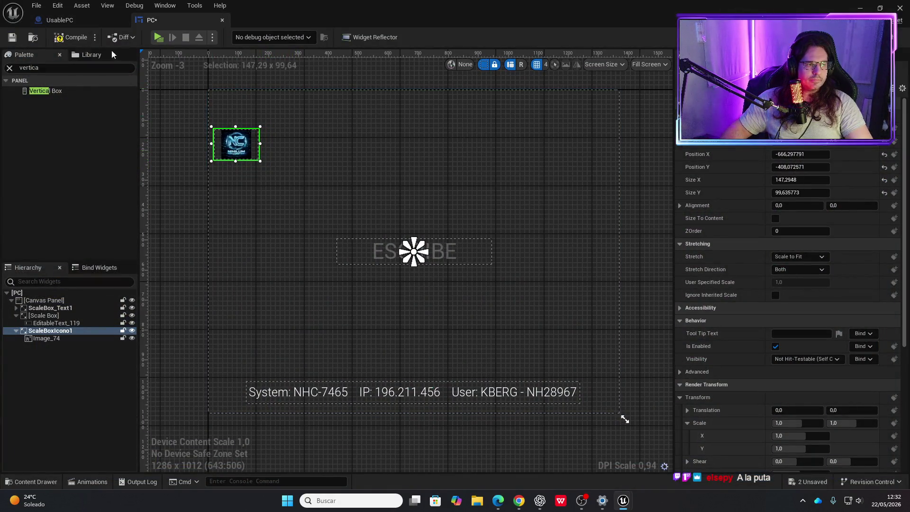
{"action": "left_click", "coordinate": [158, 37]}
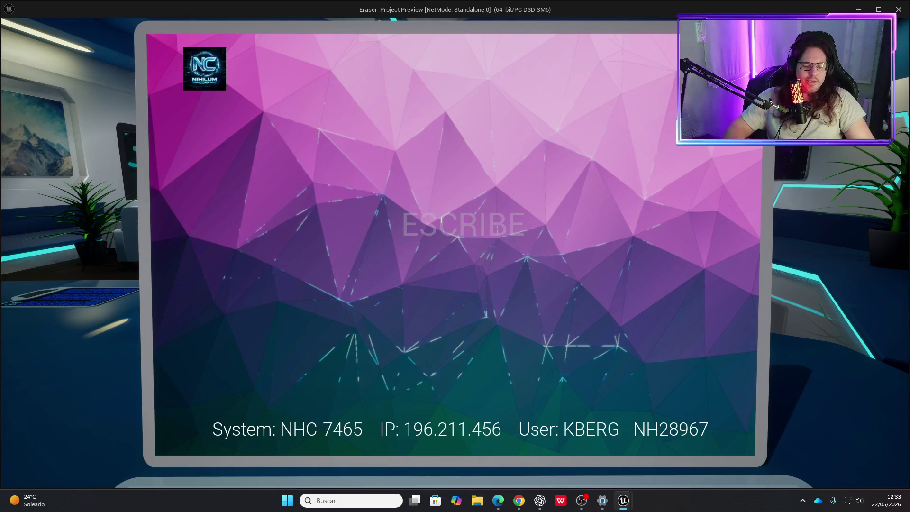
{"action": "type", "text": "sadkjasidj"}
{"action": "key", "text": "BackSpace"}
{"action": "key", "text": "BackSpace"}
{"action": "key", "text": "BackSpace"}
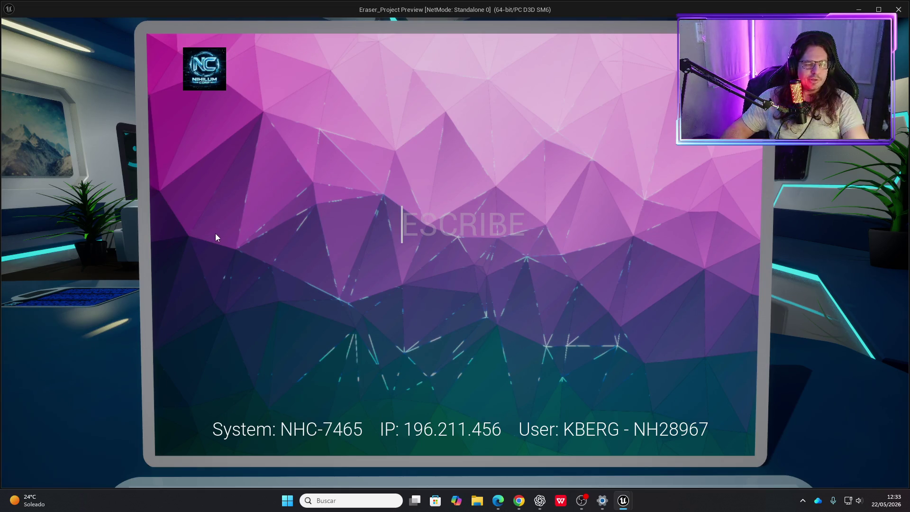
{"action": "key", "text": "Escape"}
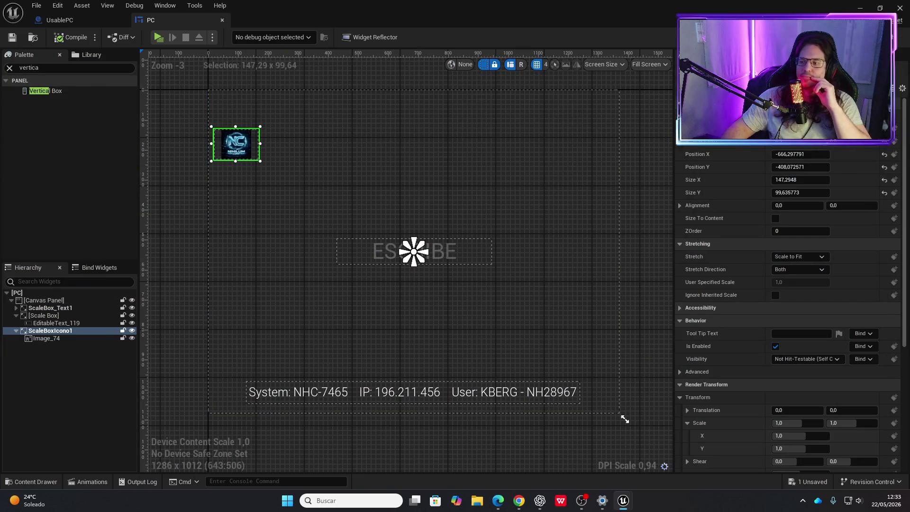
Return to the UsablePC Event Graph and zoom in on the Set Input Mode UI Only node.
{"action": "key", "text": "alt+Tab"}
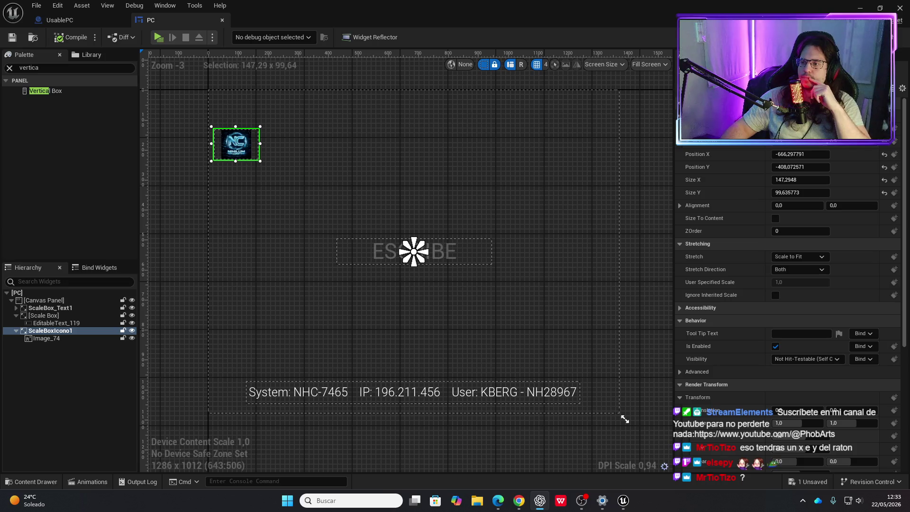
{"action": "left_click", "coordinate": [88, 24]}
{"action": "scroll", "coordinate": [413, 251], "scroll_direction": "up", "scroll_amount": 3}
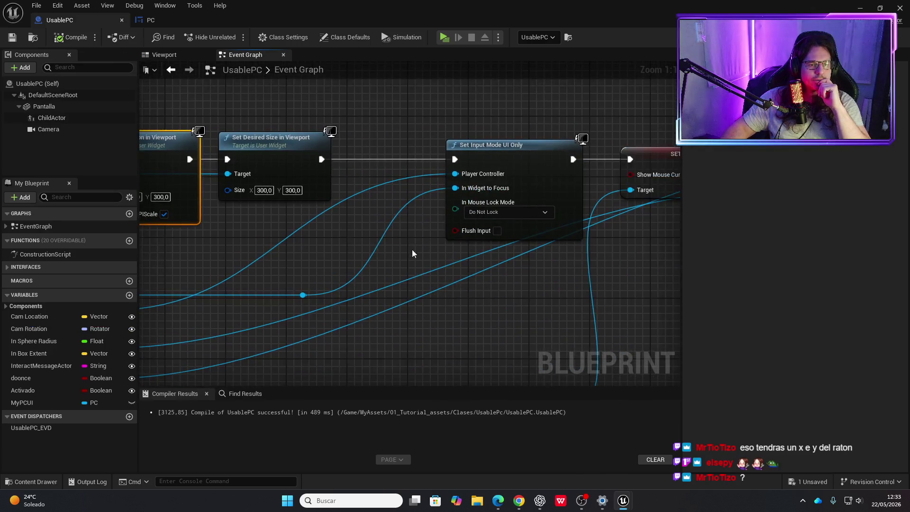
Set Set Input Mode UI Only's mouse lock mode to Lock Always and compile UsablePC.
{"action": "left_click", "coordinate": [506, 212]}
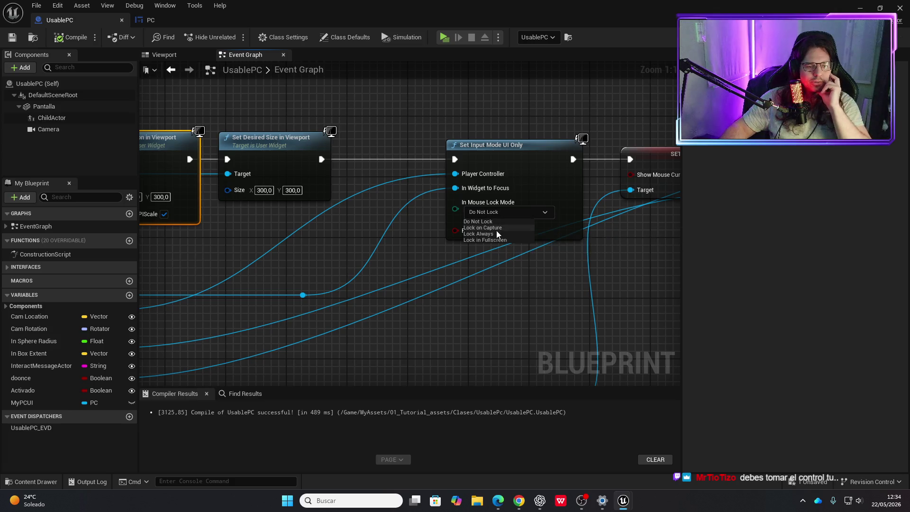
{"action": "left_click", "coordinate": [485, 235]}
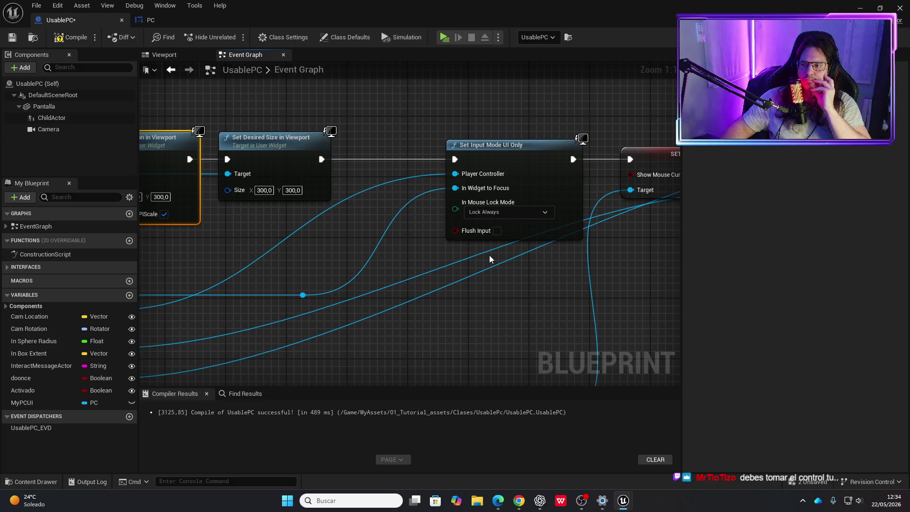
{"action": "left_click_drag", "start_coordinate": [547, 299], "coordinate": [465, 273]}
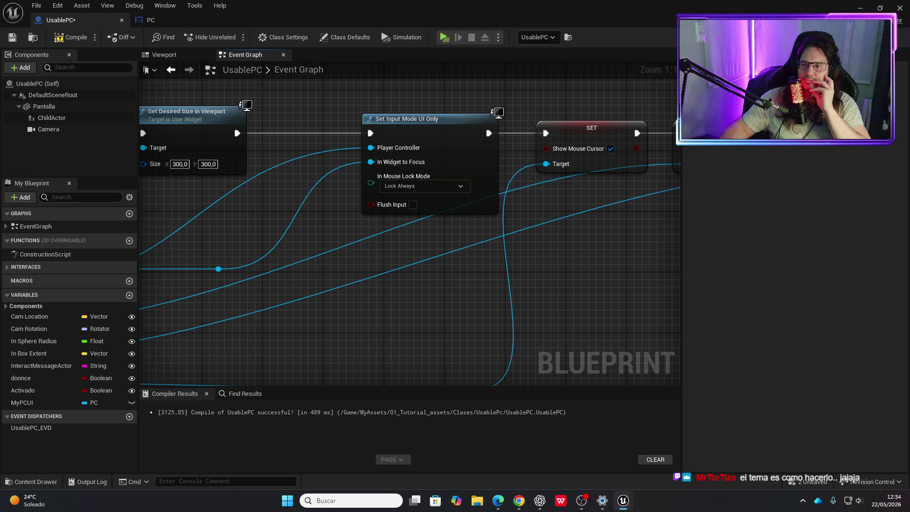
{"action": "left_click", "coordinate": [76, 38]}
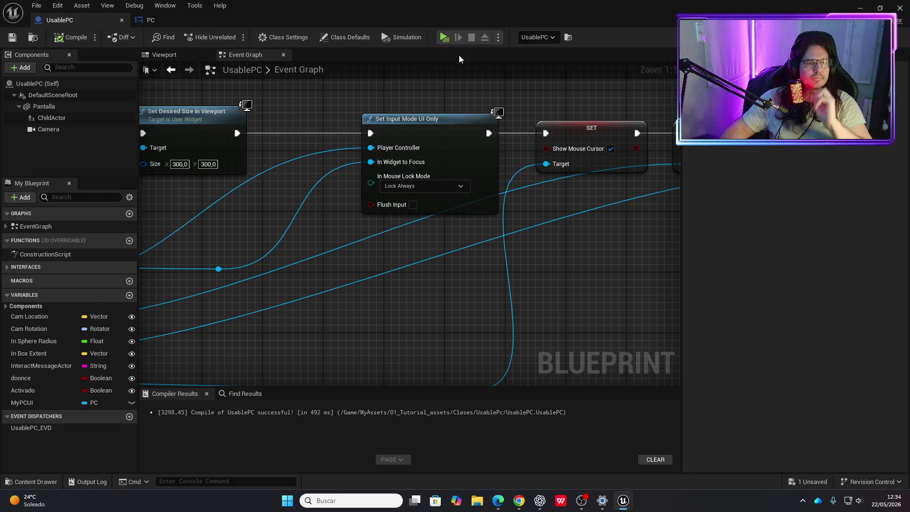
{"action": "left_click", "coordinate": [444, 38]}
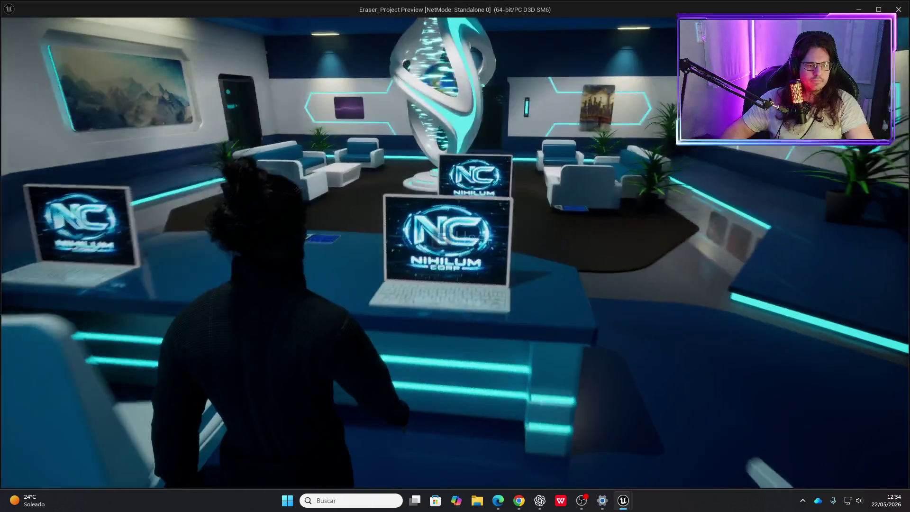
{"action": "key", "text": "e"}
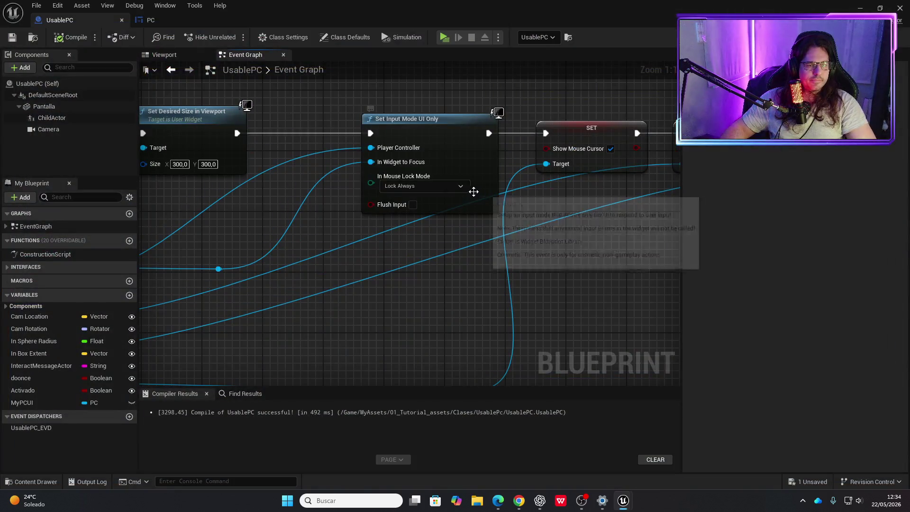
{"action": "left_click", "coordinate": [460, 187]}
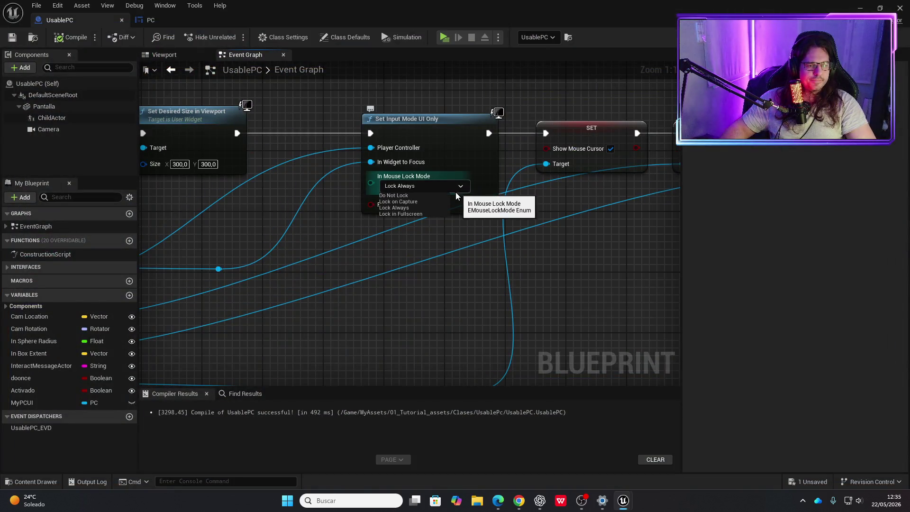
Play-test the mouse lock modes Lock on Capture and then Lock in Fullscreen on the laptop.
{"action": "left_click", "coordinate": [398, 202]}
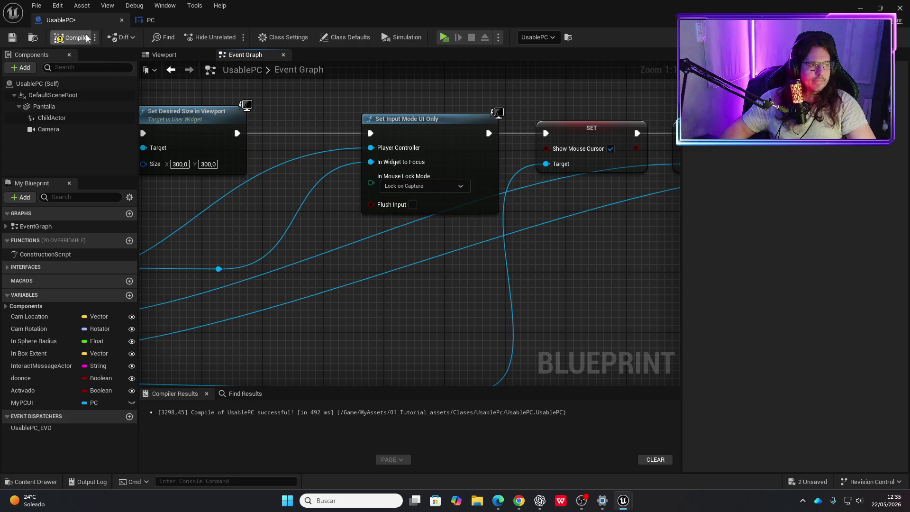
{"action": "left_click", "coordinate": [443, 38]}
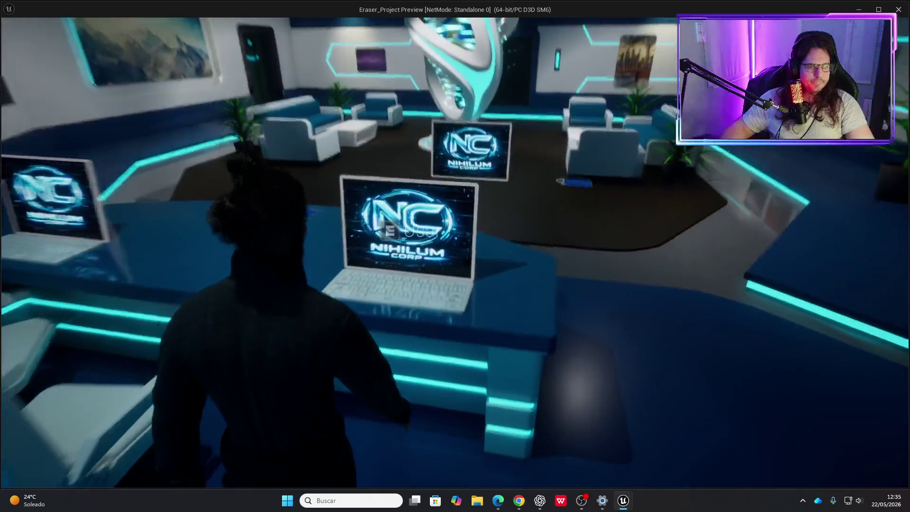
{"action": "key", "text": "e"}
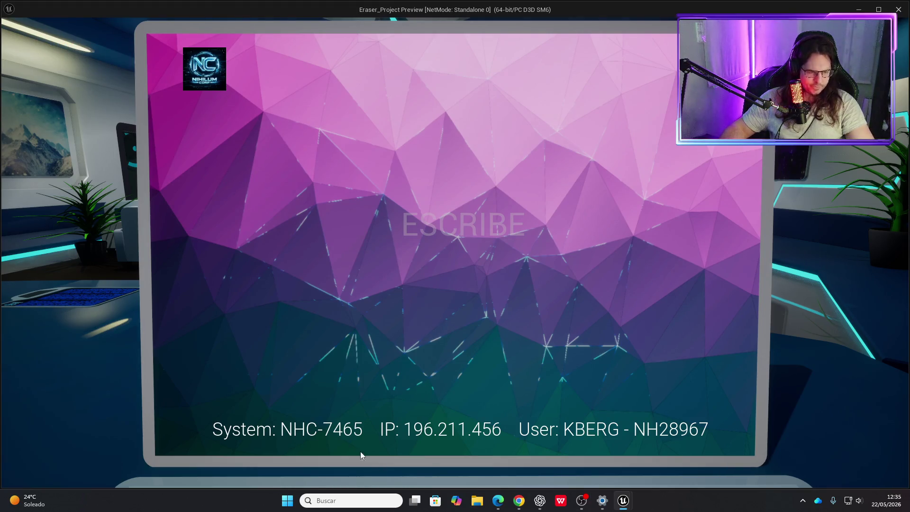
{"action": "key", "text": "Escape"}
{"action": "left_click", "coordinate": [427, 186]}
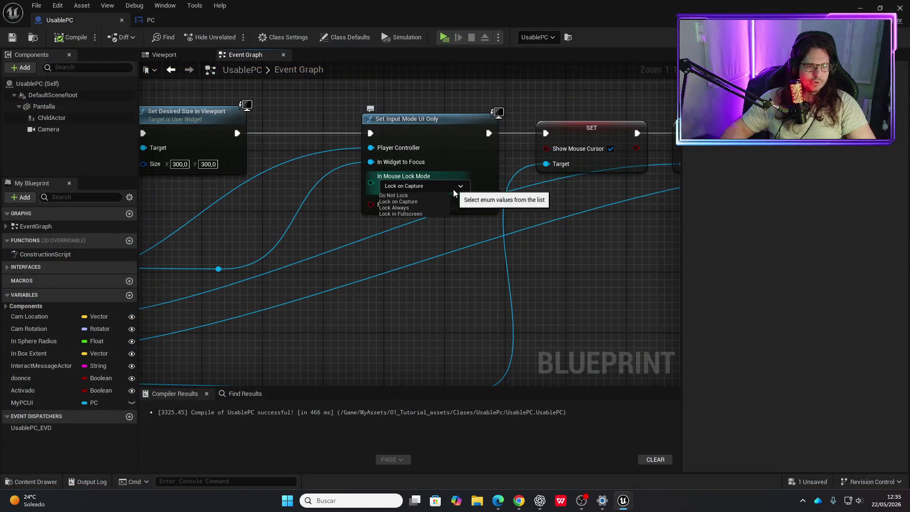
{"action": "left_click", "coordinate": [415, 214]}
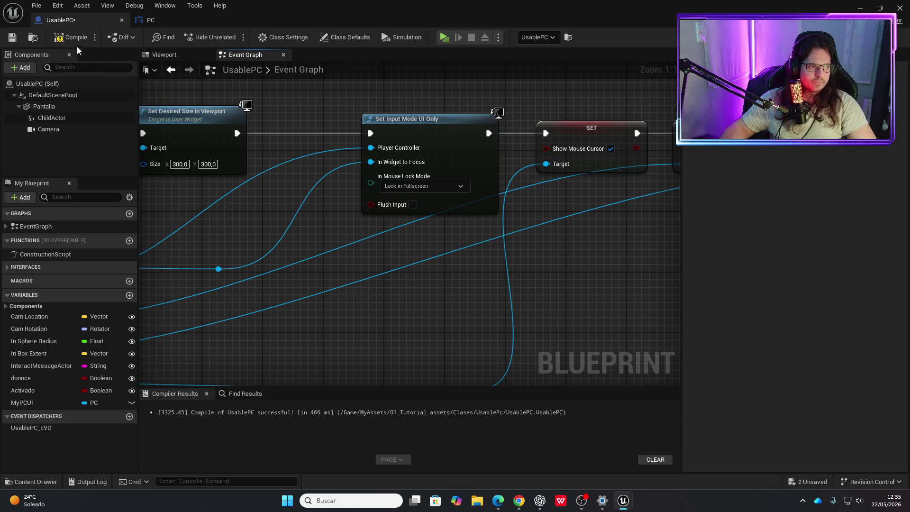
{"action": "left_click", "coordinate": [445, 40]}
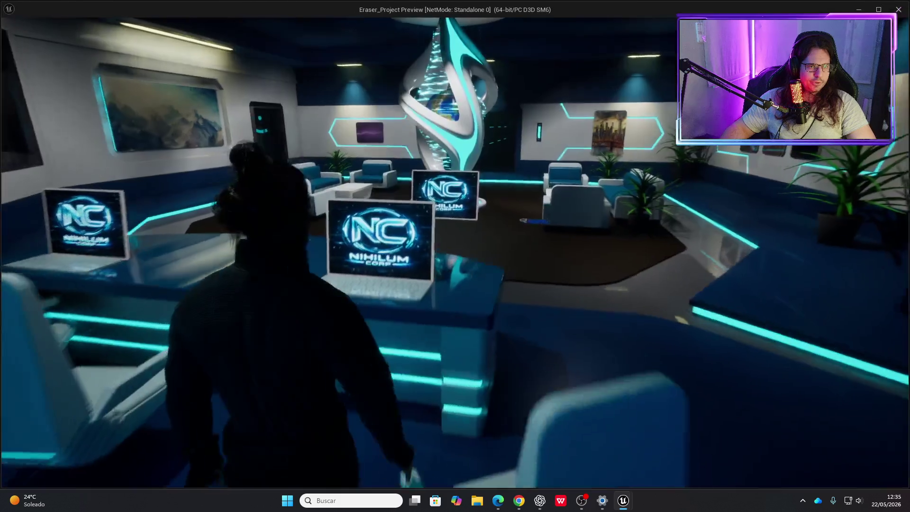
{"action": "key", "text": "e"}
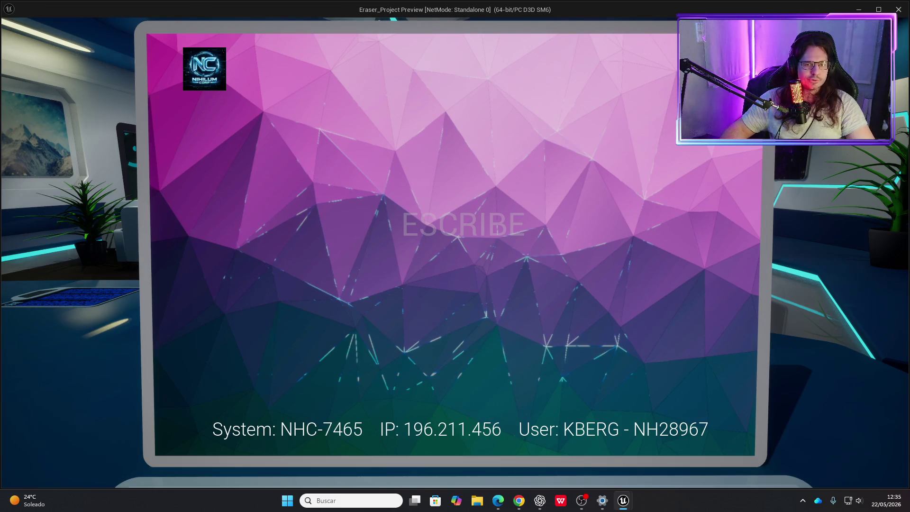
{"action": "key", "text": "Escape"}
Set the mouse lock mode to Do Not Lock, compile, and go to the PC widget.
{"action": "left_click", "coordinate": [450, 187]}
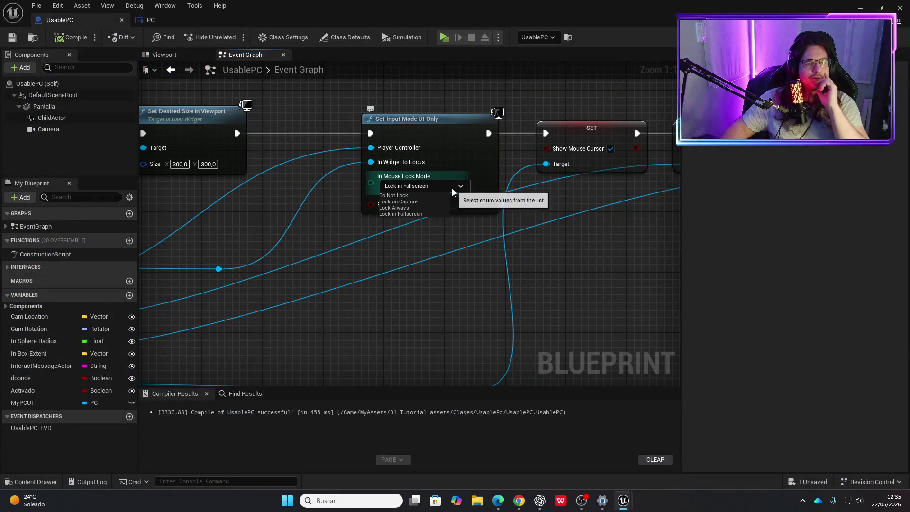
{"action": "left_click", "coordinate": [398, 195]}
{"action": "left_click", "coordinate": [71, 36]}
{"action": "left_click", "coordinate": [171, 21]}
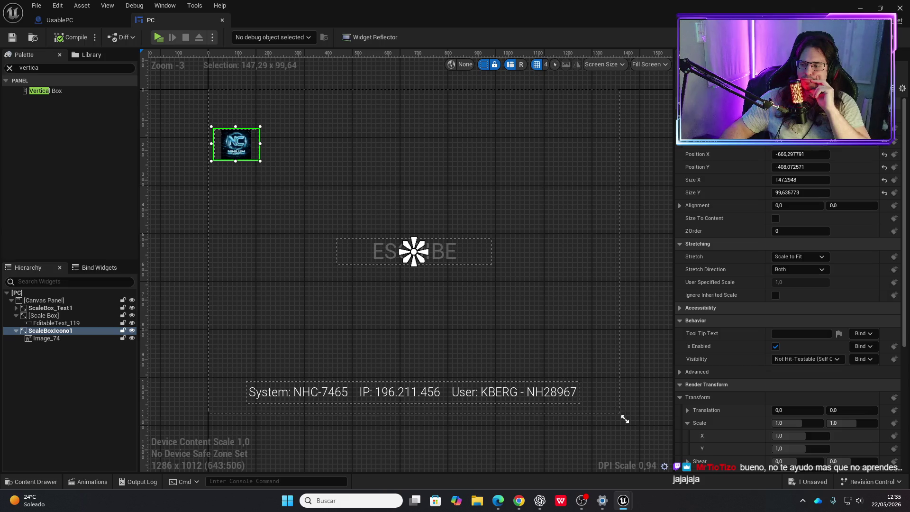
{"action": "key", "text": "alt+Tab"}
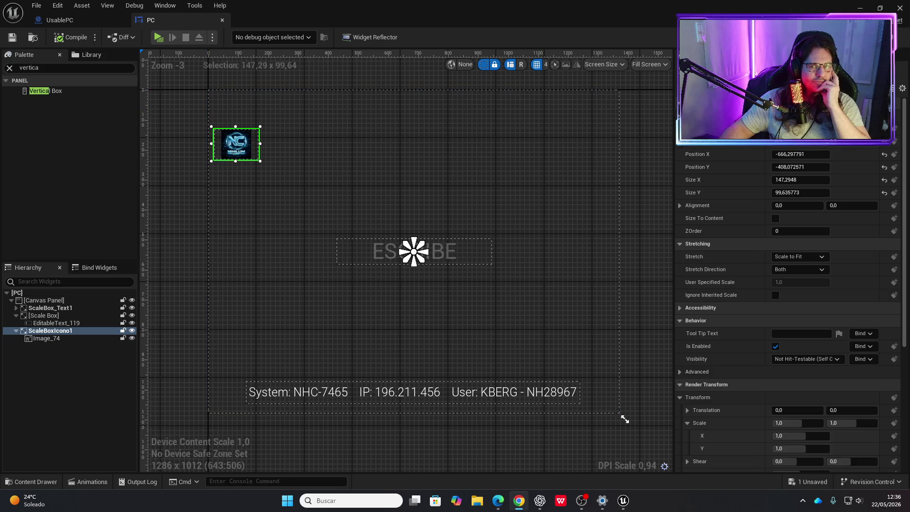
Bring up the PC widget's event graph framed around the Event Tick node.
{"action": "left_click", "coordinate": [900, 37]}
{"action": "scroll", "coordinate": [555, 214], "scroll_direction": "down", "scroll_amount": 2}
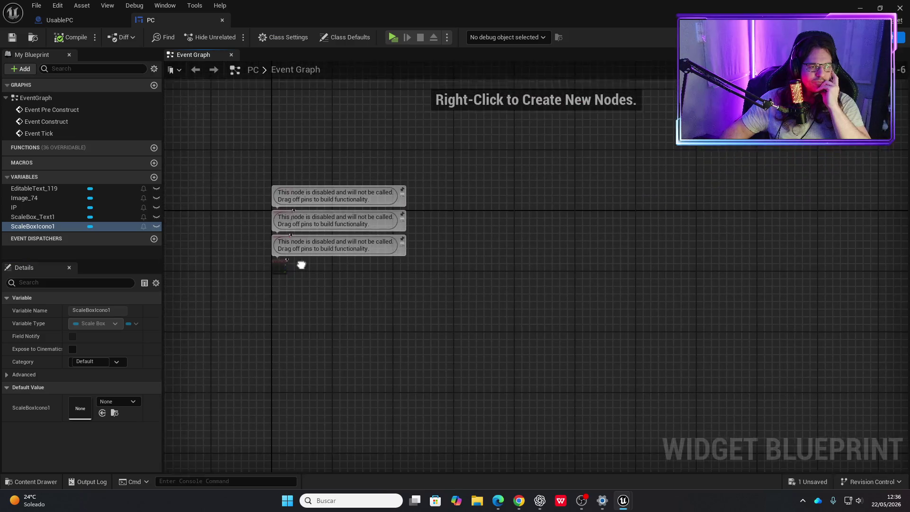
{"action": "left_click_drag", "start_coordinate": [308, 250], "coordinate": [487, 301]}
{"action": "scroll", "coordinate": [488, 300], "scroll_direction": "up", "scroll_amount": 2}
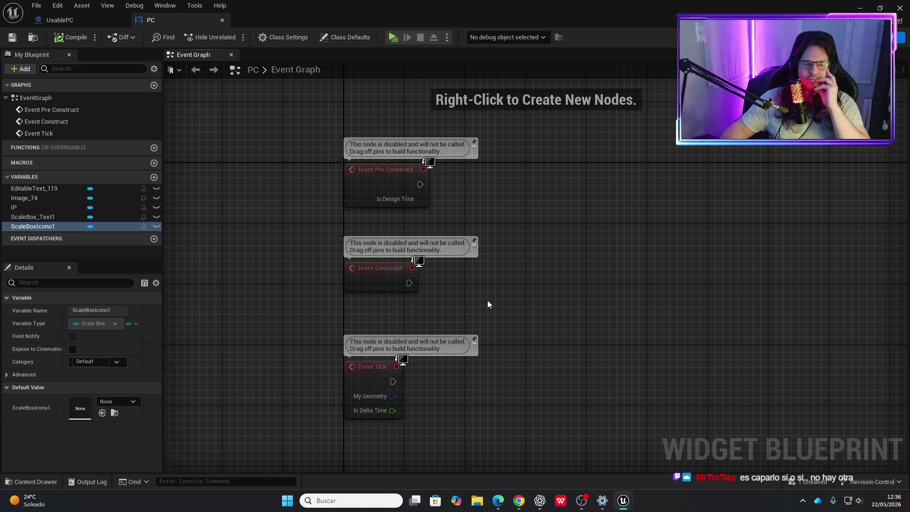
{"action": "left_click", "coordinate": [105, 20]}
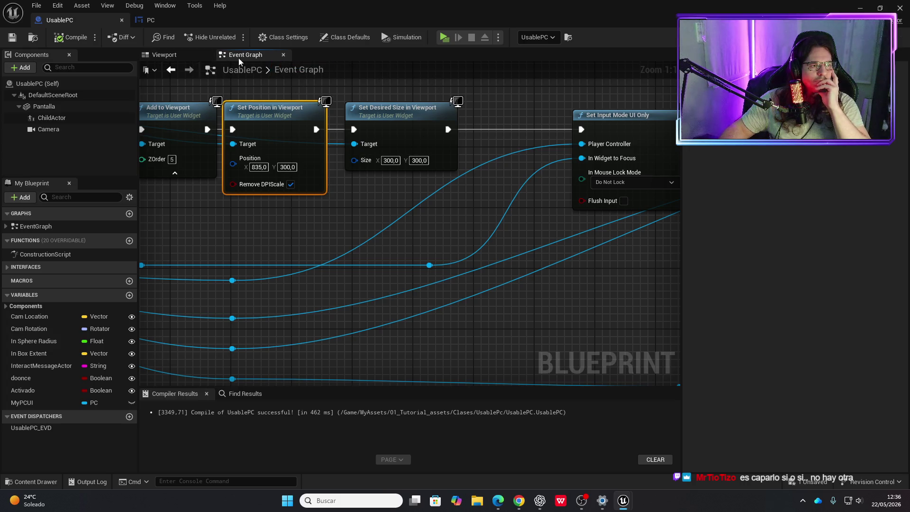
{"action": "left_click", "coordinate": [175, 18]}
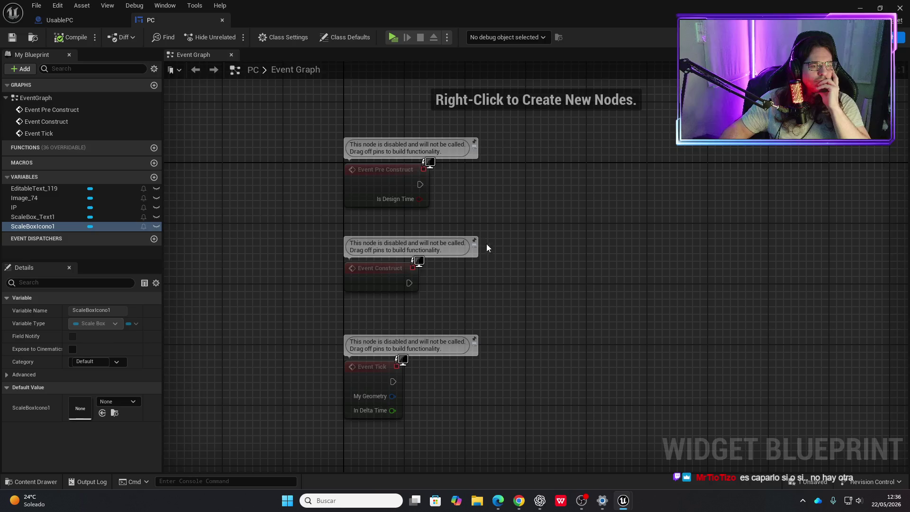
{"action": "left_click_drag", "start_coordinate": [485, 241], "coordinate": [433, 232]}
Add a Get Mouse Position on Viewport node driven by Event Tick.
{"action": "left_click_drag", "start_coordinate": [319, 330], "coordinate": [389, 340]}
{"action": "right_click", "coordinate": [395, 348]}
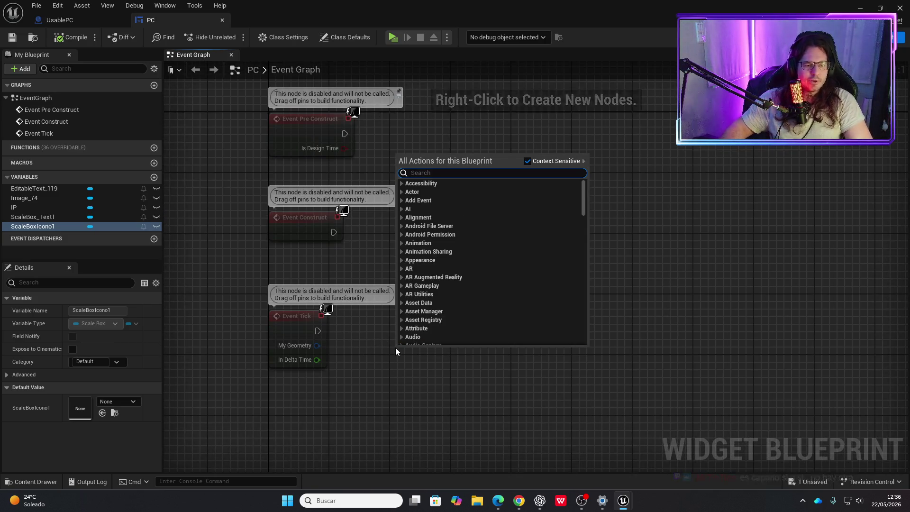
{"action": "type", "text": "mouse"}
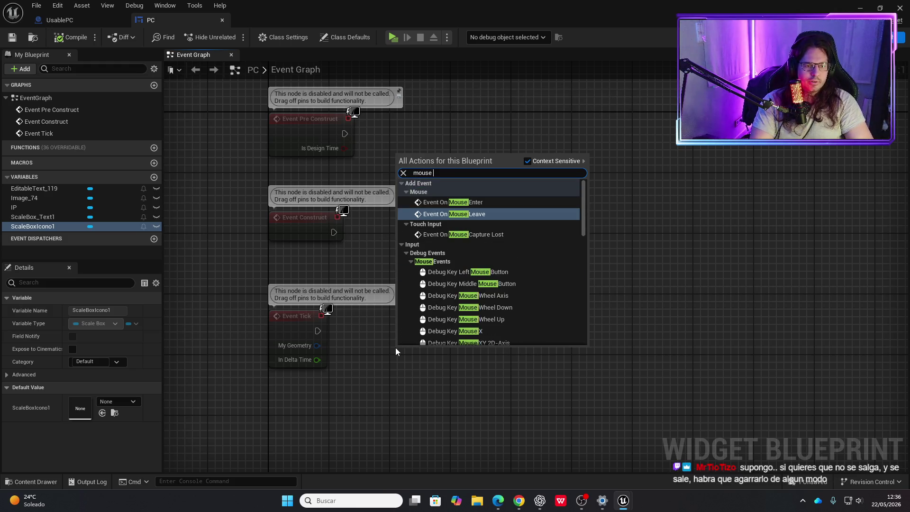
{"action": "type", "text": " po"}
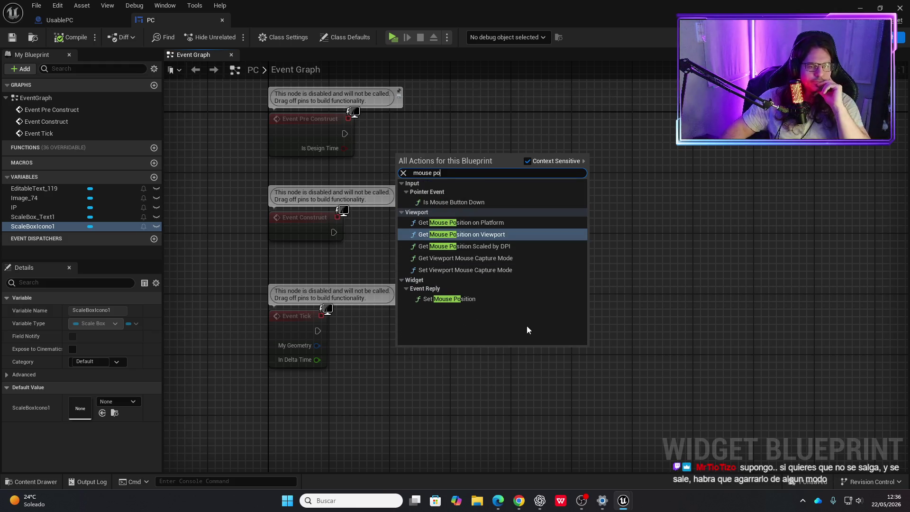
{"action": "left_click", "coordinate": [494, 239]}
{"action": "left_click_drag", "start_coordinate": [429, 354], "coordinate": [429, 323]}
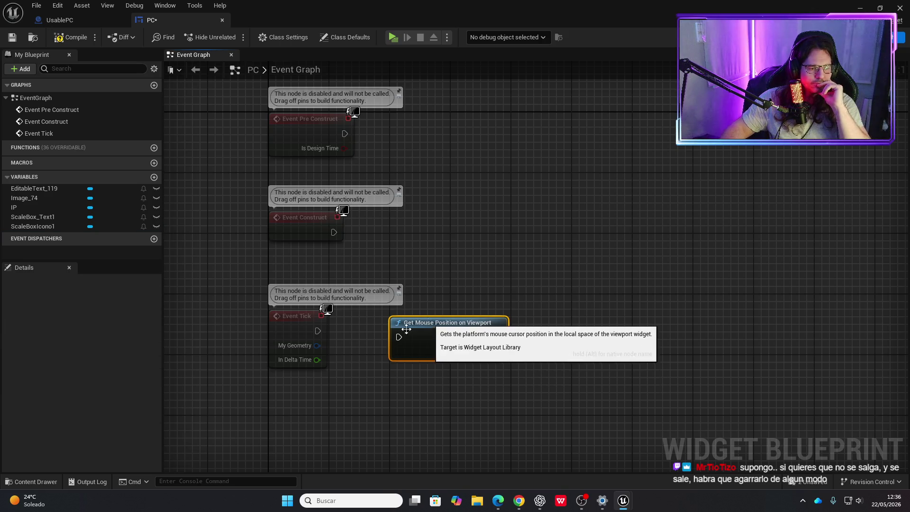
{"action": "mouse_move", "coordinate": [318, 331]}
{"action": "left_mouse_down"}
{"action": "mouse_move", "coordinate": [377, 344]}
{"action": "mouse_move", "coordinate": [399, 337]}
{"action": "mouse_move", "coordinate": [398, 320]}
{"action": "left_mouse_up"}
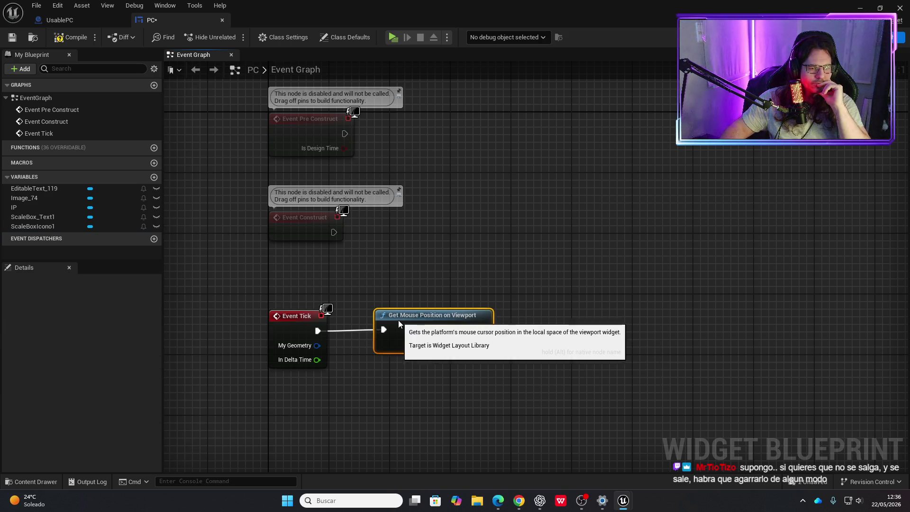
Print the mouse position's Return Value with Print String, compile, and launch a standalone test.
{"action": "left_click_drag", "start_coordinate": [482, 328], "coordinate": [579, 326]}
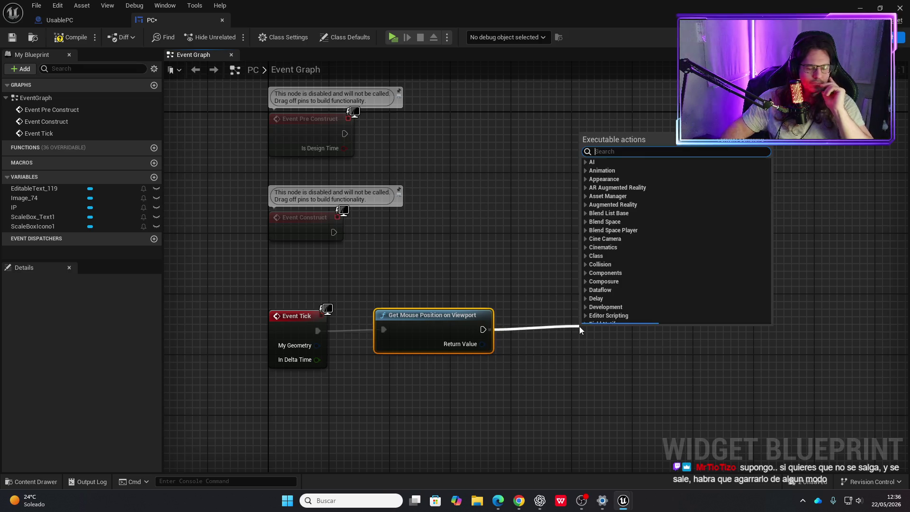
{"action": "type", "text": "print"}
{"action": "key", "text": "Return"}
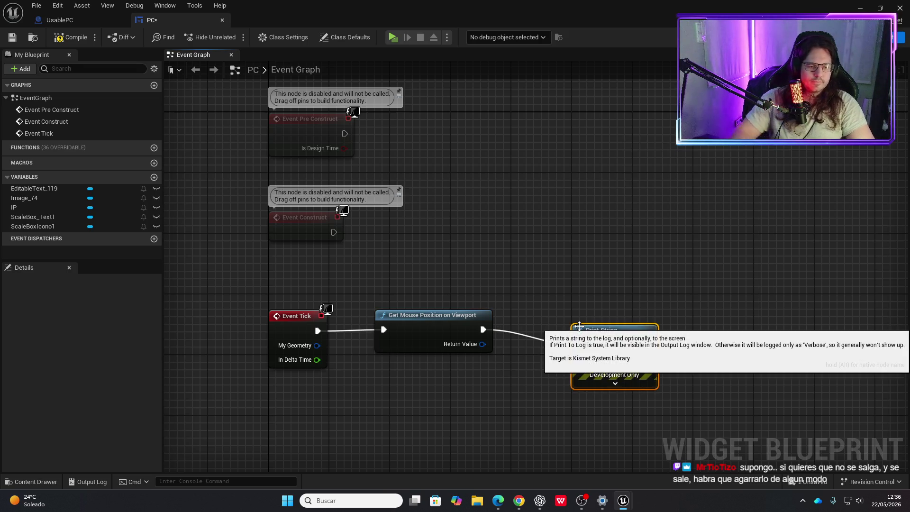
{"action": "mouse_move", "coordinate": [483, 344]}
{"action": "left_mouse_down"}
{"action": "mouse_move", "coordinate": [579, 360]}
{"action": "mouse_move", "coordinate": [637, 317]}
{"action": "left_mouse_up"}
{"action": "left_click_drag", "start_coordinate": [516, 333], "coordinate": [555, 363]}
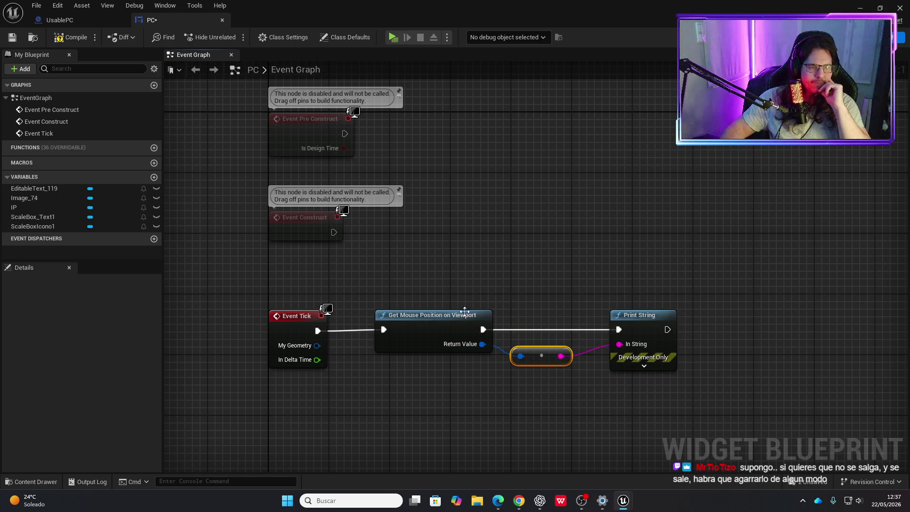
{"action": "left_click", "coordinate": [74, 41]}
{"action": "left_click", "coordinate": [393, 37]}
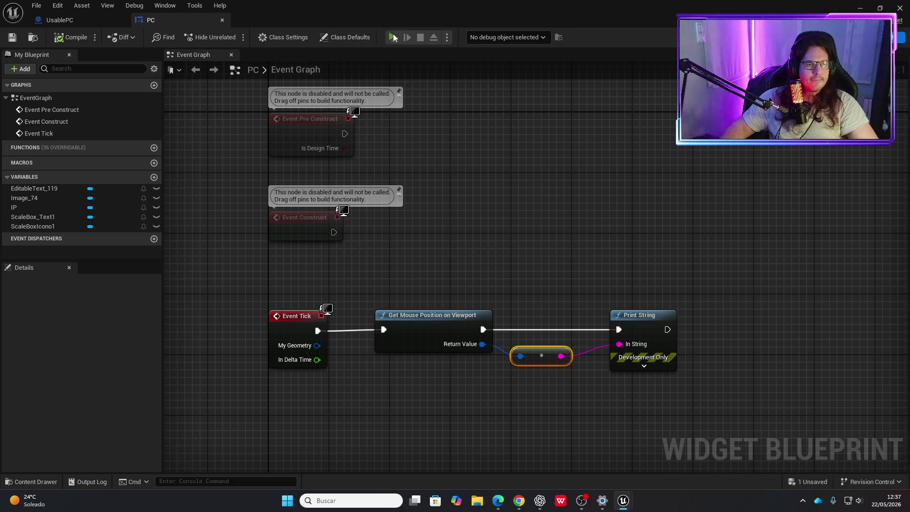
{"action": "key", "text": "w"}
{"action": "key", "text": "e"}
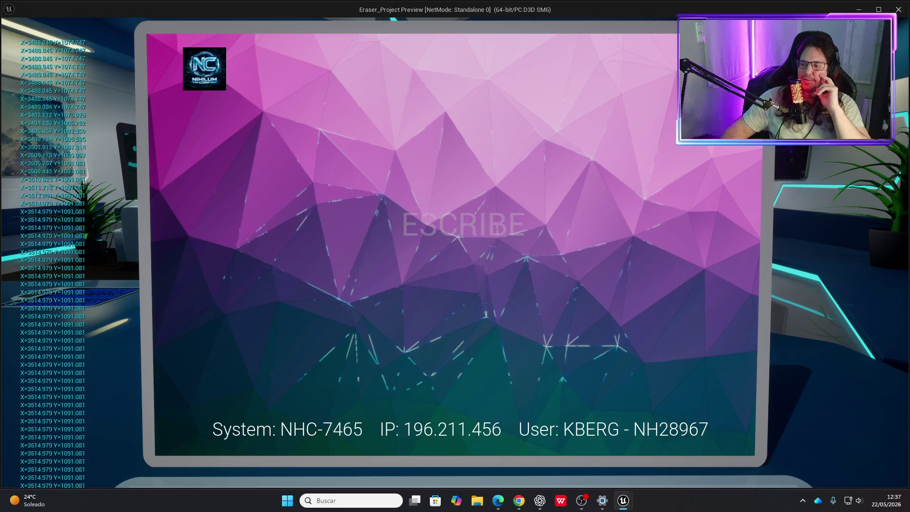
{"action": "key", "text": "alt+Tab"}
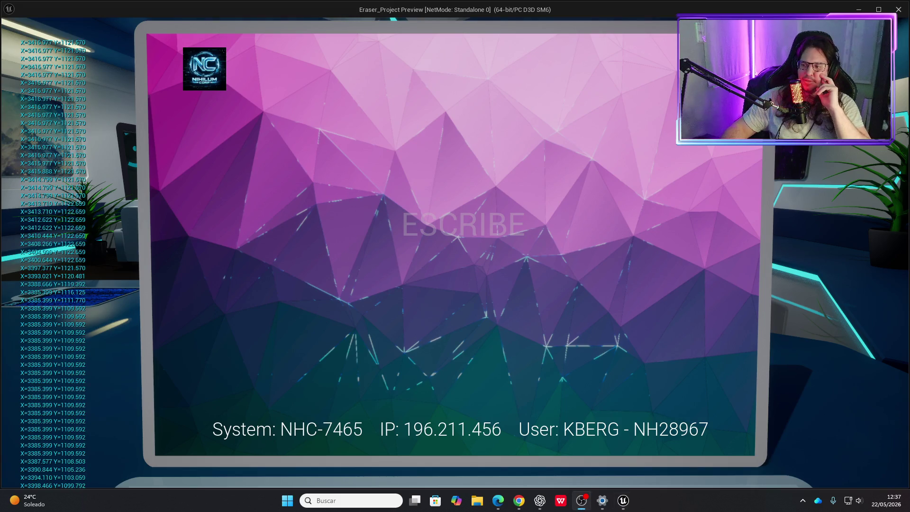
{"action": "key", "text": "alt+Tab"}
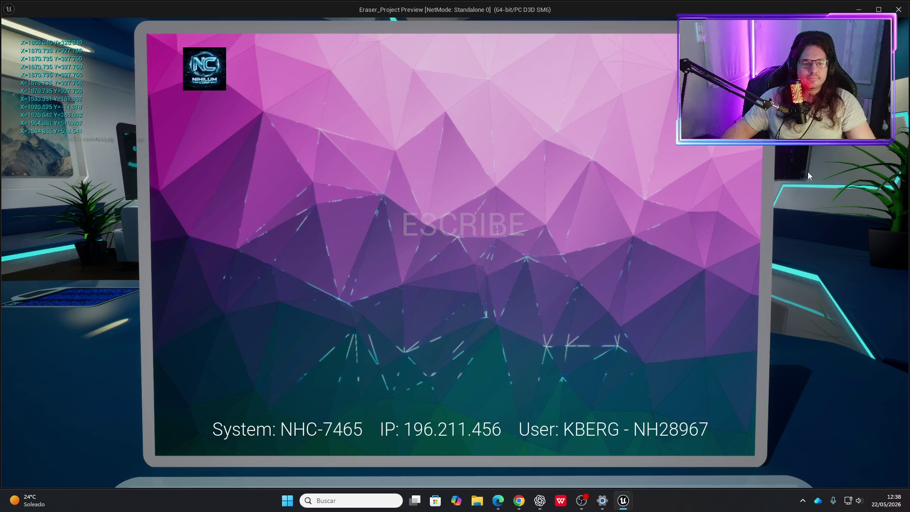
{"action": "key", "text": "Escape"}
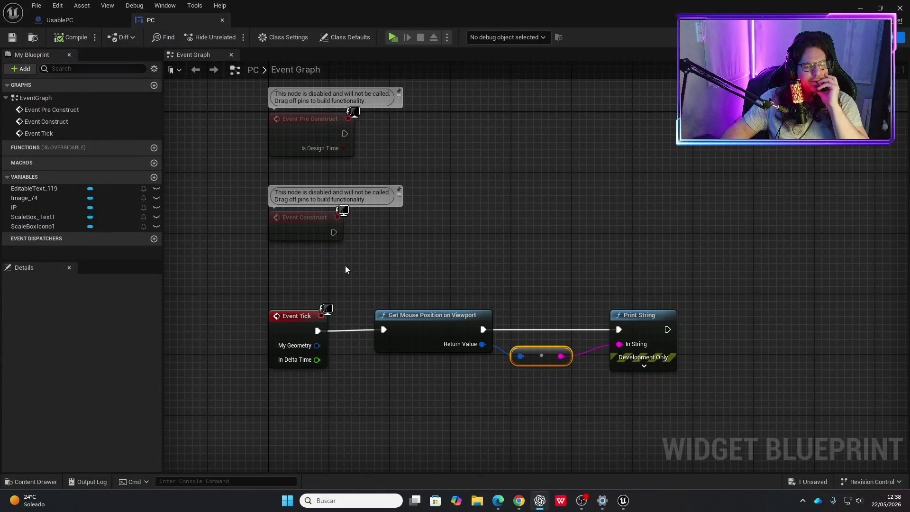
Check the level's game mode in World Settings, then bring the UsablePC editor back.
{"action": "scroll", "coordinate": [373, 270], "scroll_direction": "down", "scroll_amount": 1}
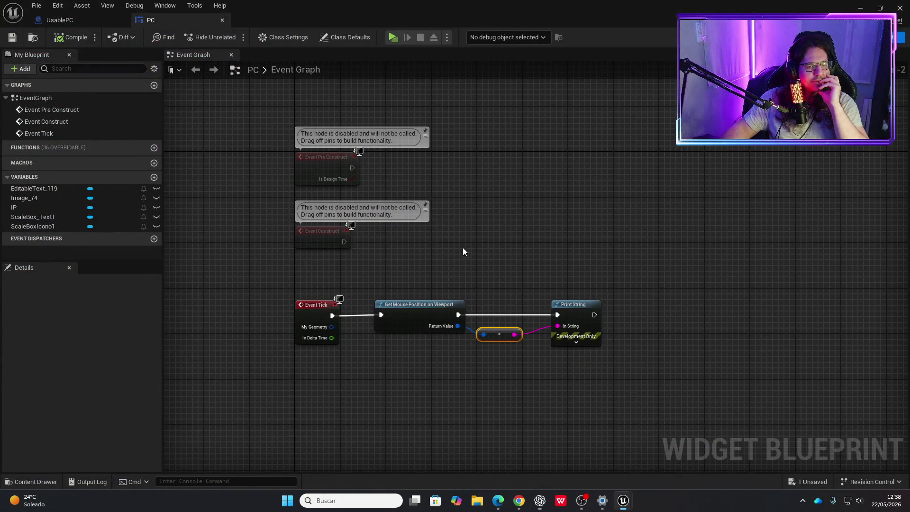
{"action": "scroll", "coordinate": [459, 283], "scroll_direction": "up", "scroll_amount": 1}
{"action": "left_click_drag", "start_coordinate": [459, 283], "coordinate": [547, 325]}
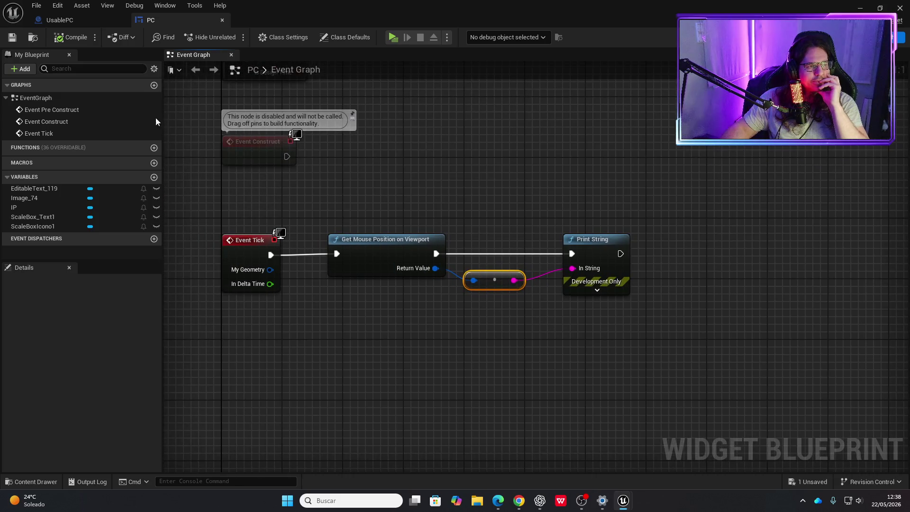
{"action": "left_click", "coordinate": [104, 23]}
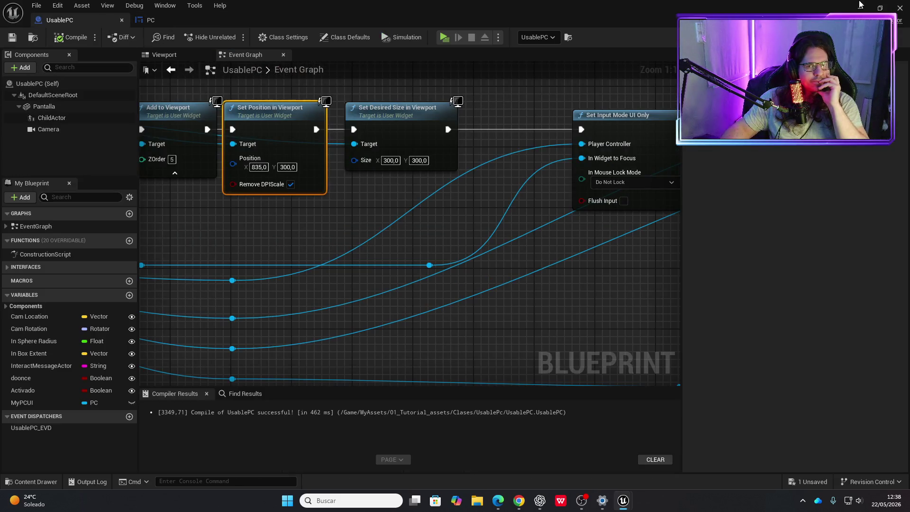
{"action": "left_click", "coordinate": [859, 9]}
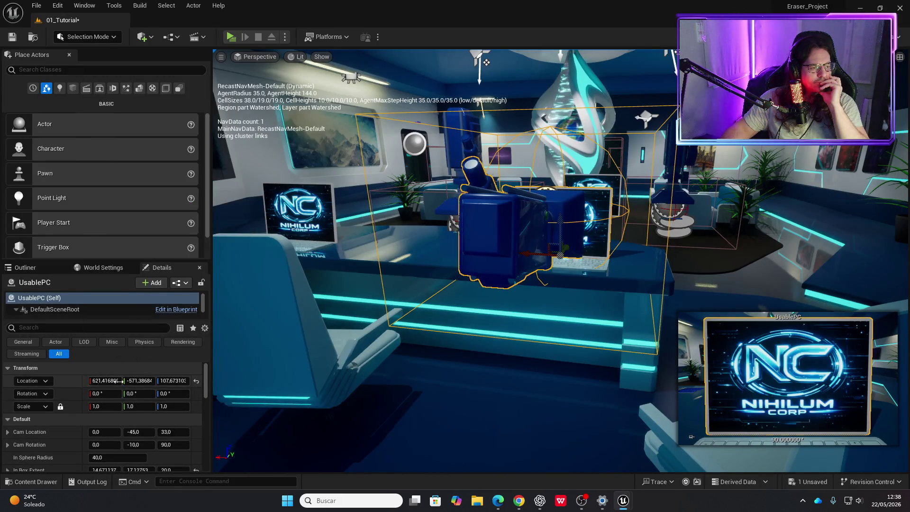
{"action": "left_click", "coordinate": [102, 268]}
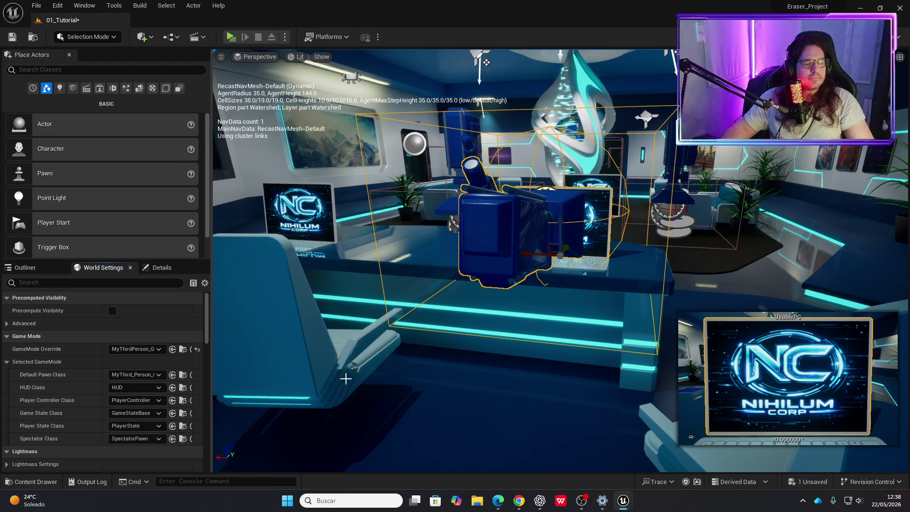
{"action": "mouse_move", "coordinate": [622, 500]}
{"action": "left_click", "coordinate": [654, 445]}
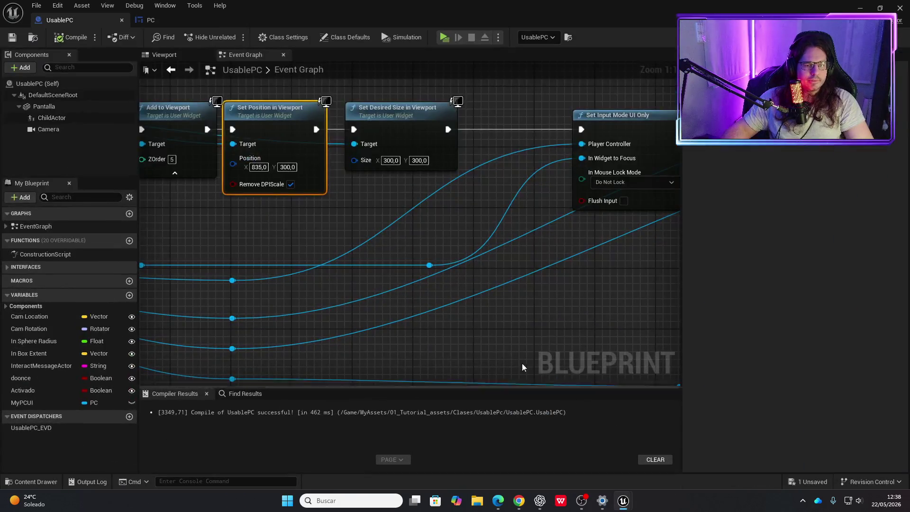
In the PC widget graph, search the action list for 'get player contro'.
{"action": "left_click", "coordinate": [151, 20]}
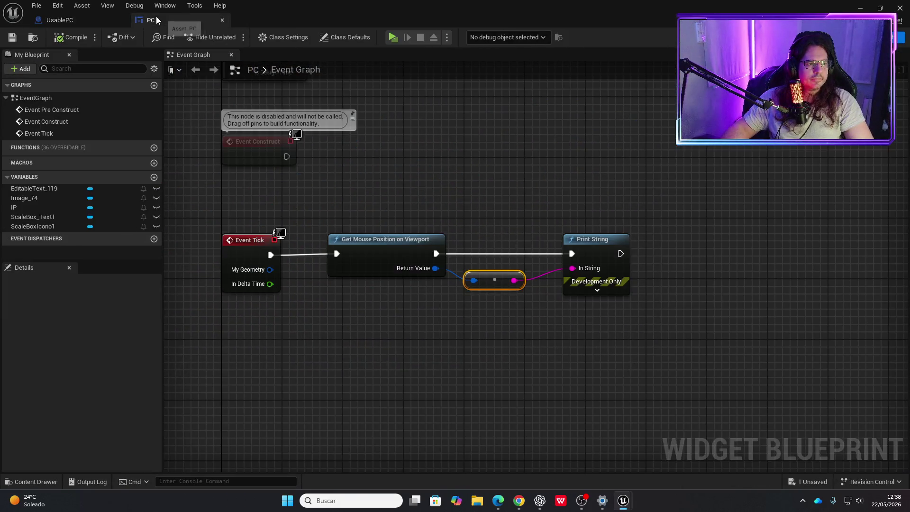
{"action": "right_click", "coordinate": [448, 328]}
{"action": "type", "text": "get p"}
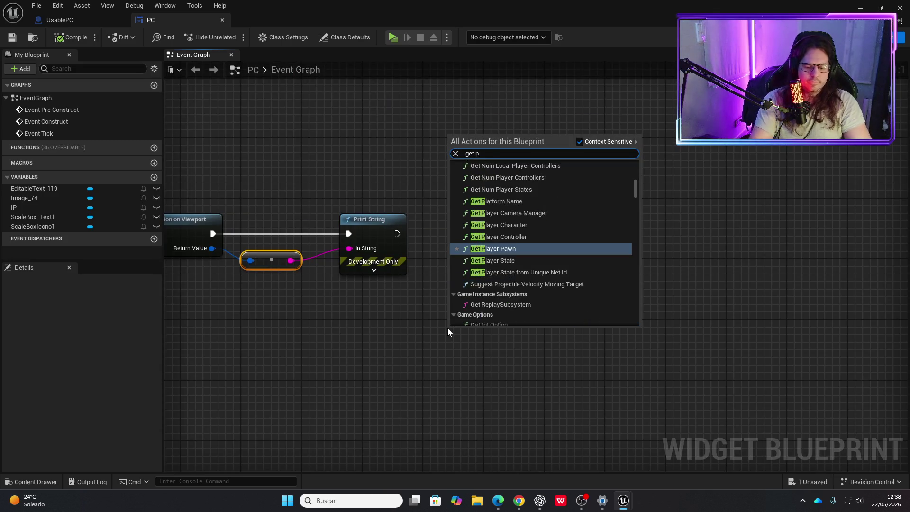
{"action": "type", "text": "layer contro"}
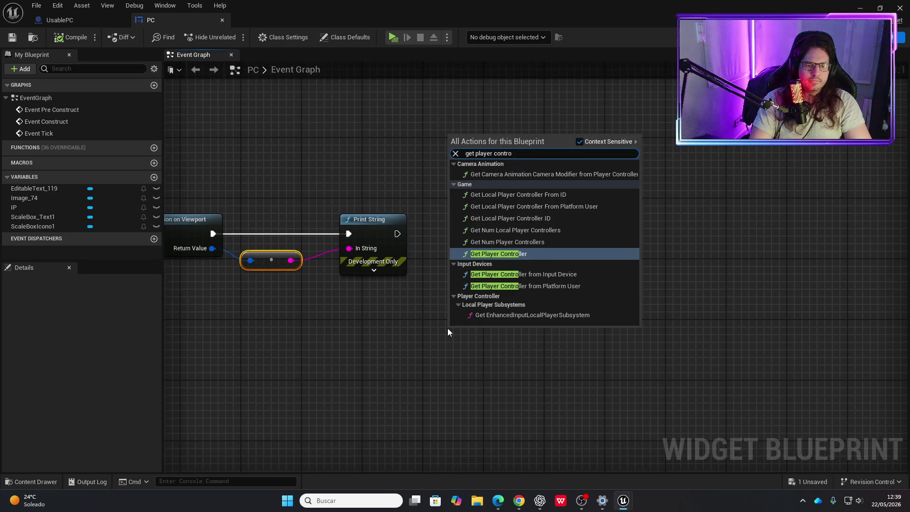
Add a Get Player Controller node and browse its 'mouse m' actions without choosing one.
{"action": "key", "text": "Return"}
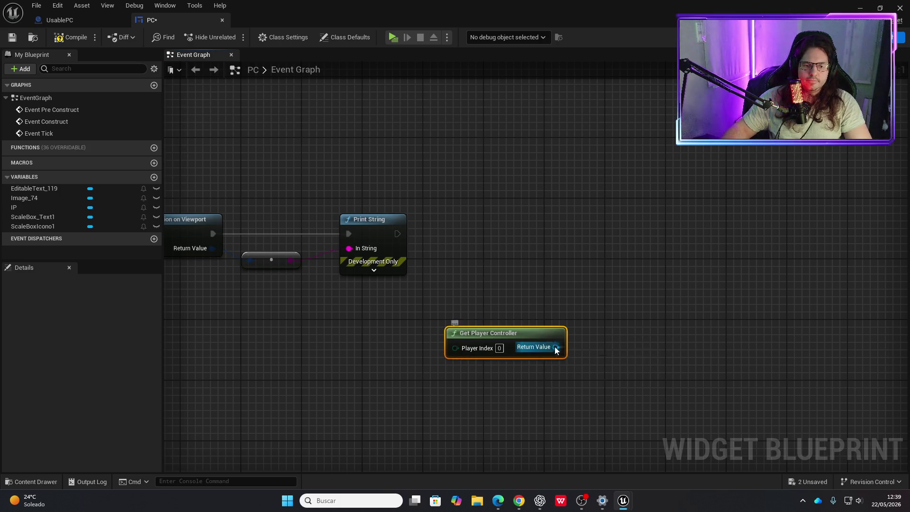
{"action": "left_click_drag", "start_coordinate": [556, 347], "coordinate": [594, 305]}
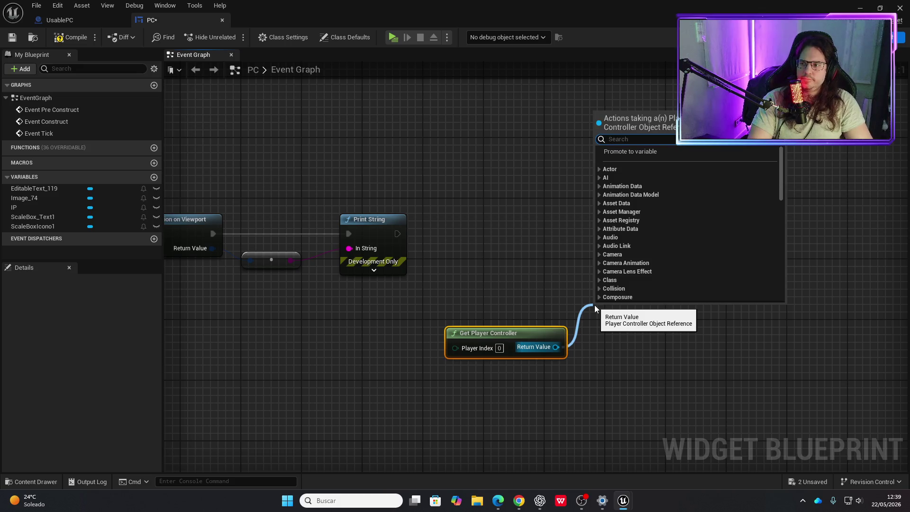
{"action": "type", "text": "m"}
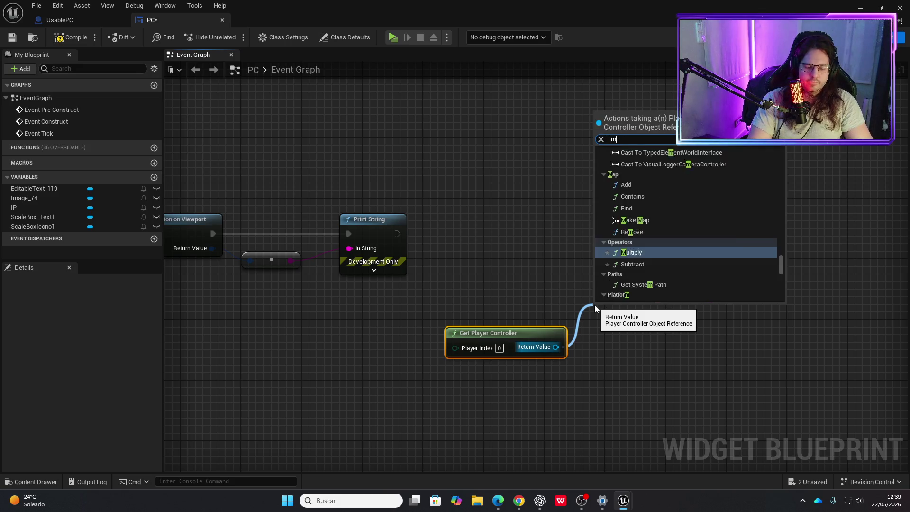
{"action": "type", "text": "ouse m"}
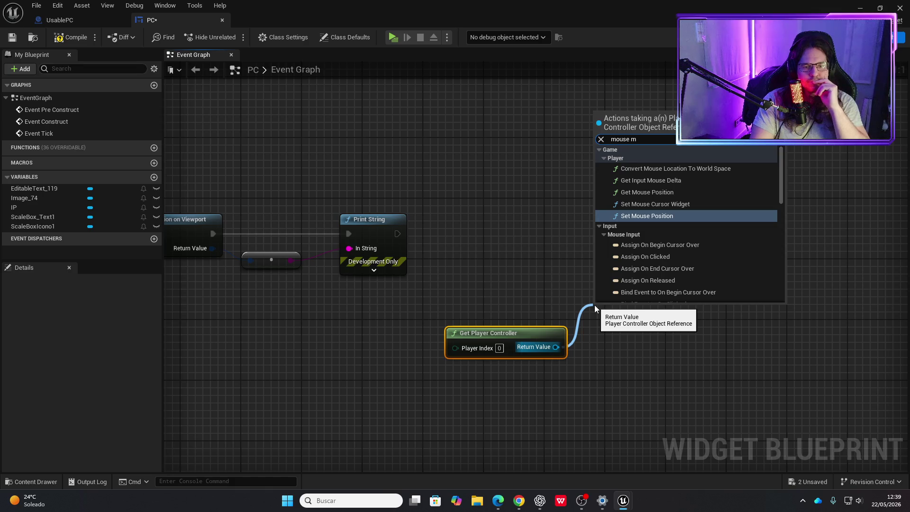
{"action": "scroll", "coordinate": [645, 202], "scroll_direction": "down", "scroll_amount": 1}
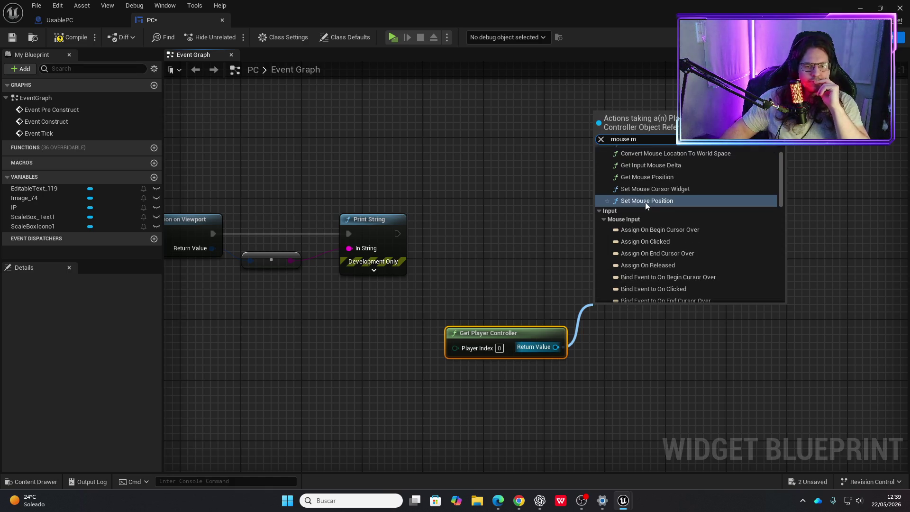
{"action": "scroll", "coordinate": [645, 203], "scroll_direction": "down", "scroll_amount": 8}
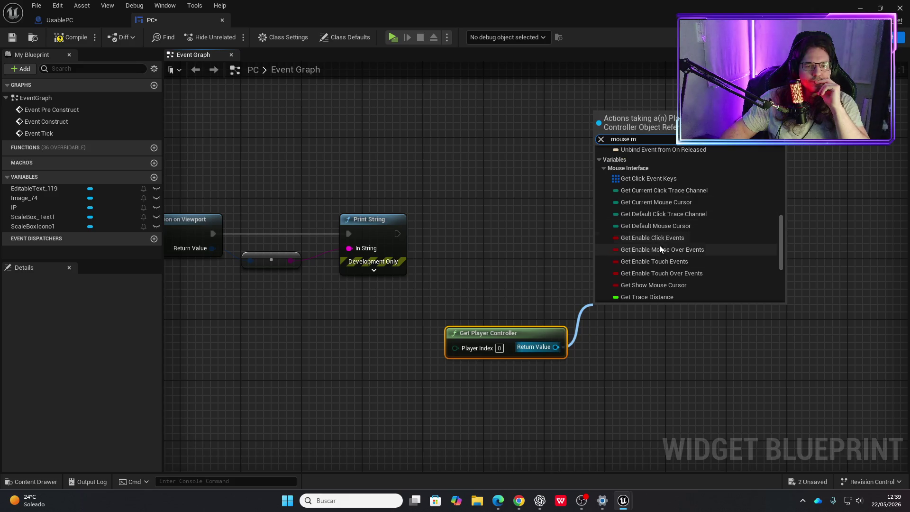
{"action": "scroll", "coordinate": [663, 252], "scroll_direction": "down", "scroll_amount": 2}
{"action": "scroll", "coordinate": [664, 254], "scroll_direction": "down", "scroll_amount": 5}
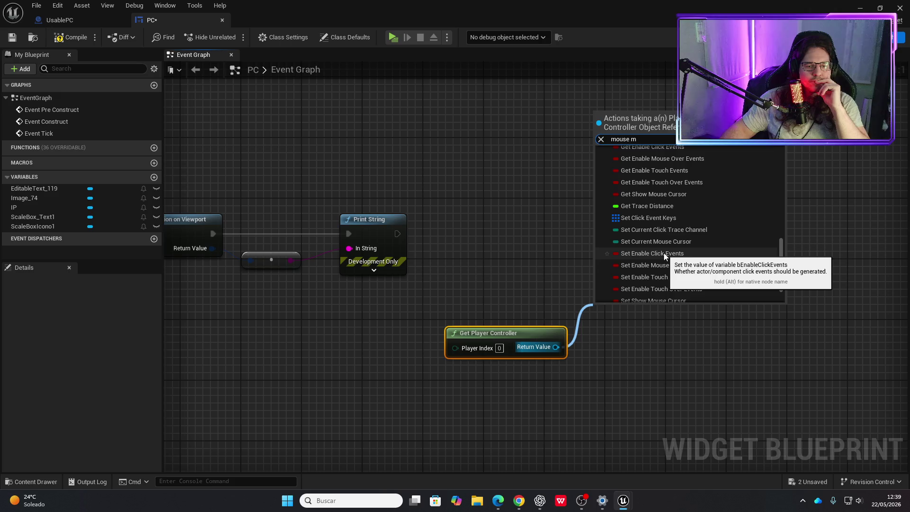
{"action": "left_click", "coordinate": [593, 353]}
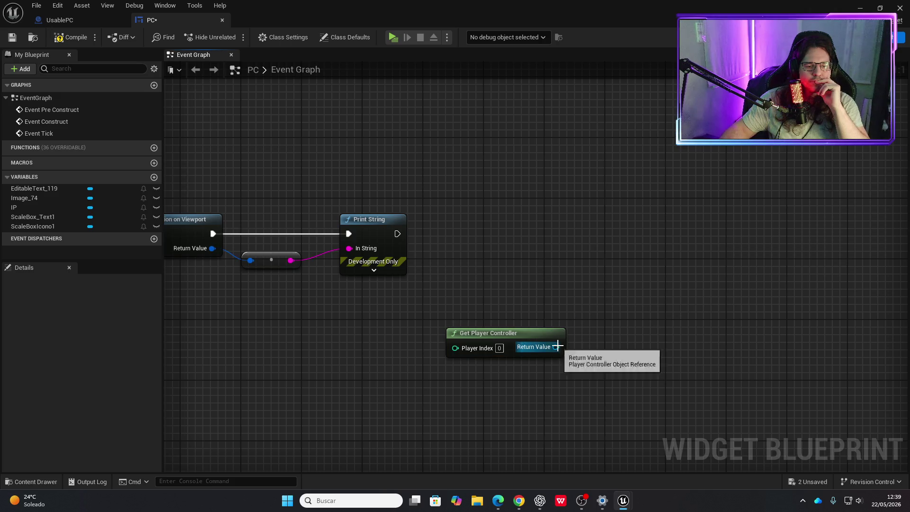
Search the player controller's actions for 'min', then cancel without adding a node.
{"action": "left_click_drag", "start_coordinate": [556, 347], "coordinate": [599, 327]}
{"action": "type", "text": "mi"}
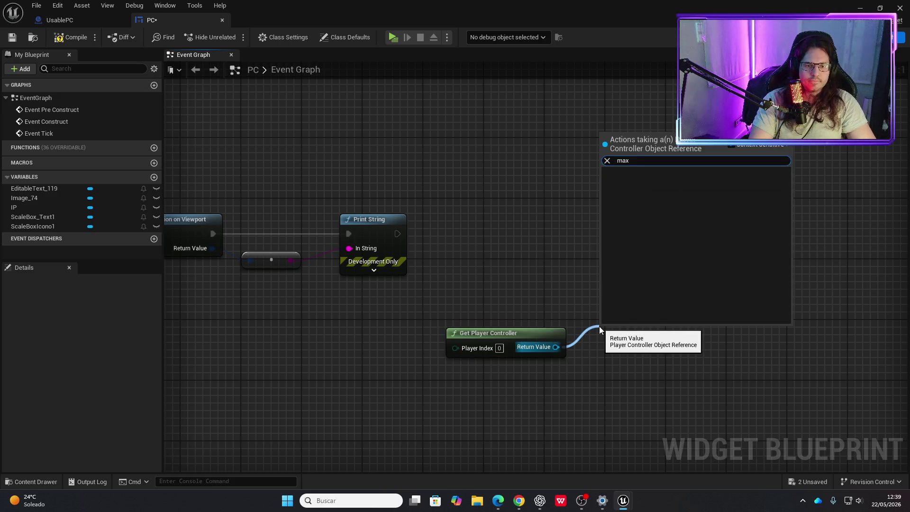
{"action": "type", "text": "n"}
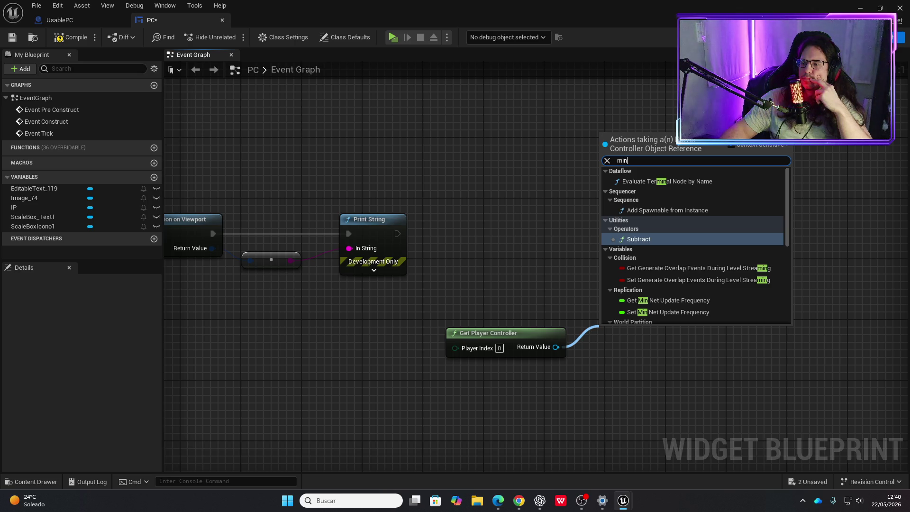
{"action": "left_click", "coordinate": [759, 367]}
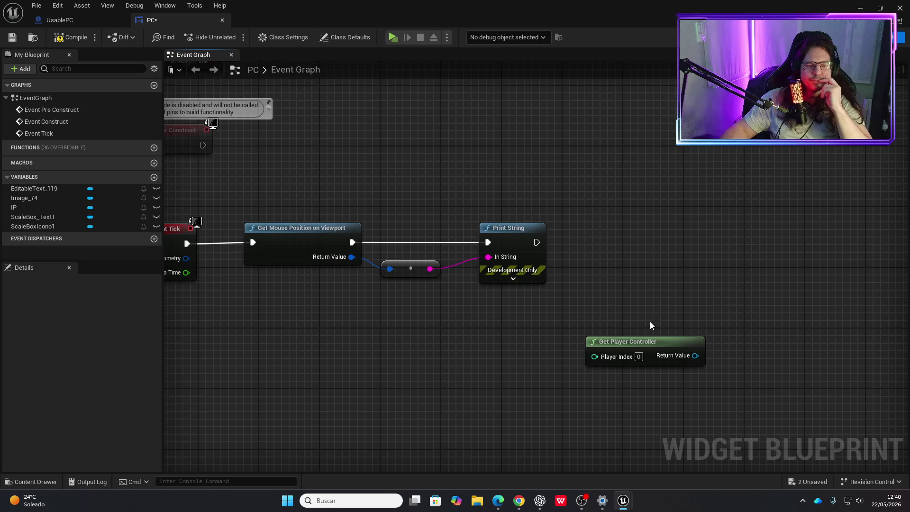
Search for Get Viewport Size from Print String's output, then cancel without adding a node.
{"action": "left_click_drag", "start_coordinate": [534, 243], "coordinate": [601, 239]}
{"action": "type", "text": "get viewport sic"}
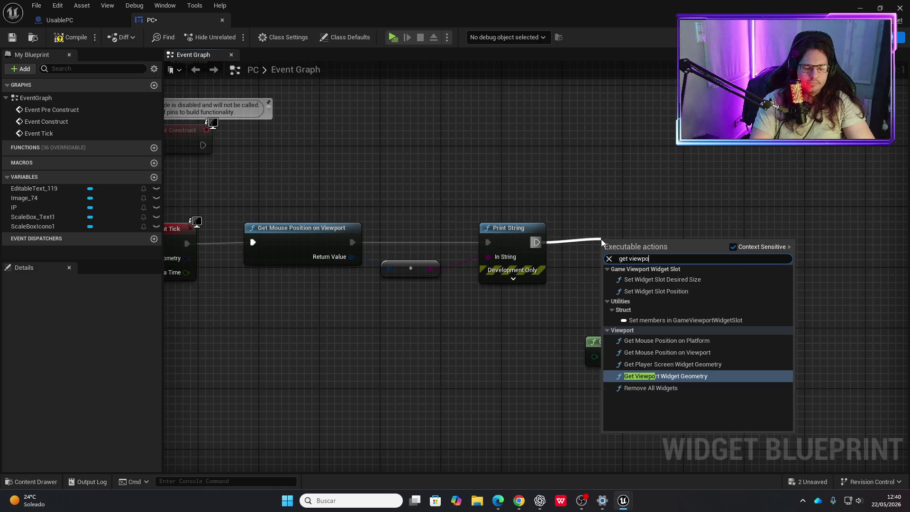
{"action": "key", "text": "BackSpace"}
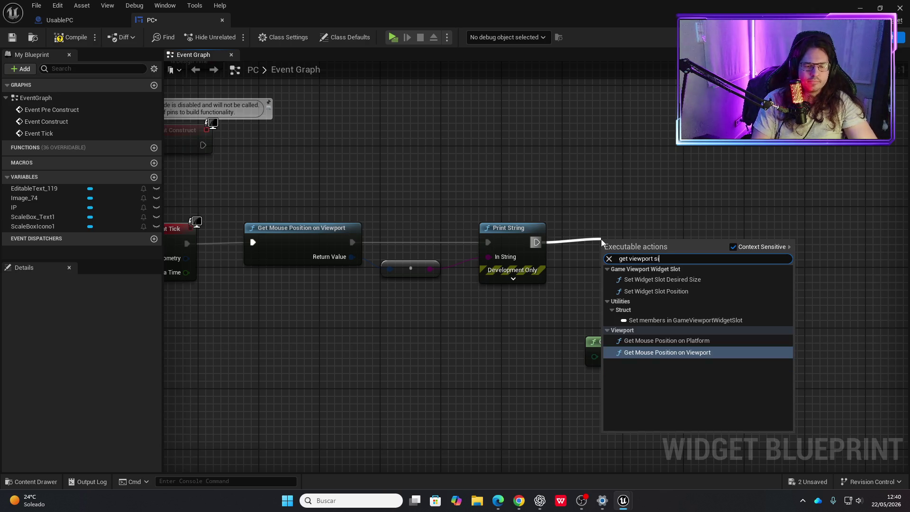
{"action": "key", "text": "Up"}
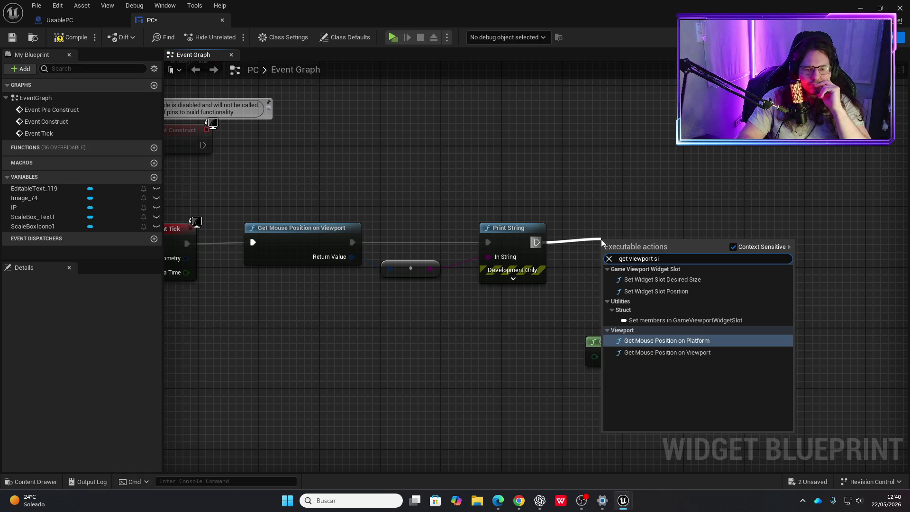
{"action": "left_click", "coordinate": [604, 200]}
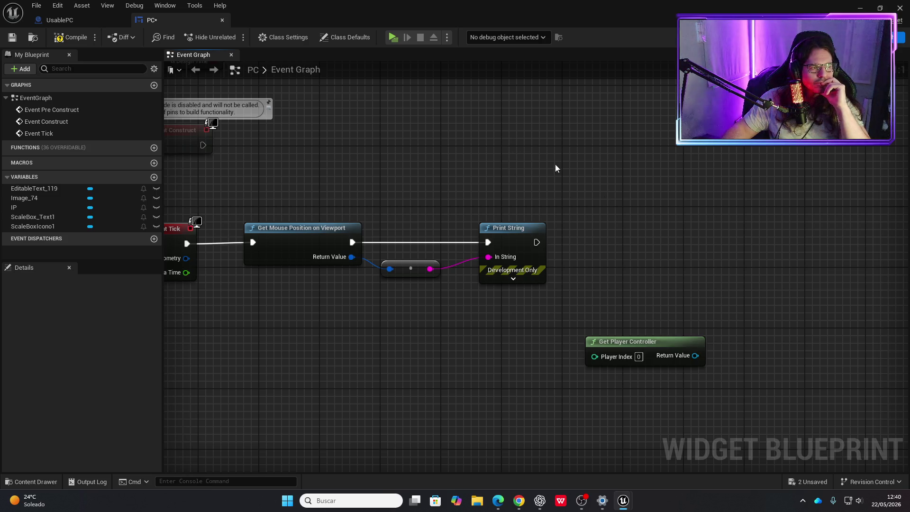
Add a Self reference, search its viewport functions, then cancel and delete the Self node.
{"action": "right_click", "coordinate": [566, 172]}
{"action": "type", "text": "self"}
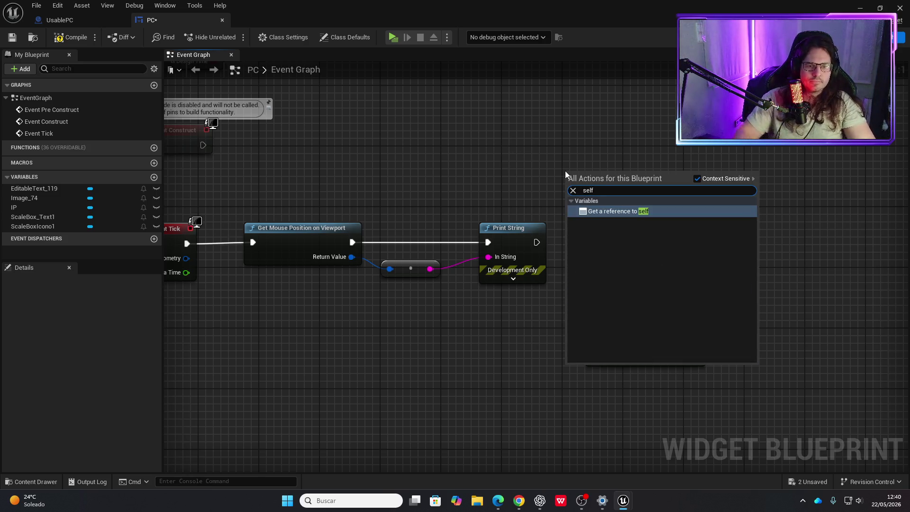
{"action": "key", "text": "Return"}
{"action": "left_click_drag", "start_coordinate": [616, 177], "coordinate": [661, 201]}
{"action": "type", "text": "get viewpo"}
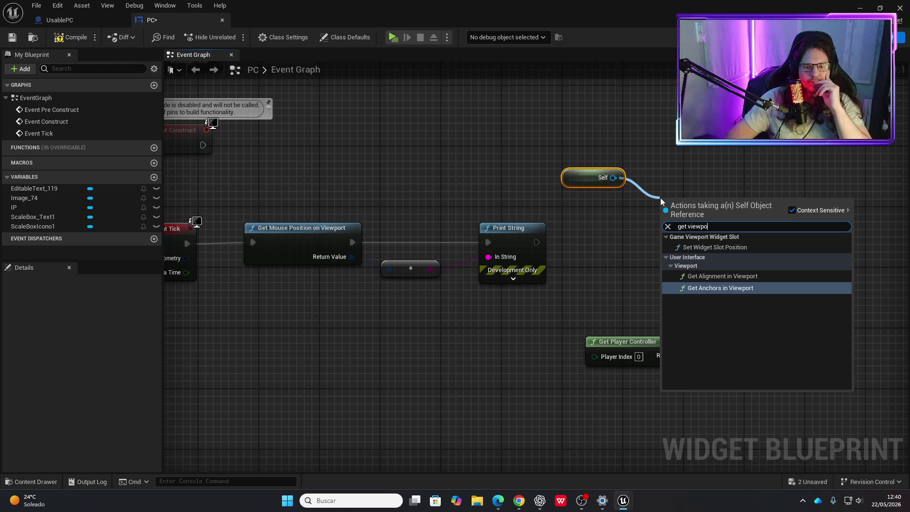
{"action": "left_click", "coordinate": [710, 174]}
{"action": "left_click", "coordinate": [585, 183]}
{"action": "key", "text": "Delete"}
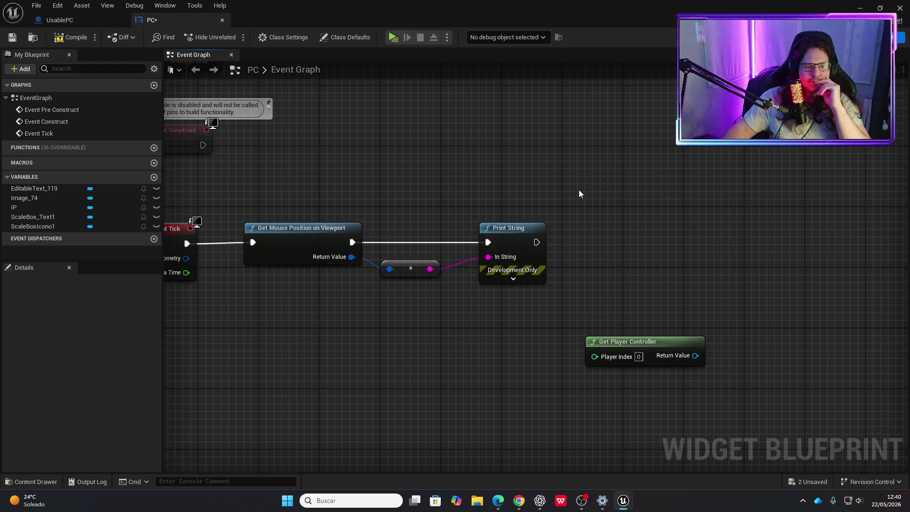
Move Get Player Controller left, under Print String, and select the Print String and converter nodes.
{"action": "left_click_drag", "start_coordinate": [658, 340], "coordinate": [606, 339]}
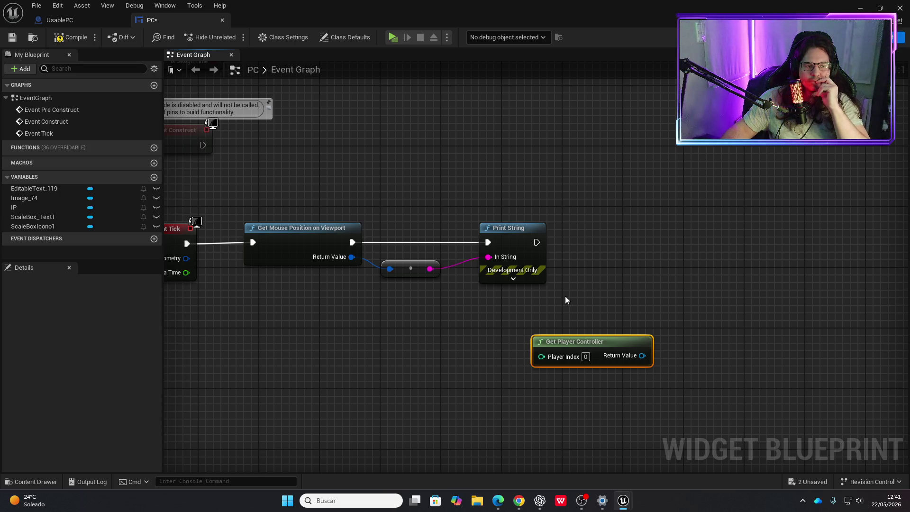
{"action": "left_click_drag", "start_coordinate": [513, 315], "coordinate": [426, 224]}
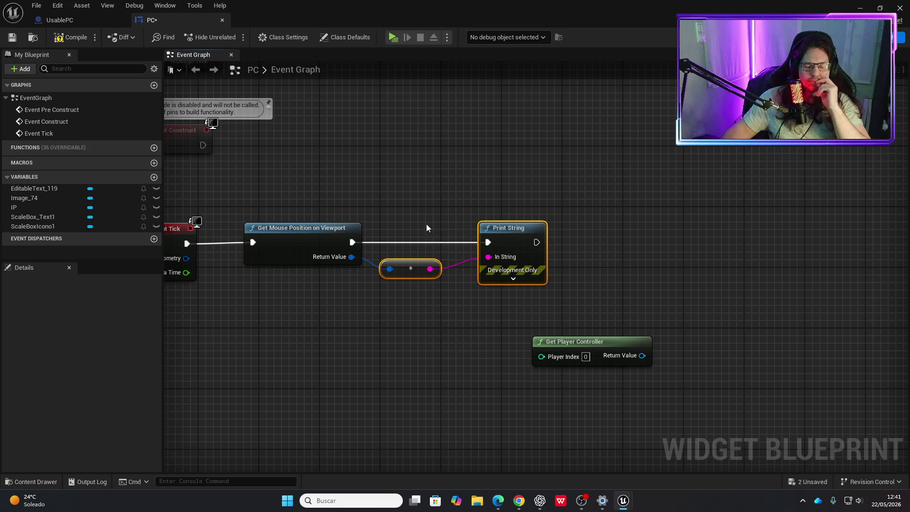
{"action": "right_click", "coordinate": [611, 274]}
Add a Clamp Axes 2D node fed by the mouse position, then launch a Standalone test from UsablePC.
{"action": "left_click", "coordinate": [559, 247]}
{"action": "left_click_drag", "start_coordinate": [352, 257], "coordinate": [522, 204]}
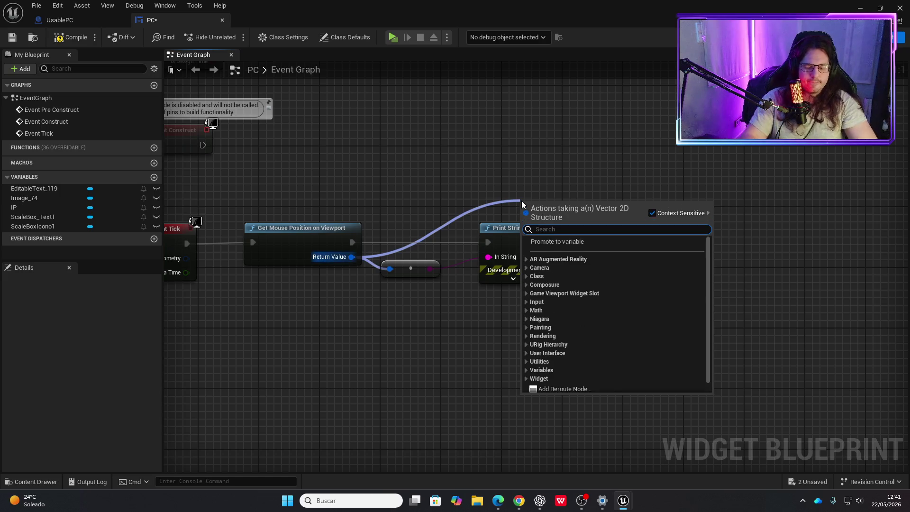
{"action": "type", "text": "clamp"}
{"action": "key", "text": "Return"}
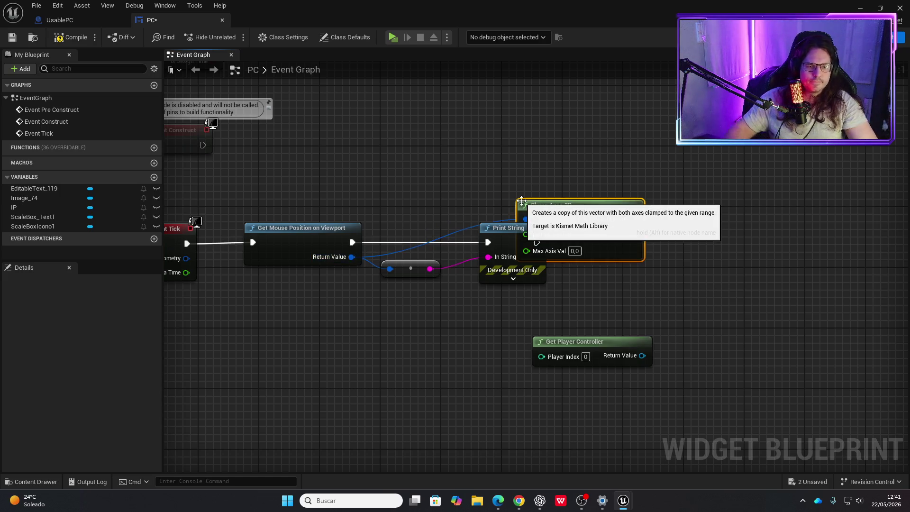
{"action": "mouse_move", "coordinate": [563, 206]}
{"action": "left_mouse_down"}
{"action": "mouse_move", "coordinate": [641, 218]}
{"action": "mouse_move", "coordinate": [665, 244]}
{"action": "mouse_move", "coordinate": [713, 268]}
{"action": "left_mouse_up"}
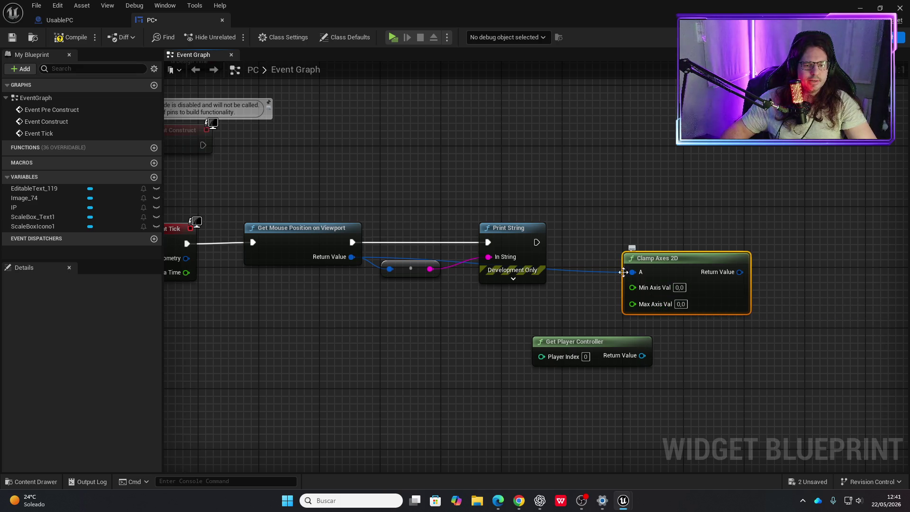
{"action": "left_click", "coordinate": [101, 24]}
{"action": "left_click", "coordinate": [444, 37]}
Walk to the laptop and use it to print mouse coordinates, then stop and return to PC.
{"action": "key", "text": "w"}
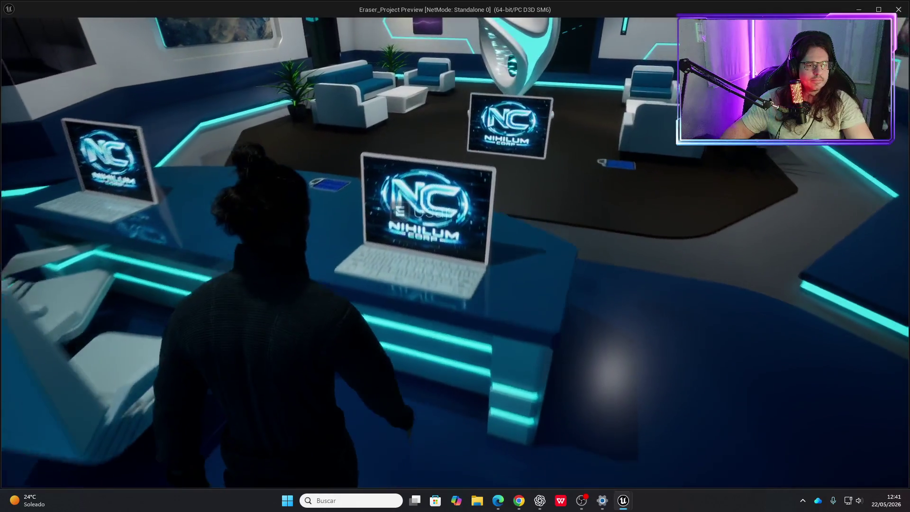
{"action": "key", "text": "e"}
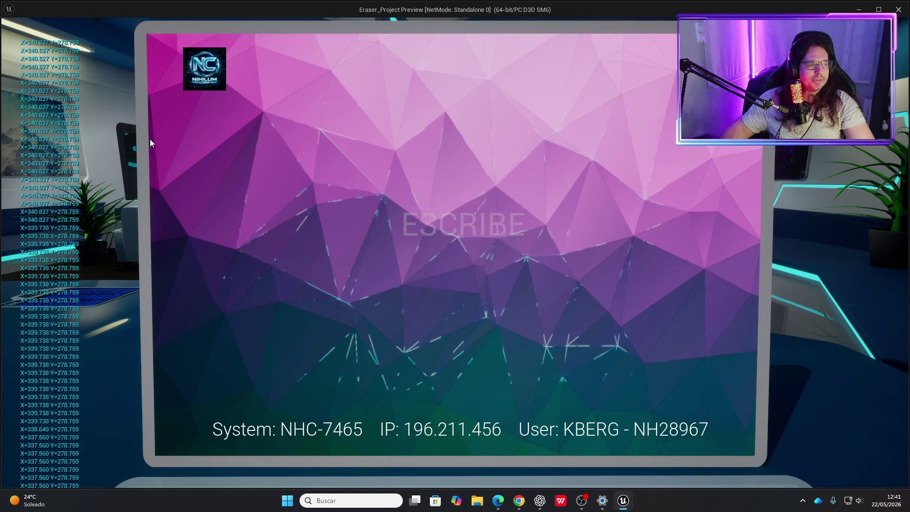
{"action": "key", "text": "Escape"}
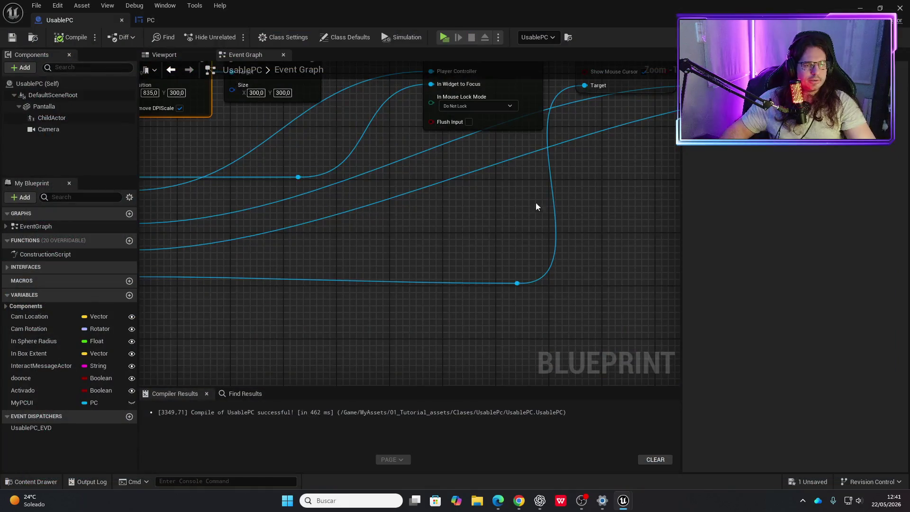
{"action": "left_click", "coordinate": [164, 21]}
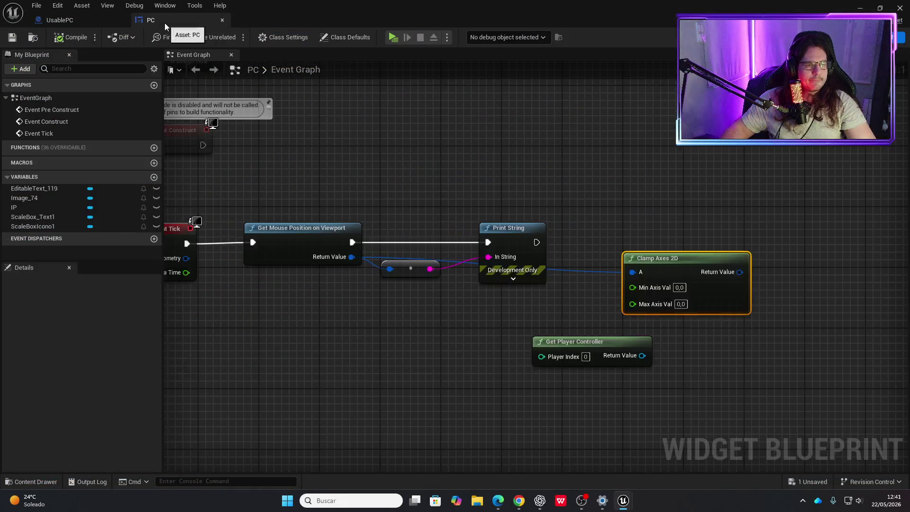
Set Clamp Axes 2D's Min Axis Val to 340,0, compile and save, and launch Standalone.
{"action": "left_click_drag", "start_coordinate": [556, 228], "coordinate": [534, 199]}
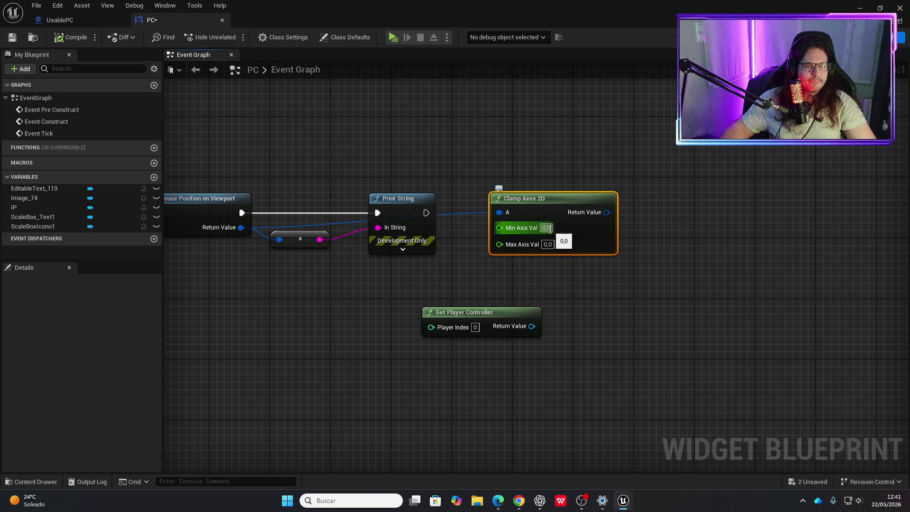
{"action": "type", "text": "0,4"}
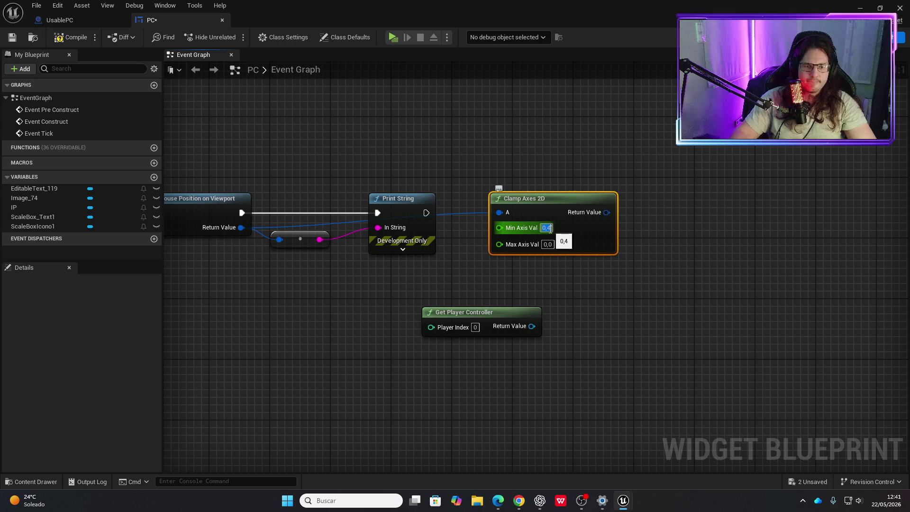
{"action": "type", "text": "3.40"}
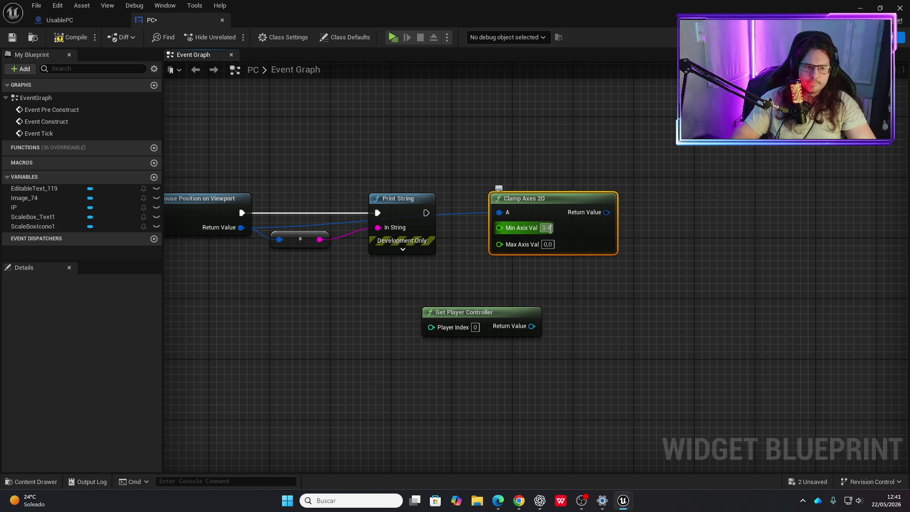
{"action": "key", "text": "Return"}
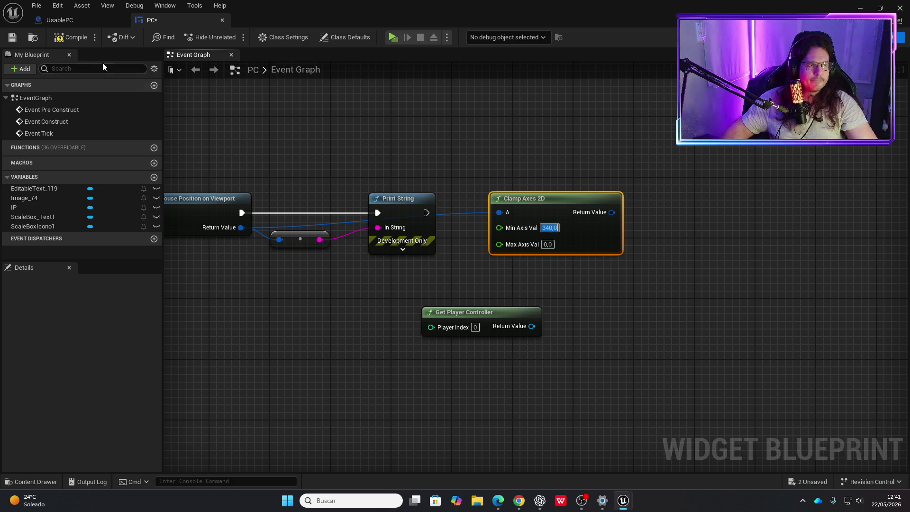
{"action": "left_click", "coordinate": [96, 39]}
{"action": "left_click", "coordinate": [82, 42]}
{"action": "left_click", "coordinate": [393, 38]}
Walk to the laptop, view its ESCRIBE login screen, then stop the preview and recentre the graph.
{"action": "key", "text": "w"}
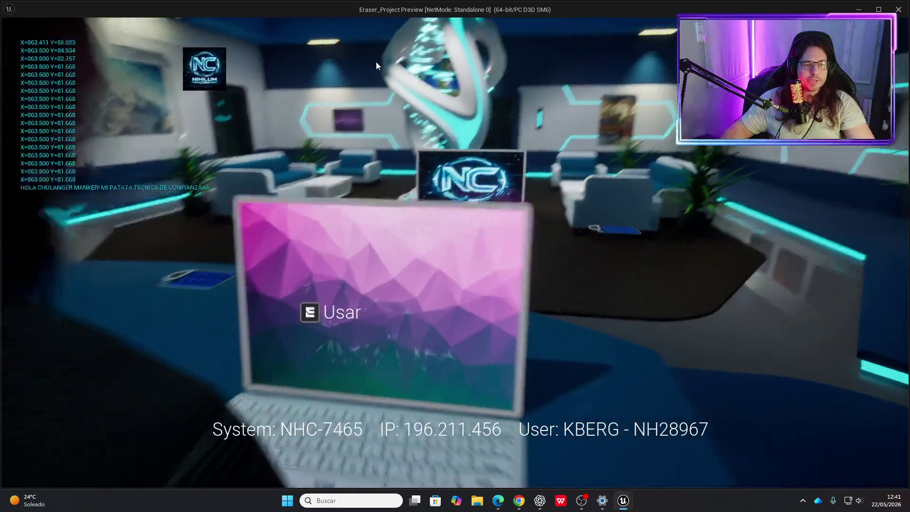
{"action": "key", "text": "e"}
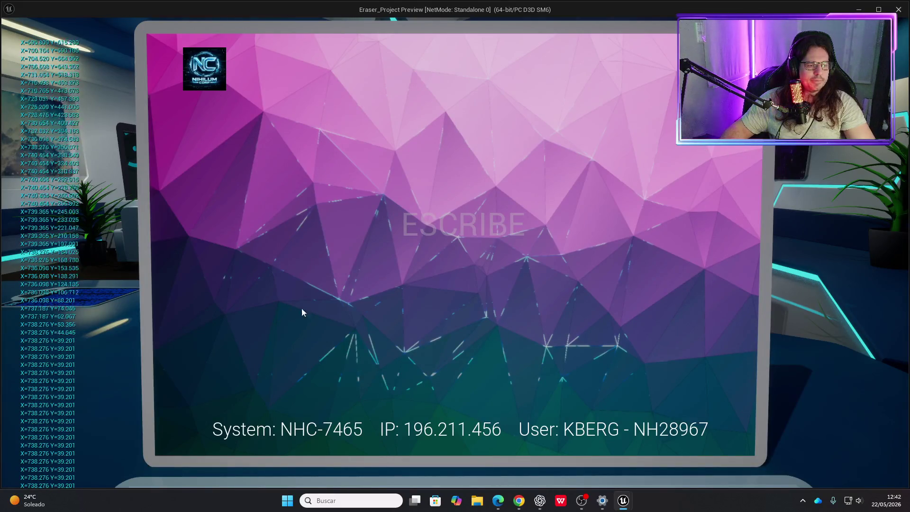
{"action": "key", "text": "Escape"}
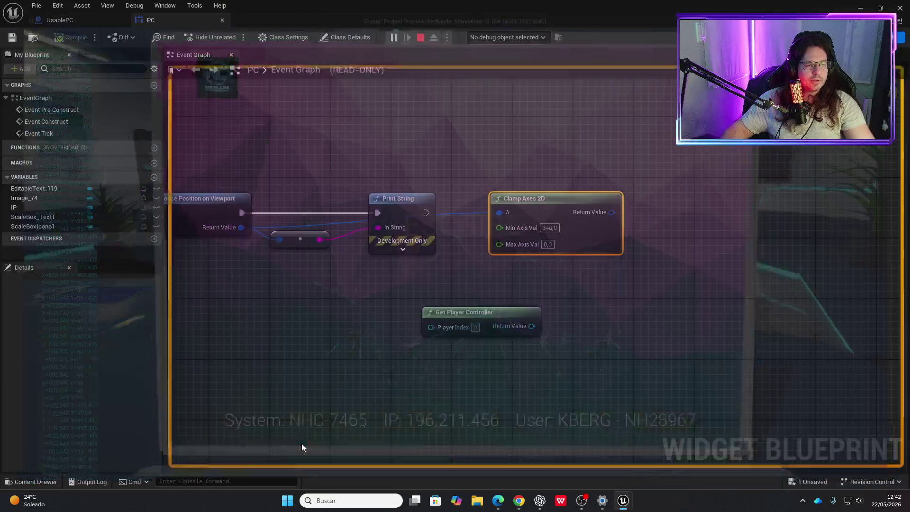
{"action": "left_click_drag", "start_coordinate": [431, 293], "coordinate": [351, 297]}
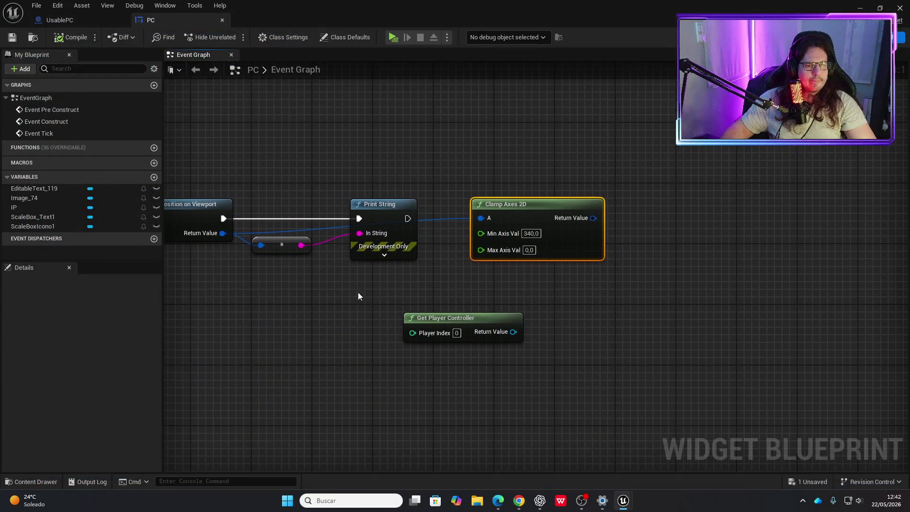
Select Clamp Axes 2D's Max Axis Val field and run another Standalone test on the laptop.
{"action": "mouse_move", "coordinate": [528, 201]}
{"action": "left_mouse_down"}
{"action": "mouse_move", "coordinate": [564, 208]}
{"action": "mouse_move", "coordinate": [563, 219]}
{"action": "mouse_move", "coordinate": [545, 219]}
{"action": "left_mouse_up"}
{"action": "left_click", "coordinate": [545, 265]}
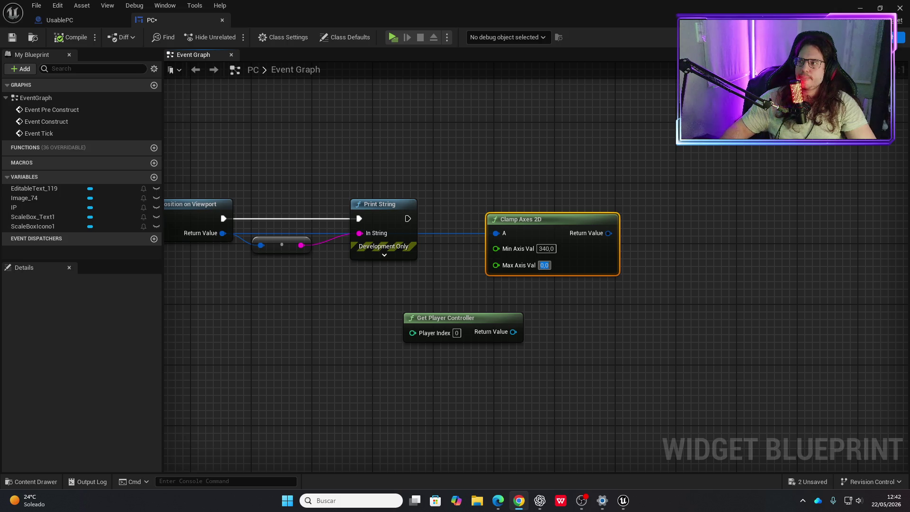
{"action": "left_click_drag", "start_coordinate": [590, 293], "coordinate": [549, 294]}
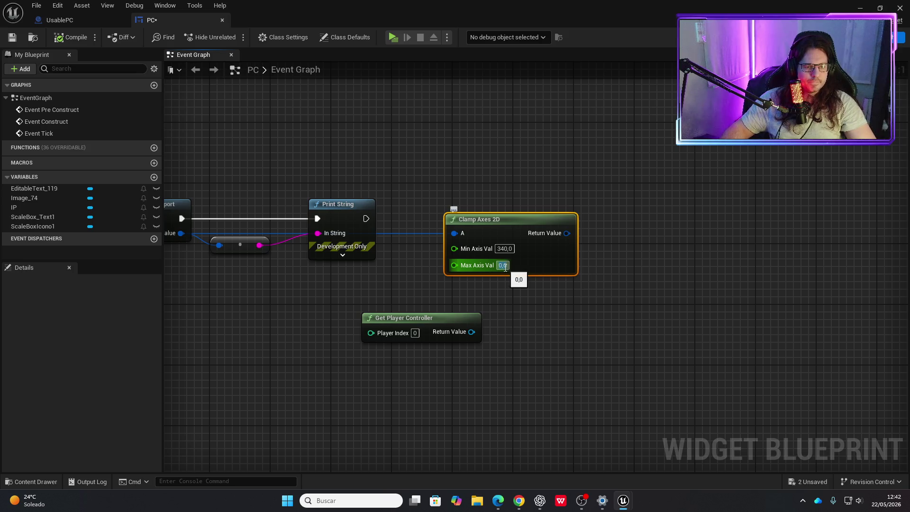
{"action": "left_click", "coordinate": [399, 40]}
{"action": "key", "text": "e"}
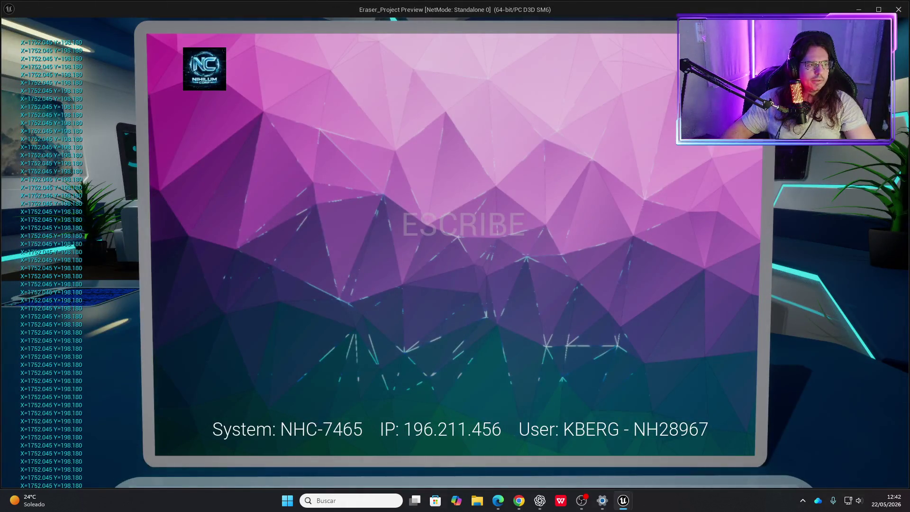
{"action": "key", "text": "Escape"}
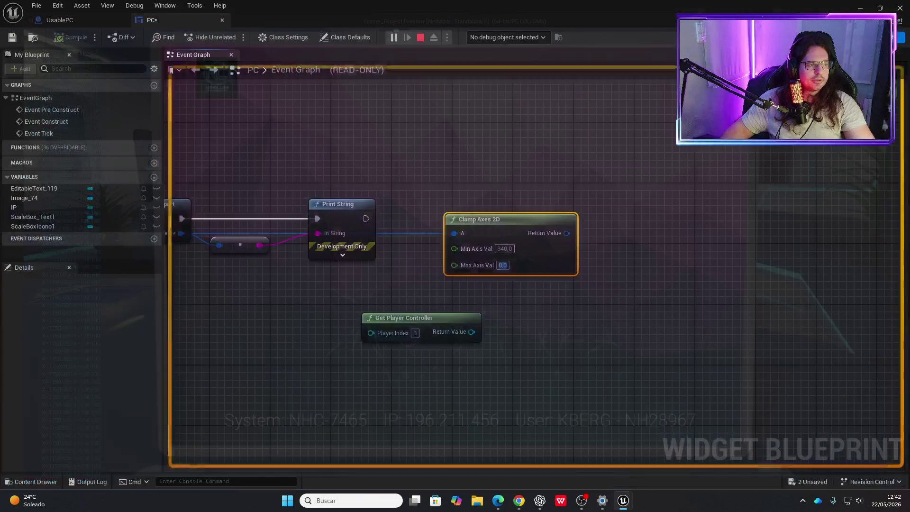
Set Clamp Axes 2D's Max Axis Val to 1750,0 and move Get Player Controller lower left.
{"action": "left_click", "coordinate": [504, 265]}
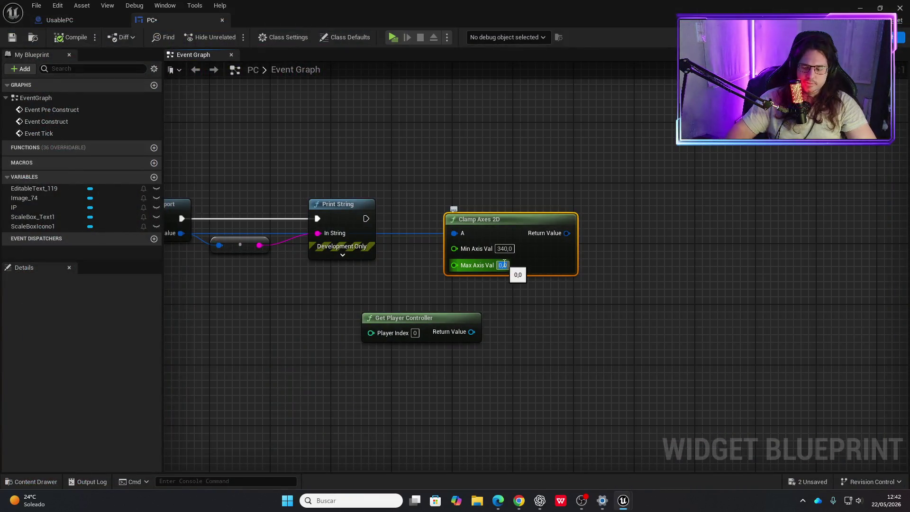
{"action": "type", "text": "1750"}
{"action": "key", "text": "Return"}
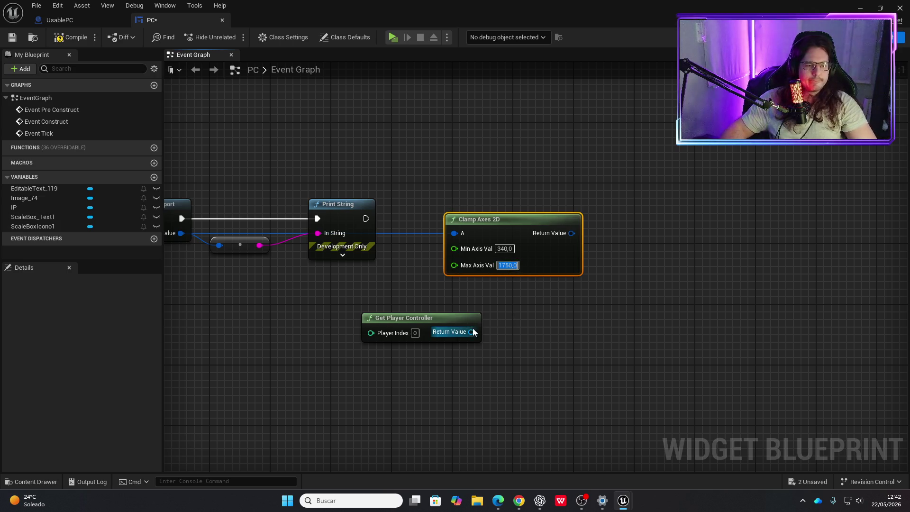
{"action": "mouse_move", "coordinate": [456, 317]}
{"action": "left_mouse_down"}
{"action": "mouse_move", "coordinate": [447, 345]}
{"action": "mouse_move", "coordinate": [685, 313]}
{"action": "mouse_move", "coordinate": [487, 318]}
{"action": "mouse_move", "coordinate": [561, 314]}
{"action": "mouse_move", "coordinate": [496, 319]}
{"action": "left_mouse_up"}
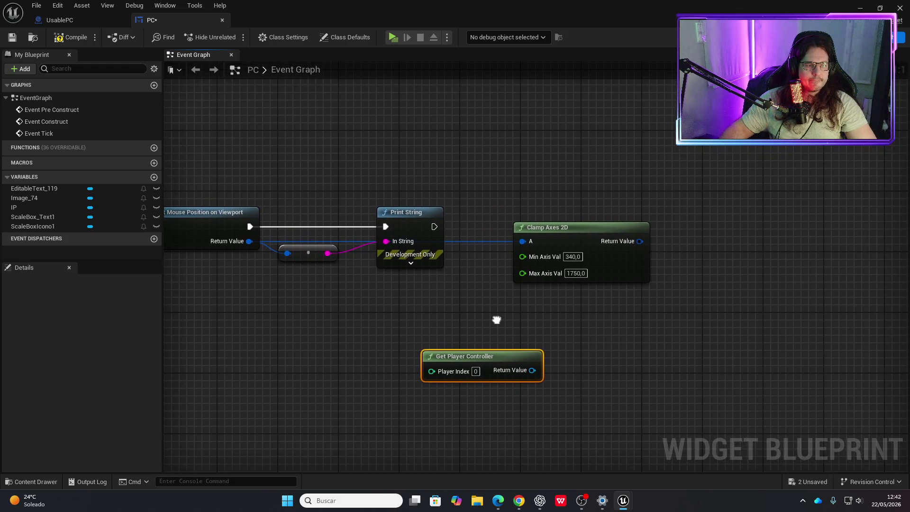
{"action": "left_click_drag", "start_coordinate": [639, 242], "coordinate": [678, 228]}
Add trial Set Mouse Position nodes fed by the clamped vector, deleting each one.
{"action": "type", "text": "set mou"}
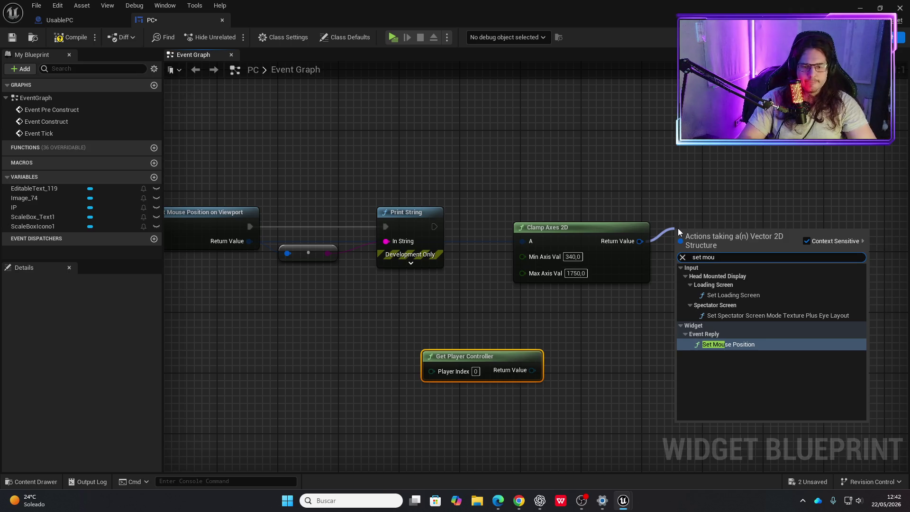
{"action": "key", "text": "Return"}
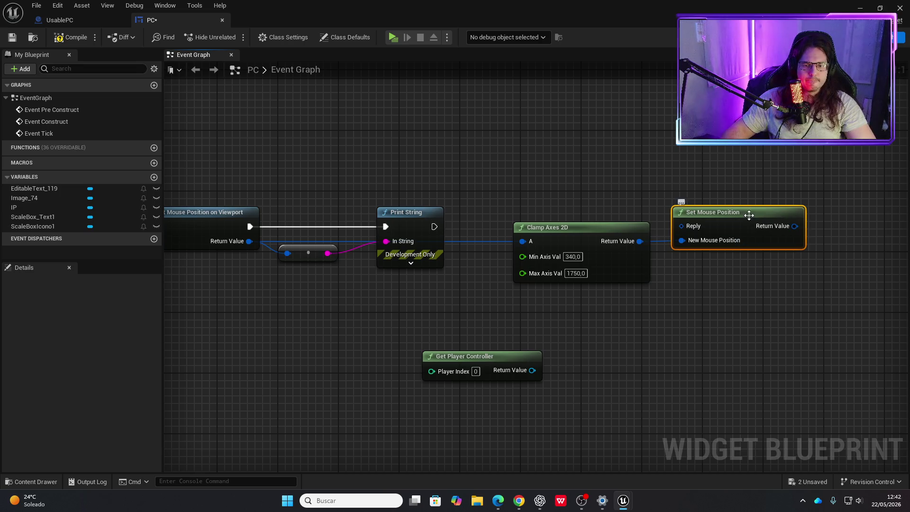
{"action": "key", "text": "Delete"}
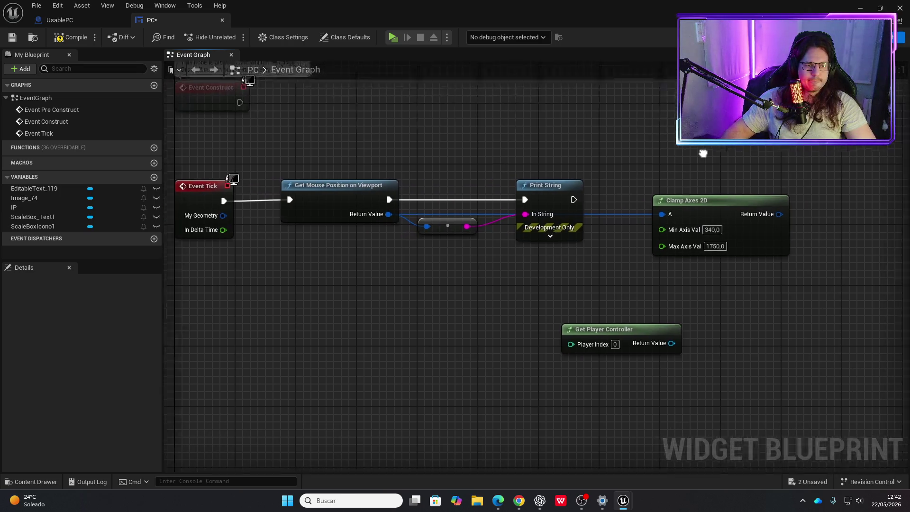
{"action": "right_click", "coordinate": [664, 185]}
{"action": "type", "text": "set mouse"}
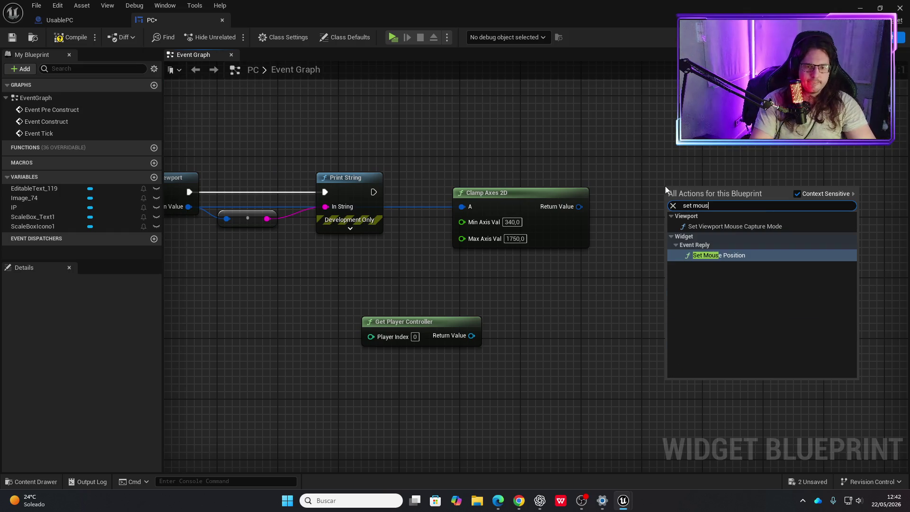
{"action": "key", "text": "Return"}
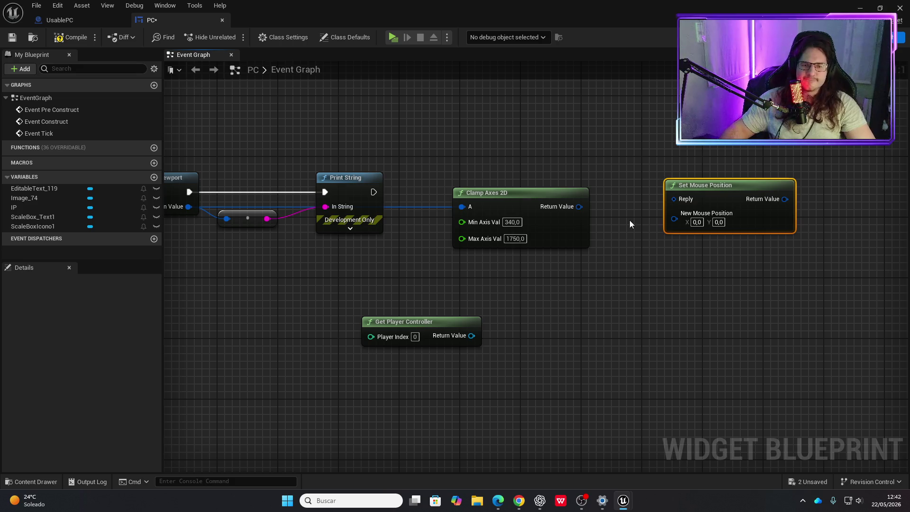
{"action": "left_click_drag", "start_coordinate": [579, 206], "coordinate": [674, 216]}
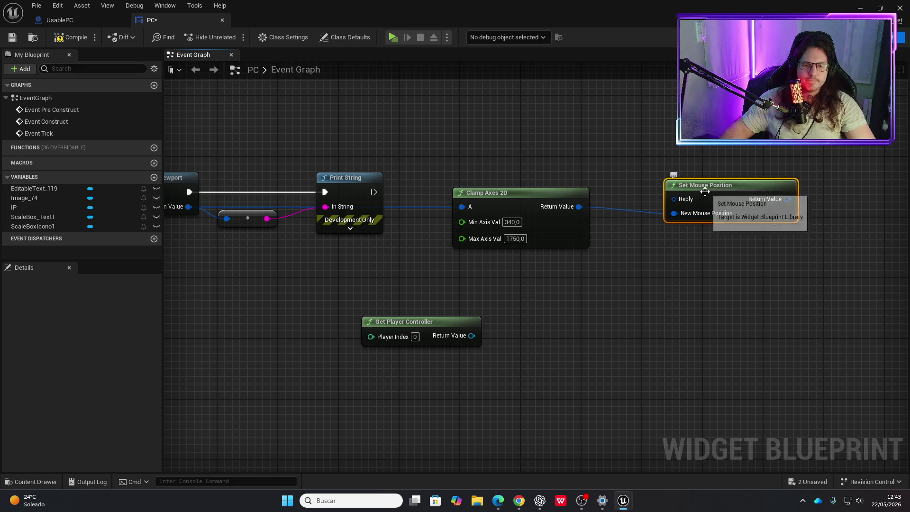
{"action": "key", "text": "Delete"}
Compile the PC blueprint and break the wire into Clamp Axes 2D's A input.
{"action": "key", "text": "Home"}
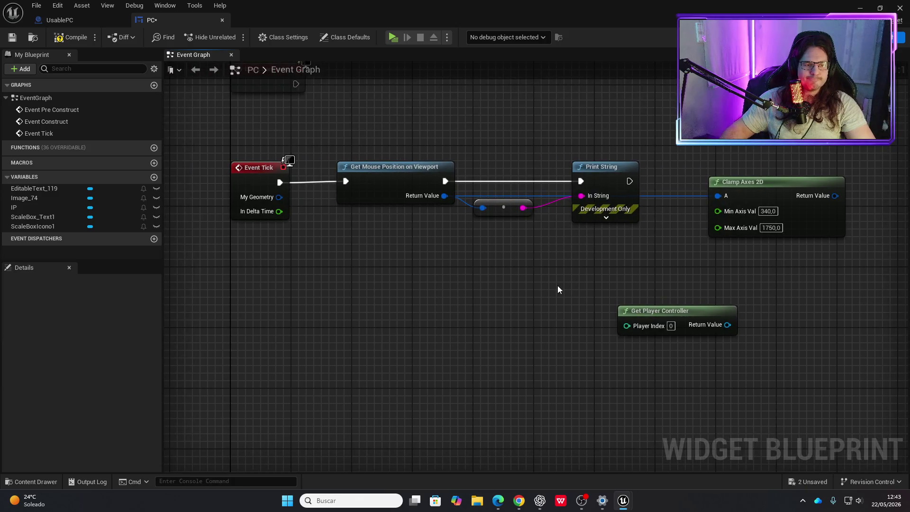
{"action": "left_click", "coordinate": [70, 37]}
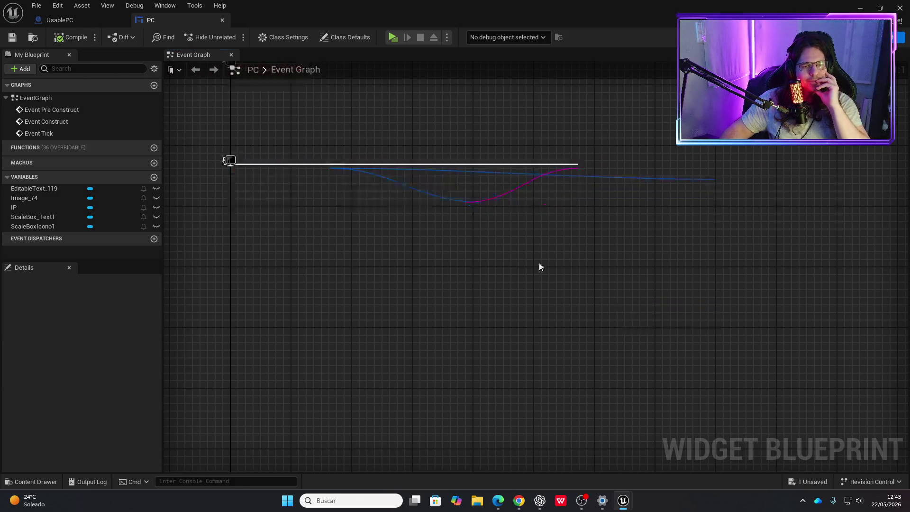
{"action": "left_click_drag", "start_coordinate": [532, 265], "coordinate": [468, 266]}
{"action": "left_click_drag", "start_coordinate": [617, 263], "coordinate": [528, 257]}
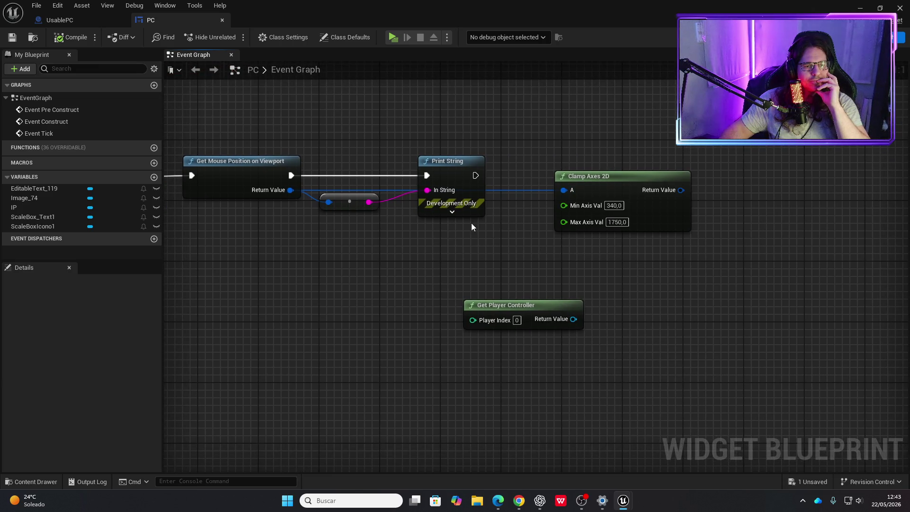
{"action": "left_click", "coordinate": [596, 205]}
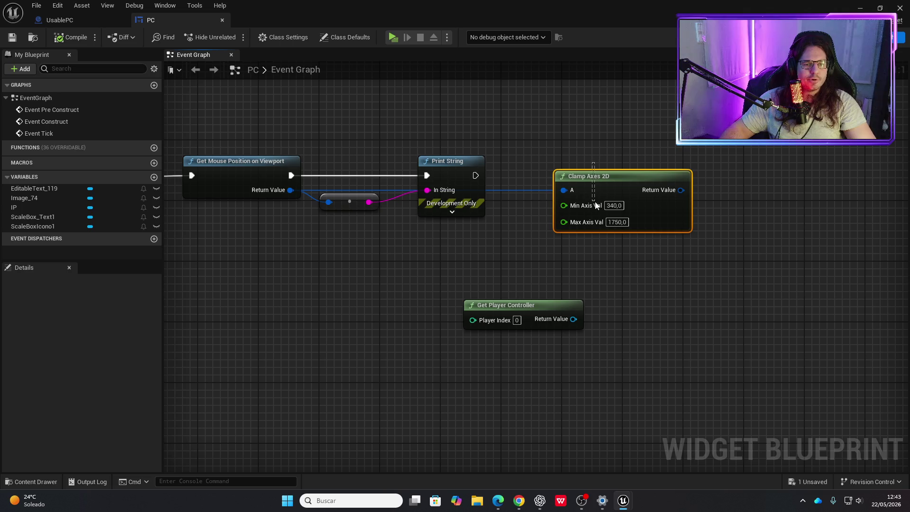
{"action": "left_click", "coordinate": [564, 190], "text": "alt"}
{"action": "left_click_drag", "start_coordinate": [576, 180], "coordinate": [237, 317]}
Add a Set Mouse Position node using a 'set mouse' search.
{"action": "right_click", "coordinate": [487, 232]}
{"action": "type", "text": "ge"}
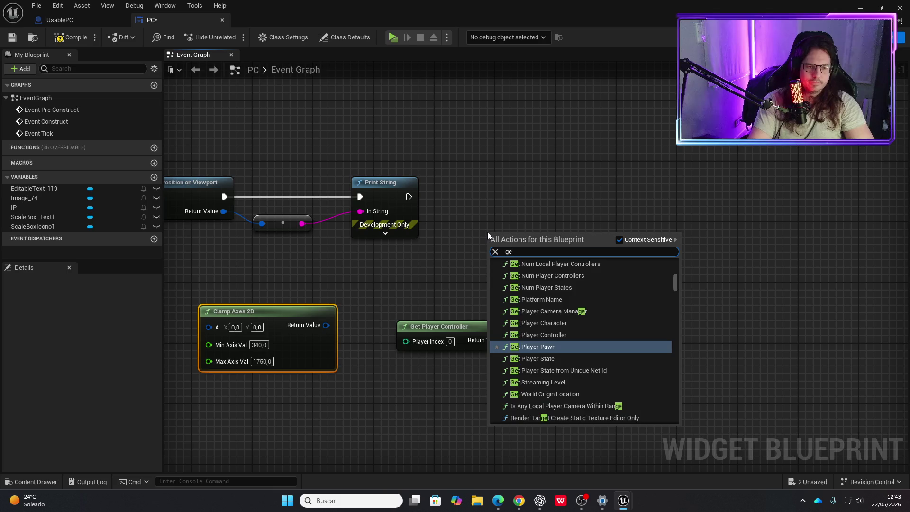
{"action": "key", "text": "BackSpace"}
{"action": "key", "text": "BackSpace"}
{"action": "type", "text": "set mouse"}
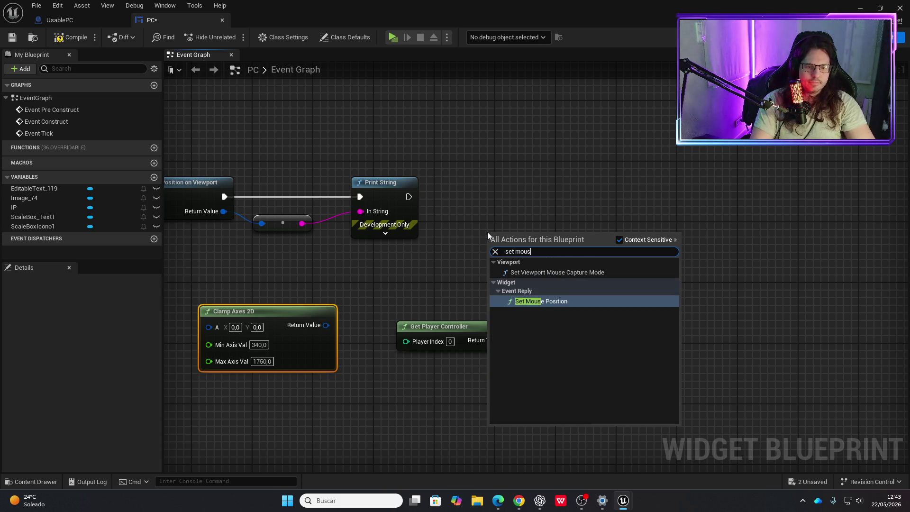
{"action": "key", "text": "Return"}
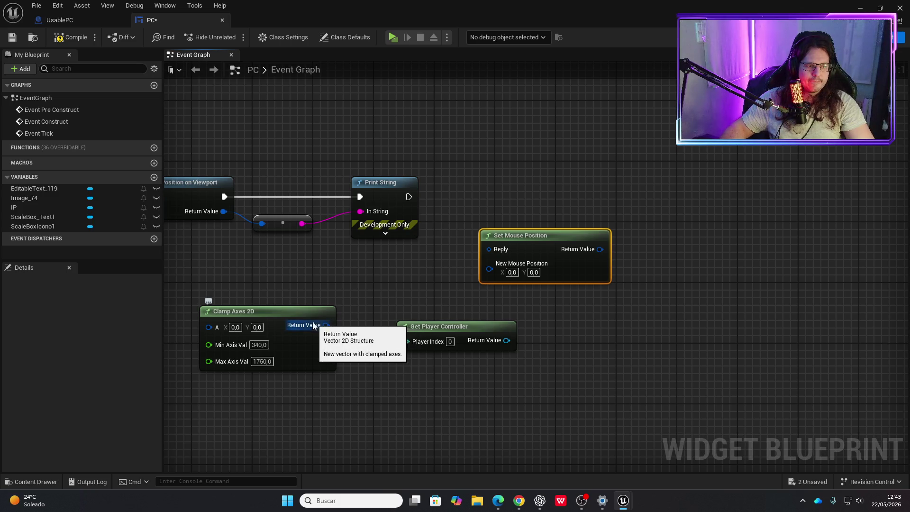
Wire the mouse position into Clamp Axes 2D's A and its Return Value into New Mouse Position.
{"action": "left_click_drag", "start_coordinate": [314, 308], "coordinate": [358, 262]}
{"action": "left_click_drag", "start_coordinate": [223, 211], "coordinate": [250, 279]}
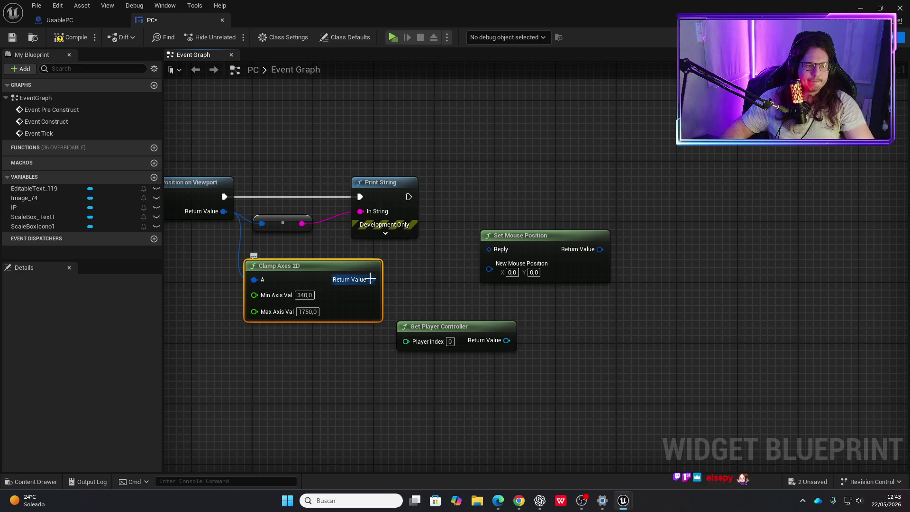
{"action": "left_click_drag", "start_coordinate": [369, 280], "coordinate": [493, 272]}
{"action": "left_click_drag", "start_coordinate": [543, 240], "coordinate": [543, 232]}
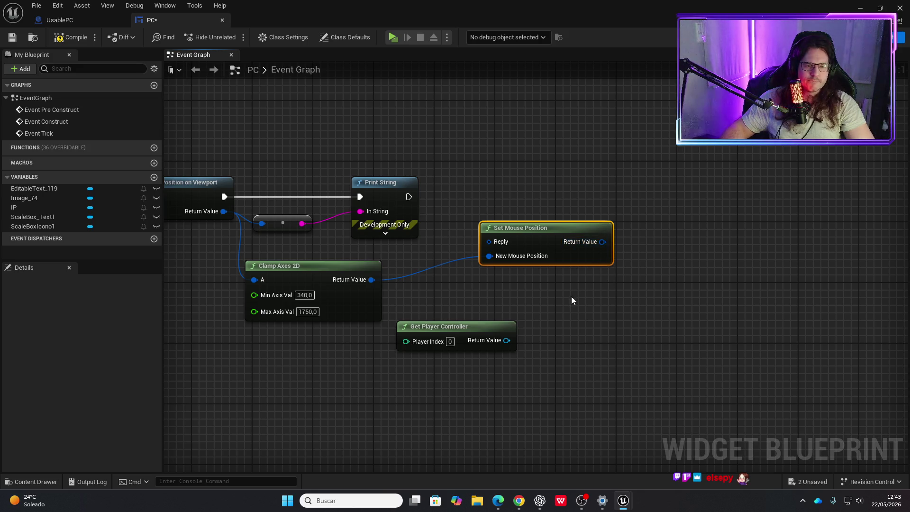
{"action": "left_click_drag", "start_coordinate": [510, 345], "coordinate": [612, 306]}
{"action": "type", "text": "set mou"}
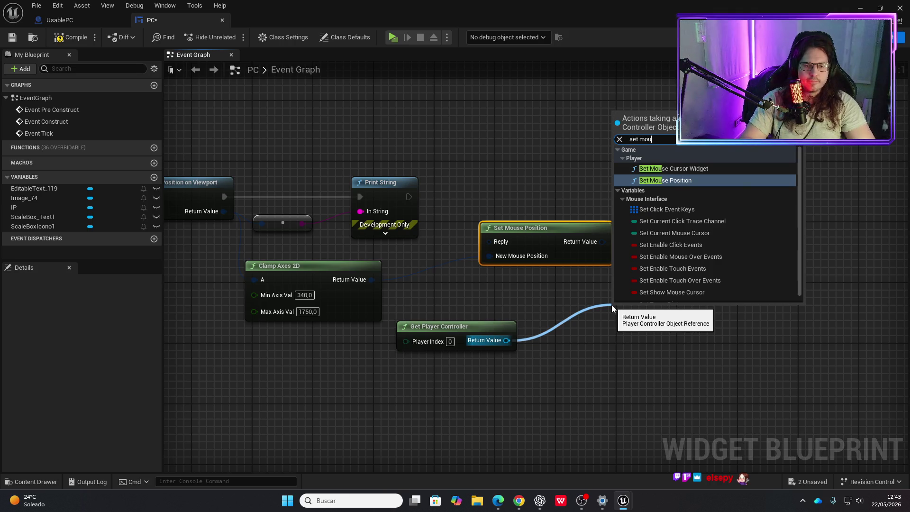
Add the Player Controller's Set Mouse Position after Print String and delete the widget version.
{"action": "key", "text": "Return"}
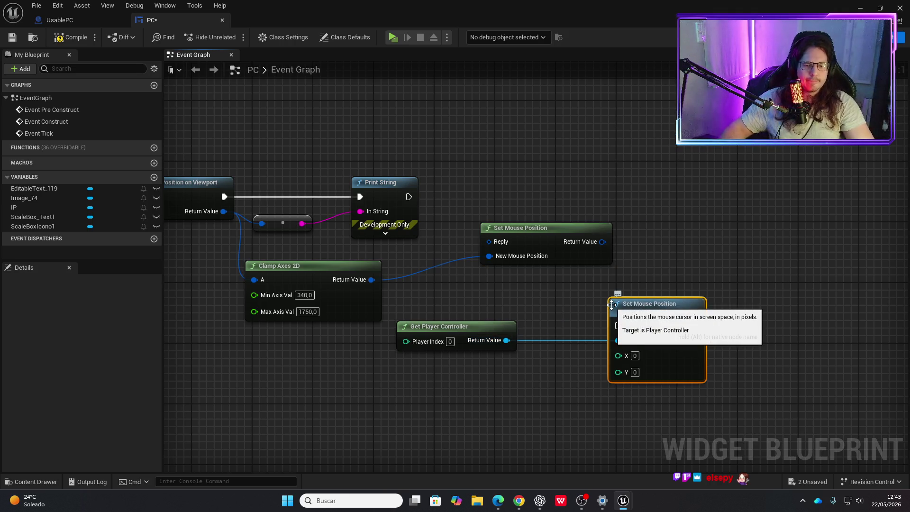
{"action": "left_click_drag", "start_coordinate": [672, 277], "coordinate": [718, 194]}
{"action": "left_click_drag", "start_coordinate": [604, 228], "coordinate": [527, 242]}
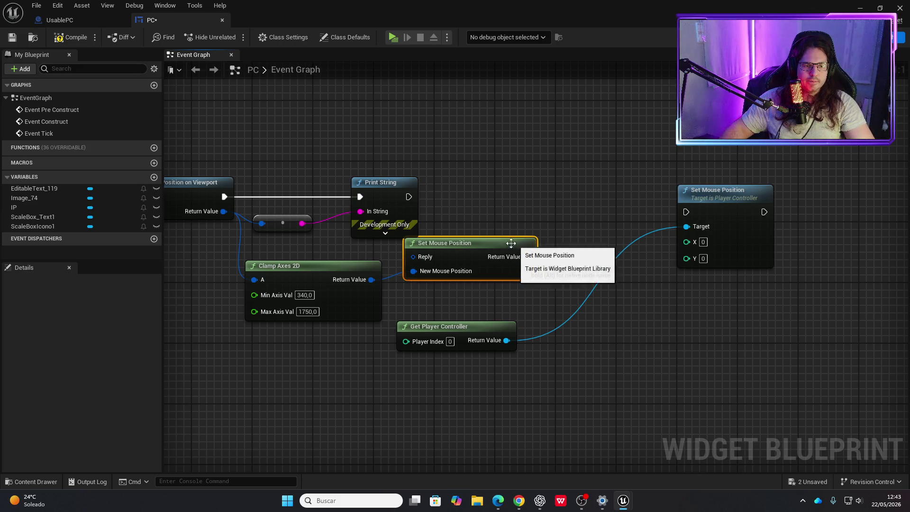
{"action": "mouse_move", "coordinate": [408, 197]}
{"action": "left_mouse_down"}
{"action": "mouse_move", "coordinate": [697, 212]}
{"action": "mouse_move", "coordinate": [687, 212]}
{"action": "mouse_move", "coordinate": [698, 181]}
{"action": "mouse_move", "coordinate": [687, 183]}
{"action": "left_mouse_up"}
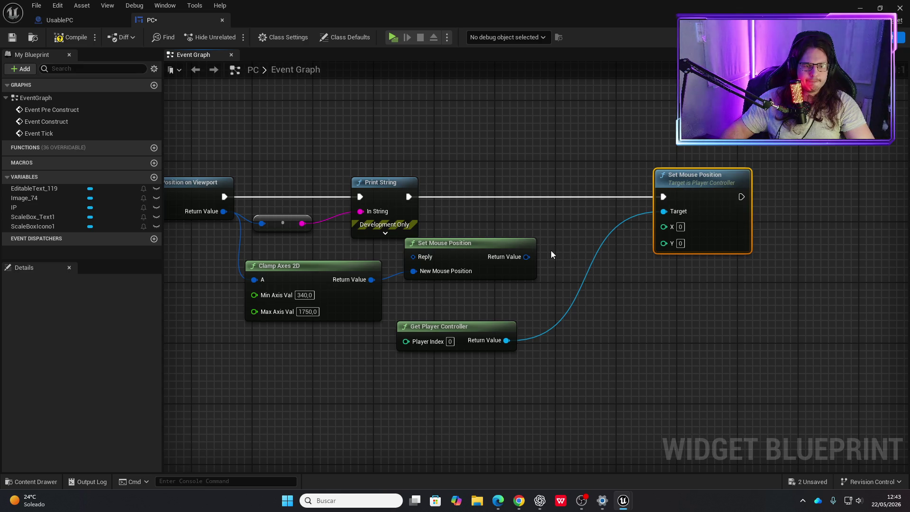
{"action": "left_click", "coordinate": [492, 243]}
{"action": "key", "text": "Delete"}
Feed Set Mouse Position's X from a Clamp (Integer) with Min 340 and Max 1750.
{"action": "left_click_drag", "start_coordinate": [376, 265], "coordinate": [339, 266]}
{"action": "left_click_drag", "start_coordinate": [662, 227], "coordinate": [587, 240]}
{"action": "type", "text": "cla"}
{"action": "key", "text": "Return"}
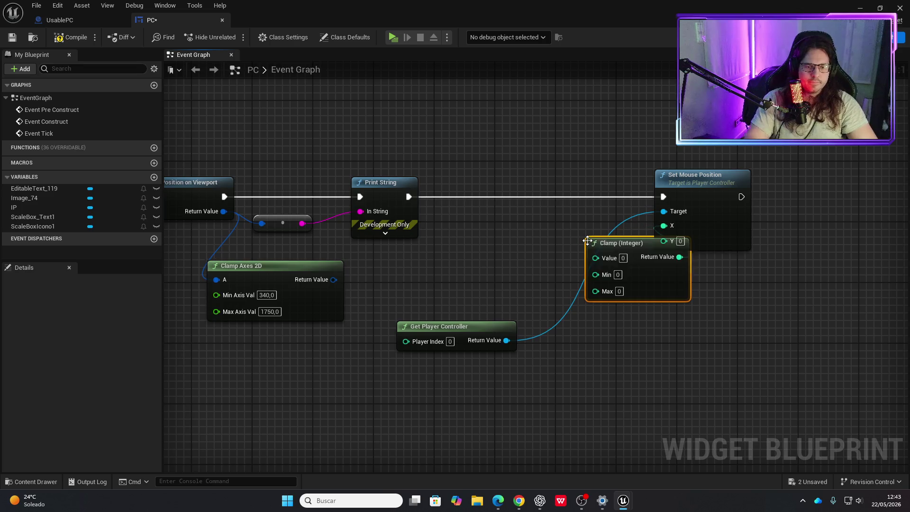
{"action": "left_click_drag", "start_coordinate": [632, 235], "coordinate": [512, 236]}
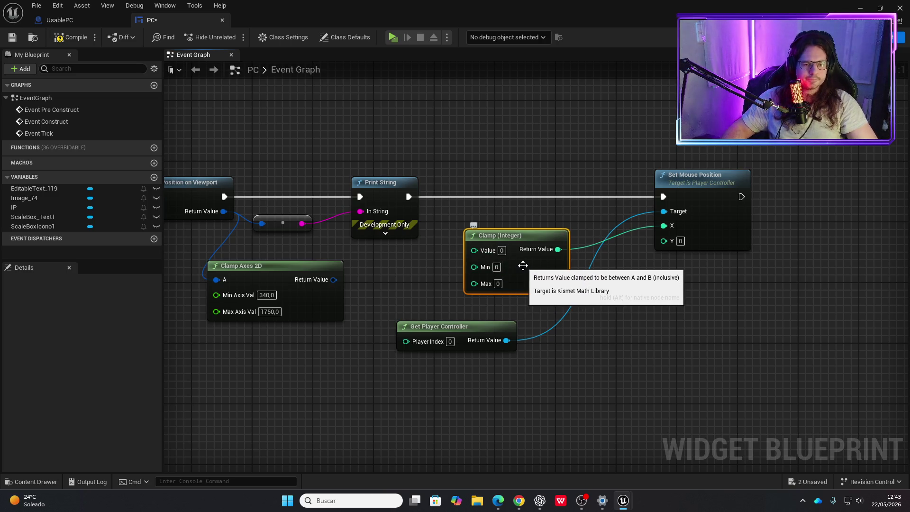
{"action": "left_click", "coordinate": [497, 267]}
{"action": "type", "text": "340"}
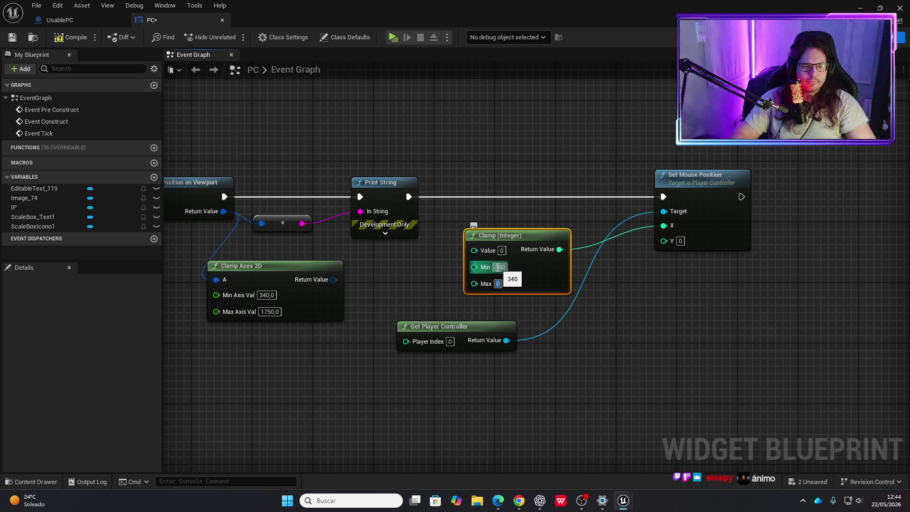
{"action": "type", "text": "1"}
{"action": "key", "text": "Tab"}
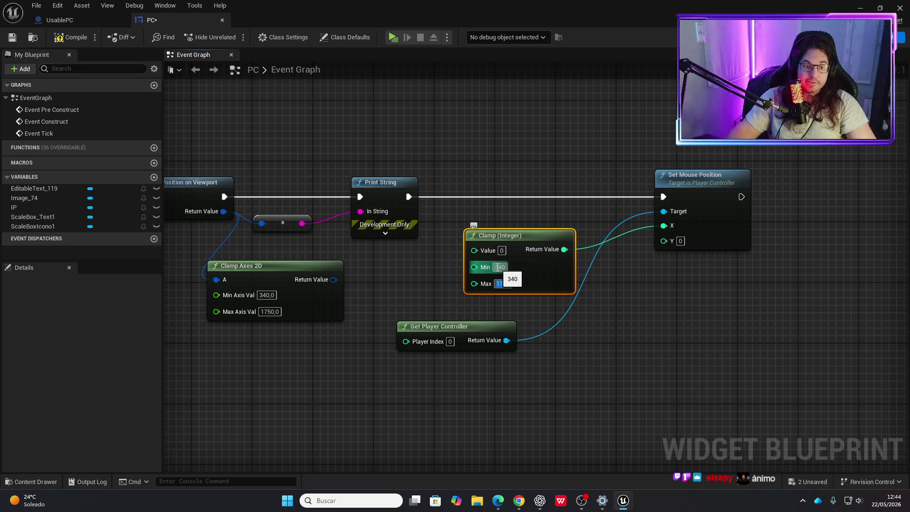
{"action": "mouse_move", "coordinate": [557, 230]}
{"action": "left_mouse_down"}
{"action": "mouse_move", "coordinate": [541, 221]}
{"action": "mouse_move", "coordinate": [517, 231]}
{"action": "mouse_move", "coordinate": [527, 244]}
{"action": "mouse_move", "coordinate": [765, 292]}
{"action": "left_mouse_up"}
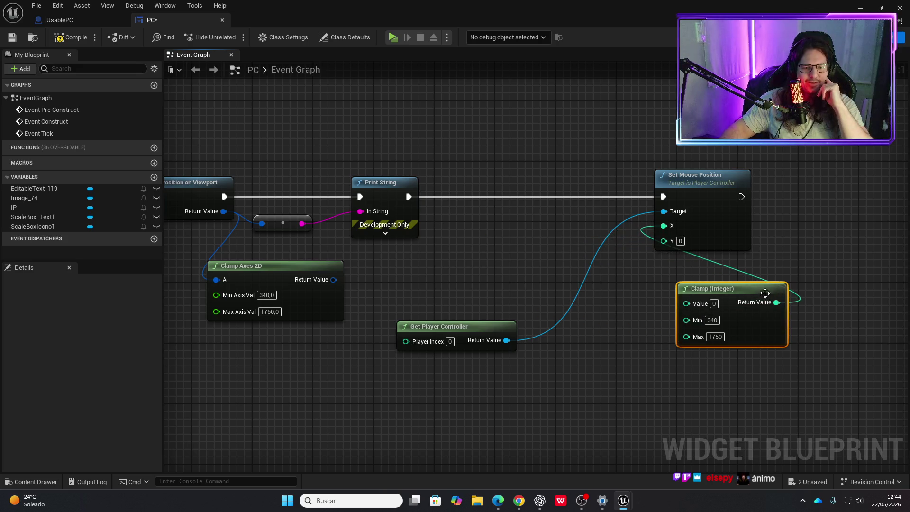
{"action": "mouse_move", "coordinate": [508, 348]}
{"action": "left_mouse_down"}
{"action": "mouse_move", "coordinate": [454, 355]}
{"action": "mouse_move", "coordinate": [487, 365]}
{"action": "left_mouse_up"}
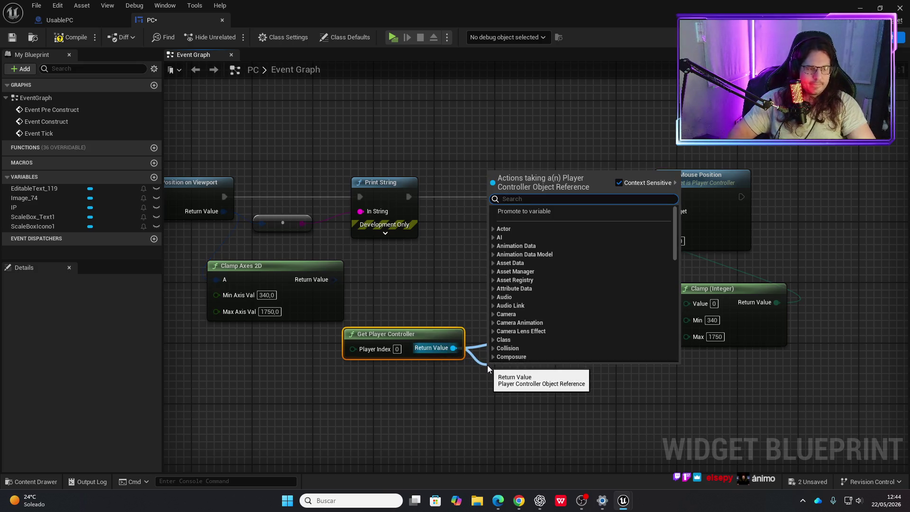
Add Get Mouse Position from Get Player Controller and route Location X through Truncate into the X clamp.
{"action": "type", "text": "gwe"}
{"action": "key", "text": "BackSpace"}
{"action": "key", "text": "BackSpace"}
{"action": "type", "text": "et mouse"}
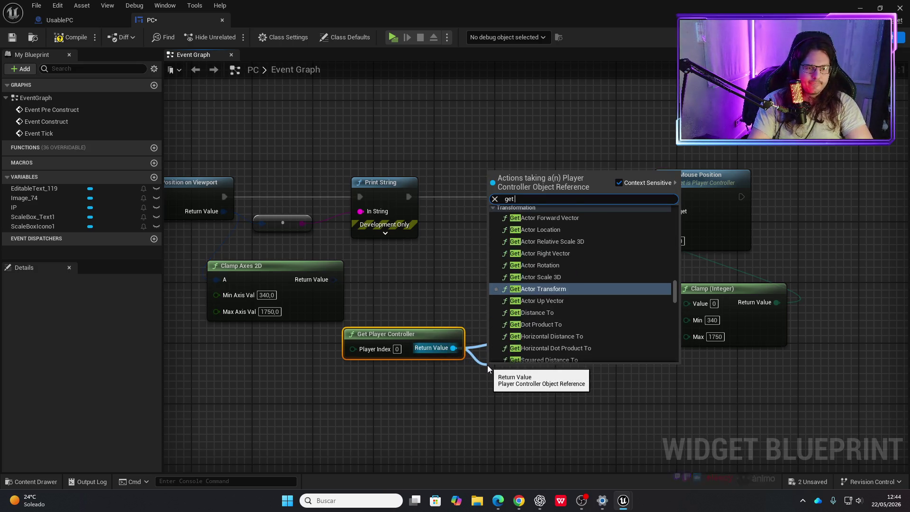
{"action": "key", "text": "Return"}
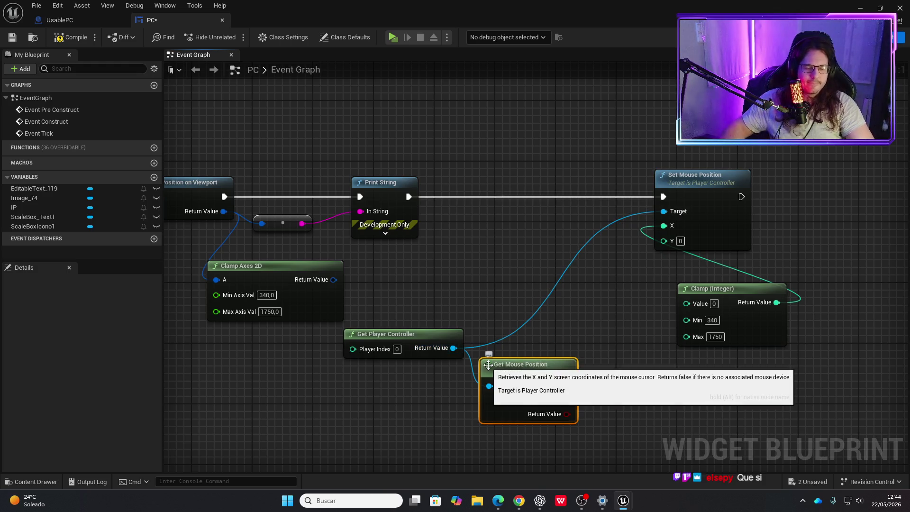
{"action": "left_click_drag", "start_coordinate": [567, 385], "coordinate": [692, 307]}
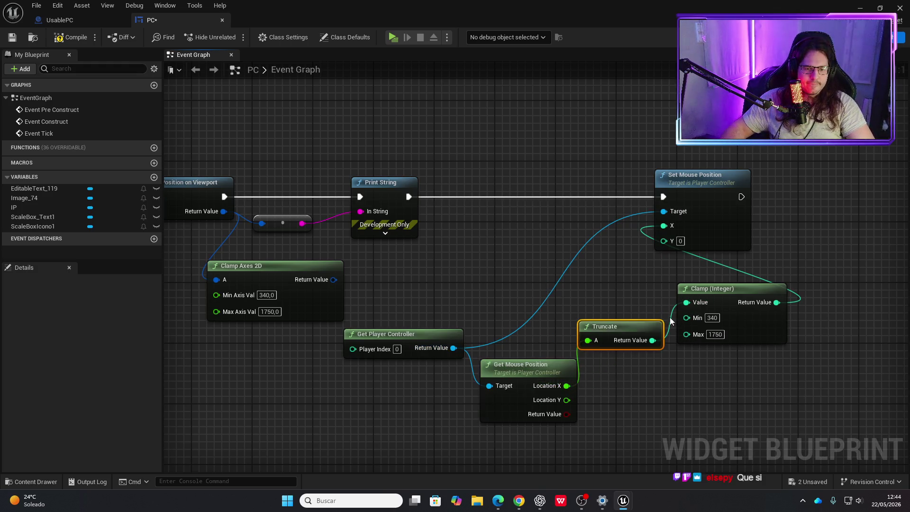
{"action": "left_click_drag", "start_coordinate": [628, 329], "coordinate": [624, 317]}
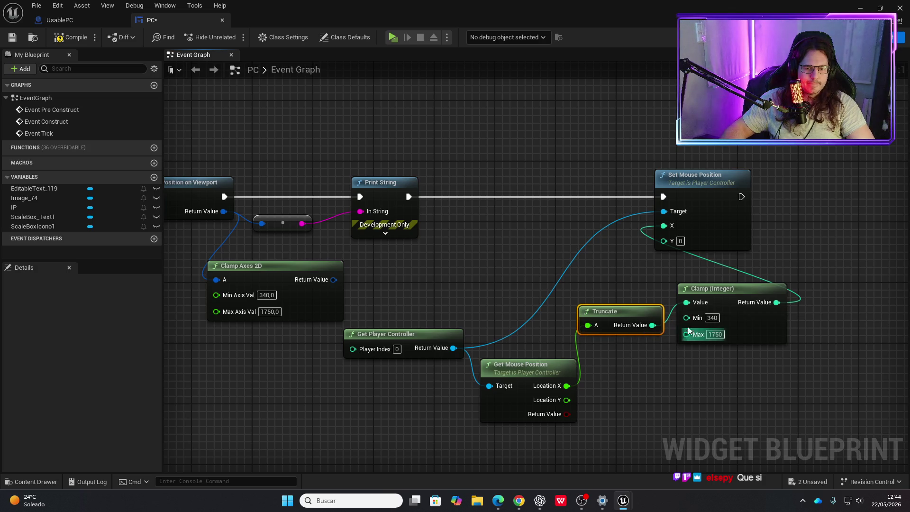
{"action": "left_click_drag", "start_coordinate": [426, 335], "coordinate": [282, 388]}
{"action": "left_click_drag", "start_coordinate": [517, 374], "coordinate": [464, 390]}
{"action": "mouse_move", "coordinate": [629, 320]}
{"action": "left_mouse_down"}
{"action": "mouse_move", "coordinate": [602, 319]}
{"action": "mouse_move", "coordinate": [583, 372]}
{"action": "mouse_move", "coordinate": [593, 403]}
{"action": "mouse_move", "coordinate": [580, 388]}
{"action": "left_mouse_up"}
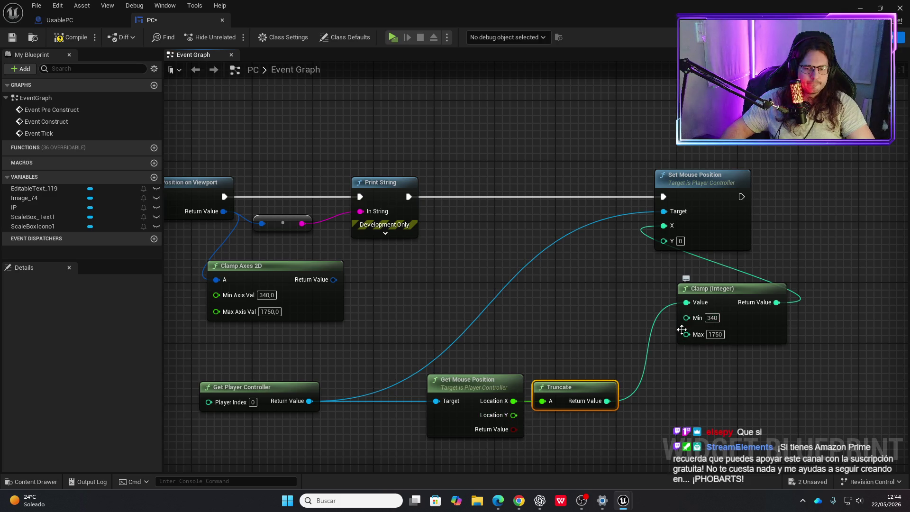
Add a second Clamp (Integer) on Y, fed by Location Y through another Truncate.
{"action": "left_click_drag", "start_coordinate": [514, 415], "coordinate": [556, 421]}
{"action": "left_click", "coordinate": [534, 329]}
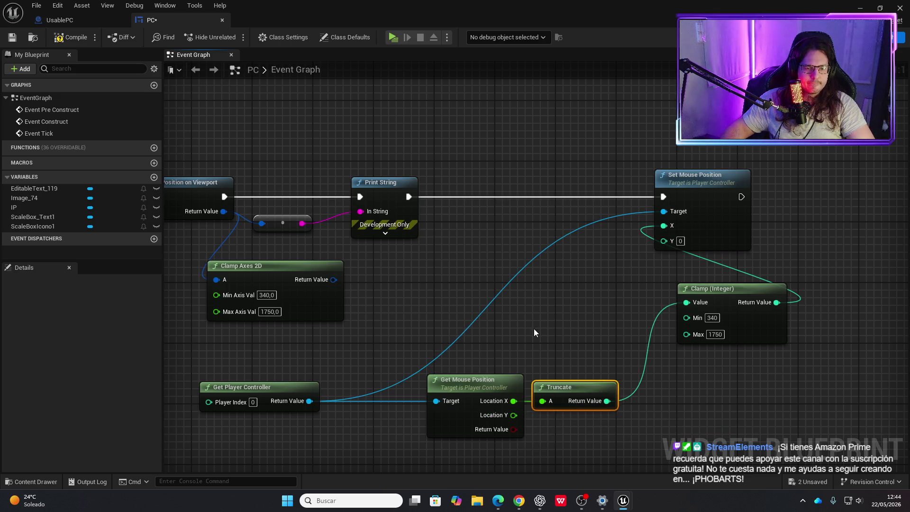
{"action": "mouse_move", "coordinate": [664, 241]}
{"action": "left_mouse_down"}
{"action": "mouse_move", "coordinate": [619, 283]}
{"action": "mouse_move", "coordinate": [690, 396]}
{"action": "mouse_move", "coordinate": [712, 366]}
{"action": "left_mouse_up"}
{"action": "type", "text": "clamp"}
{"action": "key", "text": "Return"}
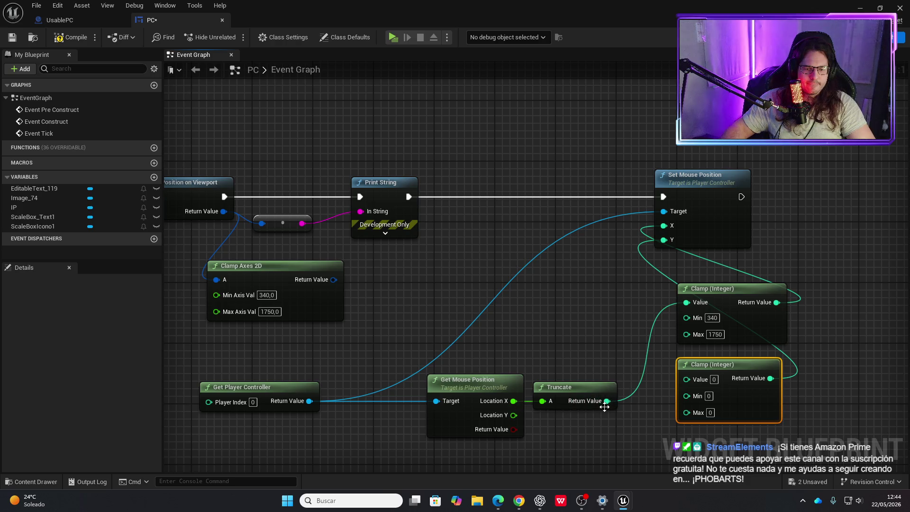
{"action": "left_click_drag", "start_coordinate": [513, 416], "coordinate": [686, 379]}
{"action": "left_click_drag", "start_coordinate": [605, 372], "coordinate": [596, 408]}
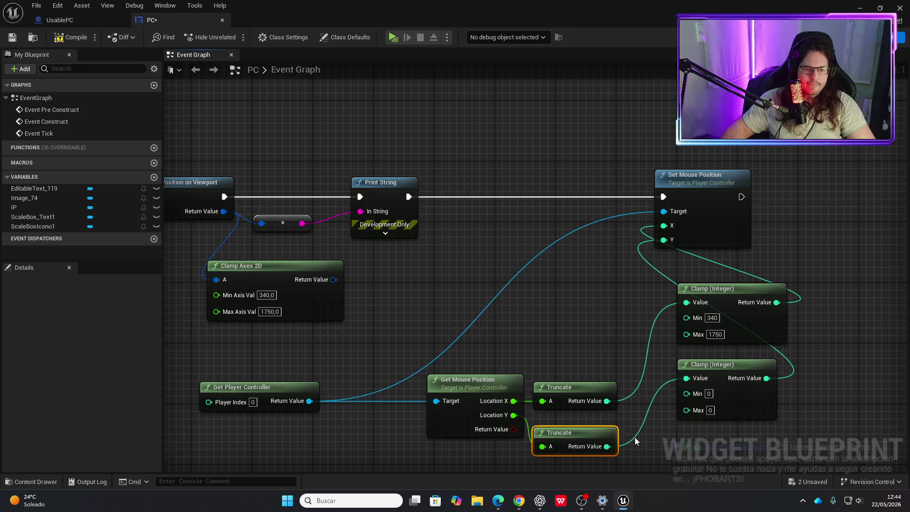
{"action": "left_click_drag", "start_coordinate": [633, 437], "coordinate": [617, 306]}
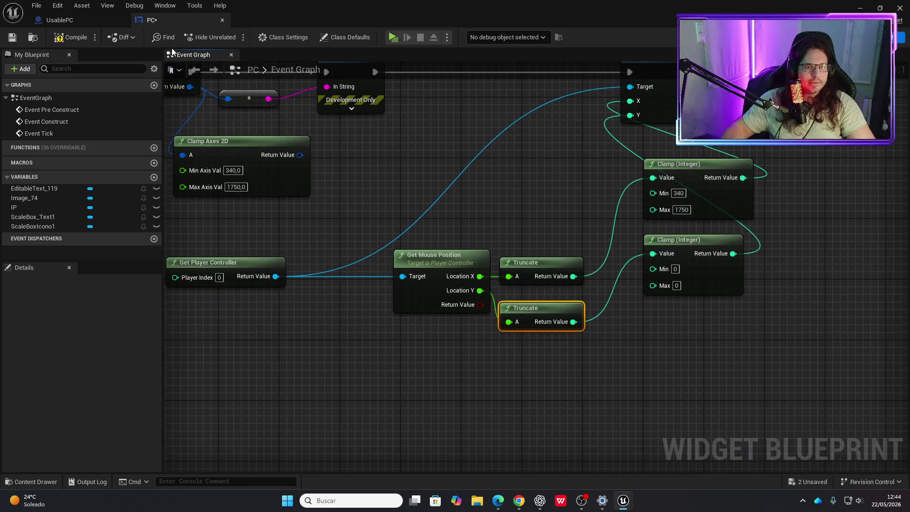
Compile the PC blueprint and play-test the laptop screen in game.
{"action": "left_click", "coordinate": [70, 37]}
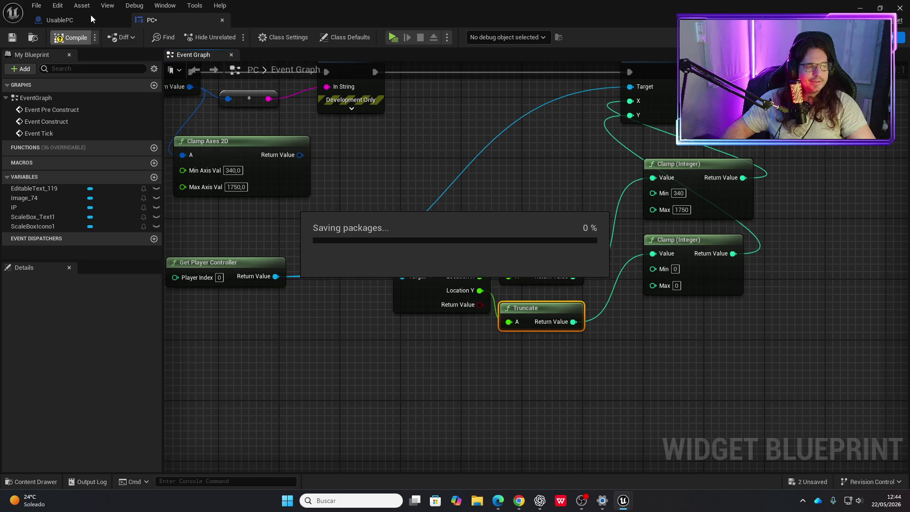
{"action": "left_click", "coordinate": [391, 38]}
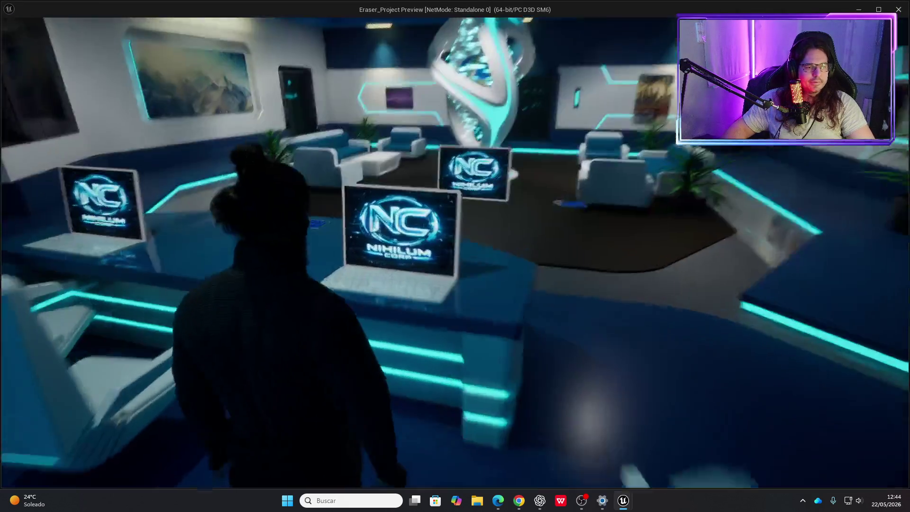
{"action": "key", "text": "e"}
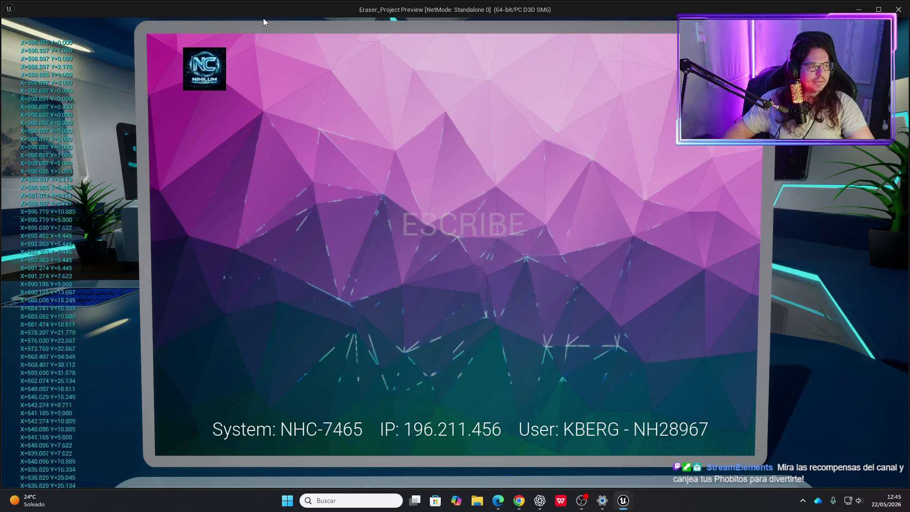
{"action": "key", "text": "Escape"}
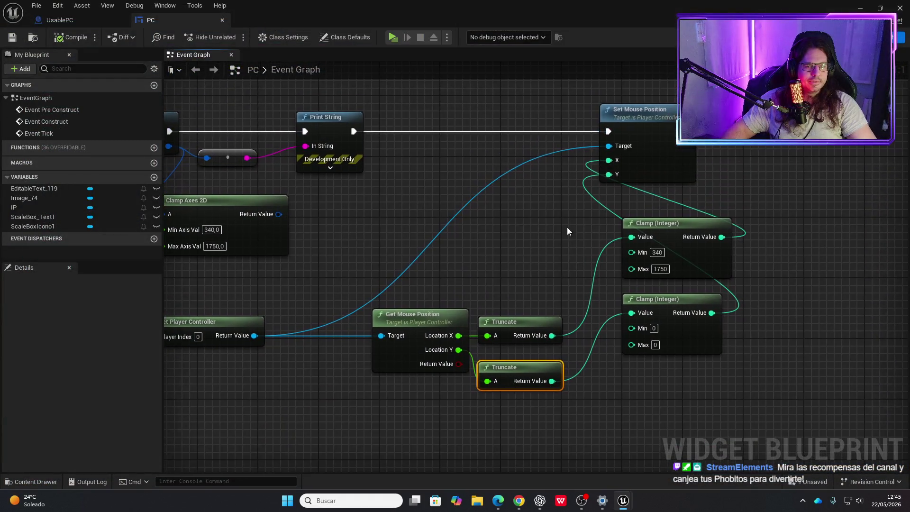
Disconnect Set Mouse Position's Y pin, recompile, and test the laptop screen again.
{"action": "left_click", "coordinate": [608, 174], "text": "alt"}
{"action": "left_click", "coordinate": [66, 40]}
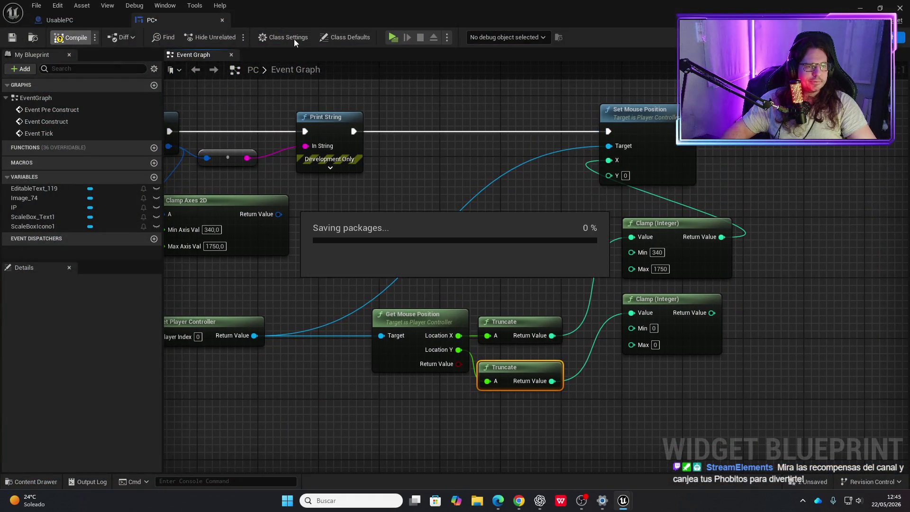
{"action": "left_click", "coordinate": [397, 39]}
{"action": "key", "text": "w"}
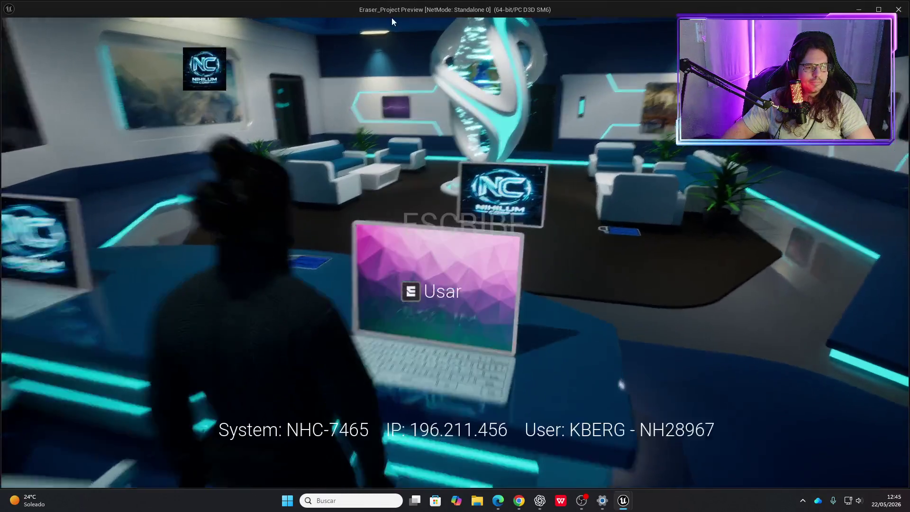
{"action": "key", "text": "e"}
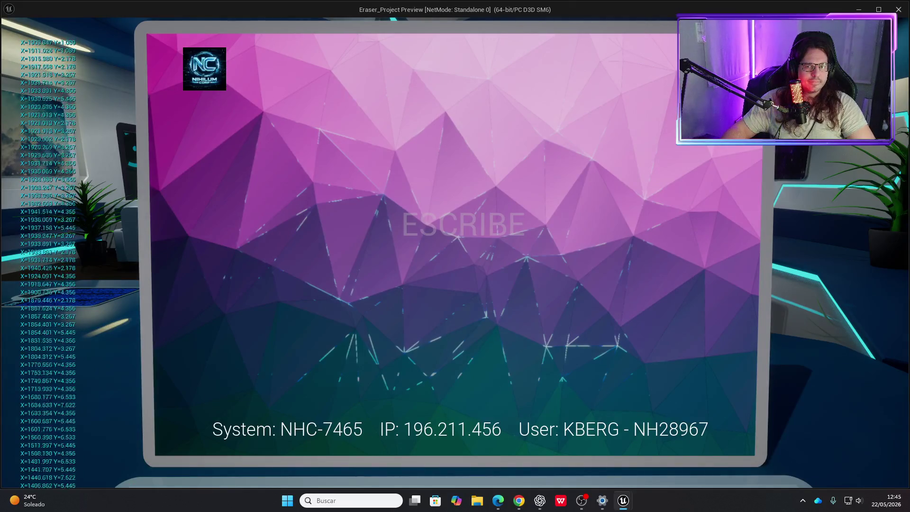
{"action": "key", "text": "Escape"}
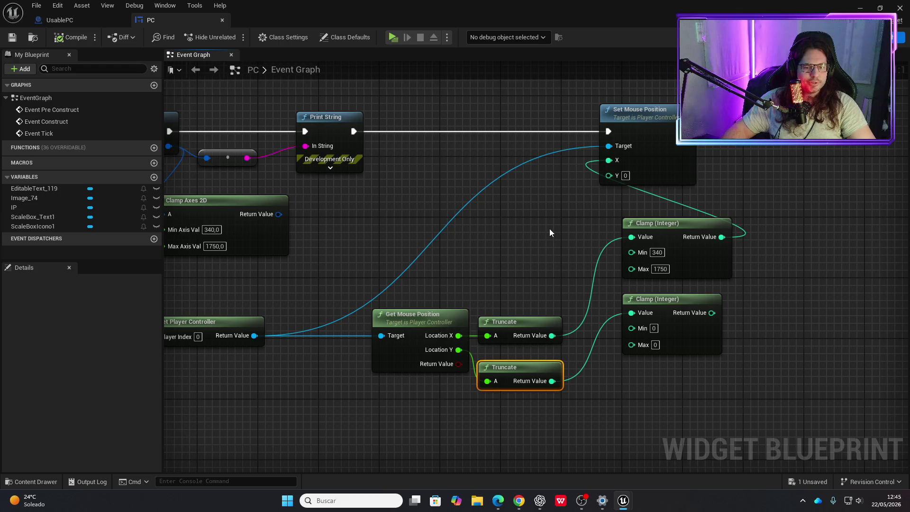
Delete the unused Clamp Axes 2D node from the PC graph, then compile and launch a test.
{"action": "left_click_drag", "start_coordinate": [508, 229], "coordinate": [587, 226]}
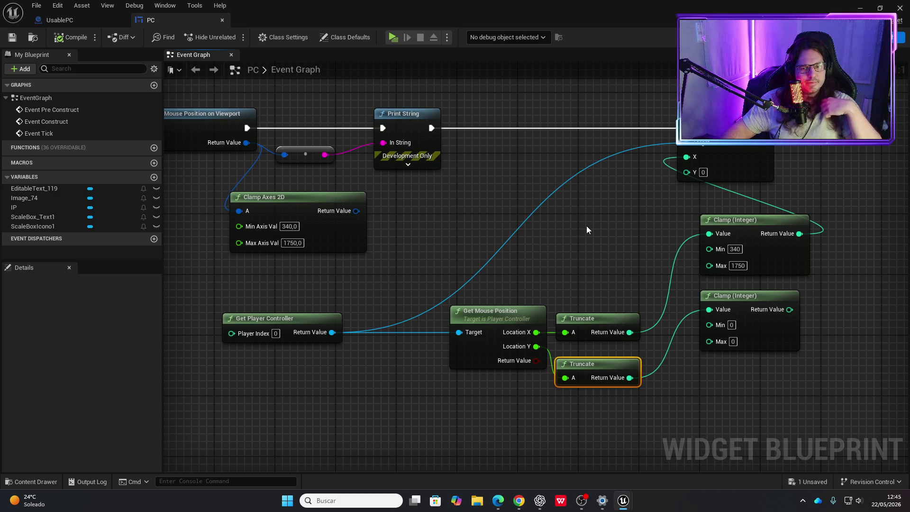
{"action": "mouse_move", "coordinate": [455, 220]}
{"action": "left_mouse_down"}
{"action": "mouse_move", "coordinate": [756, 215]}
{"action": "mouse_move", "coordinate": [520, 219]}
{"action": "left_mouse_up"}
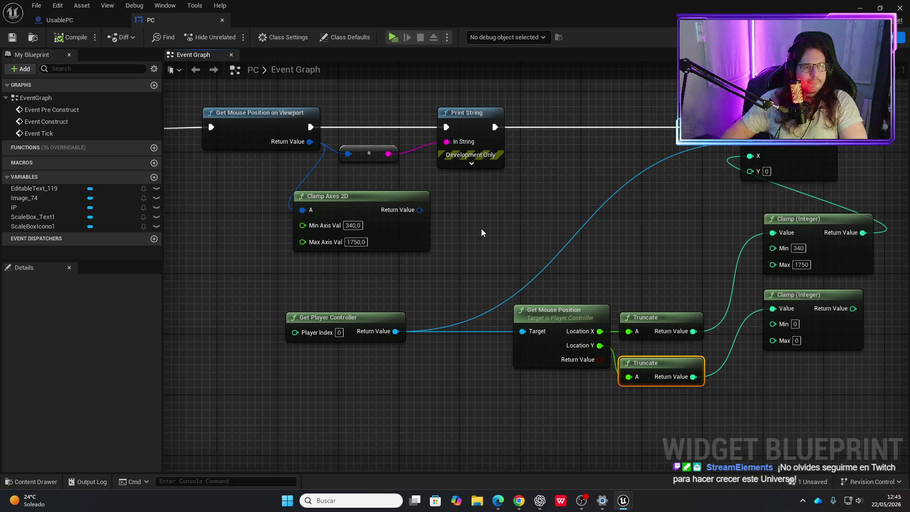
{"action": "left_click", "coordinate": [366, 195]}
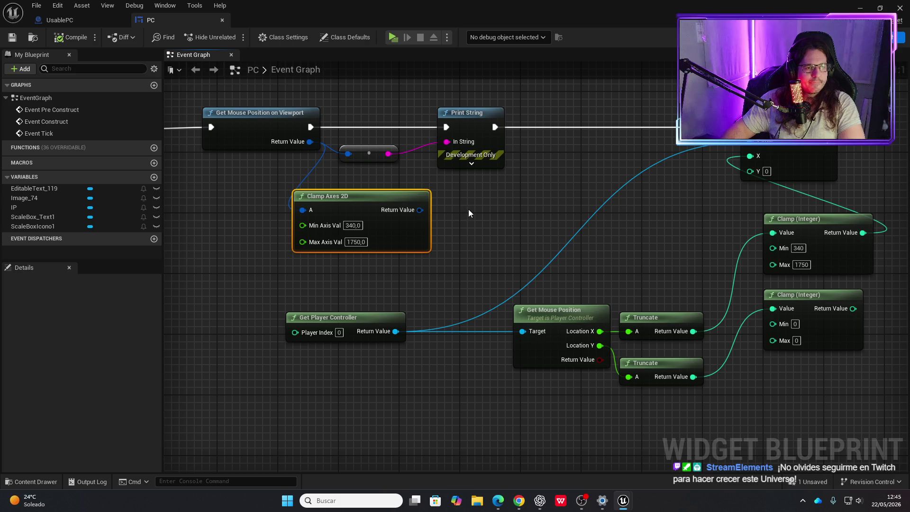
{"action": "key", "text": "Delete"}
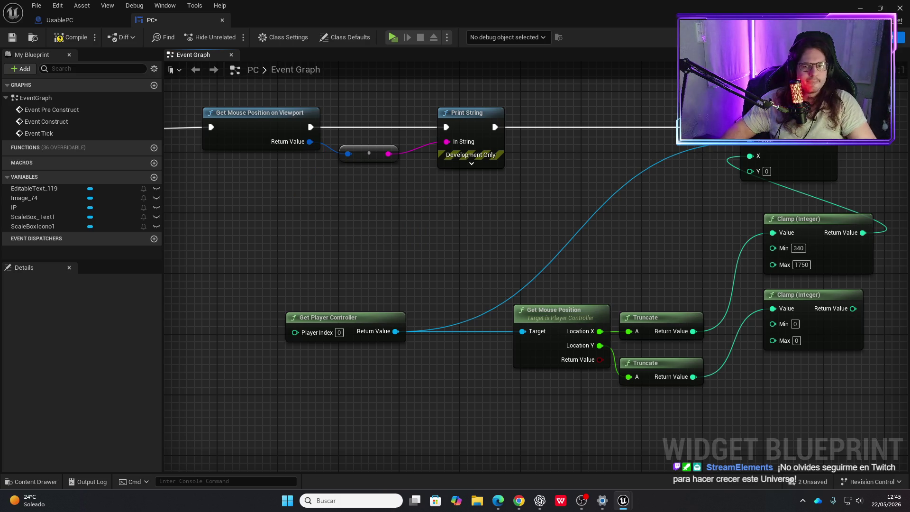
{"action": "left_click", "coordinate": [84, 41]}
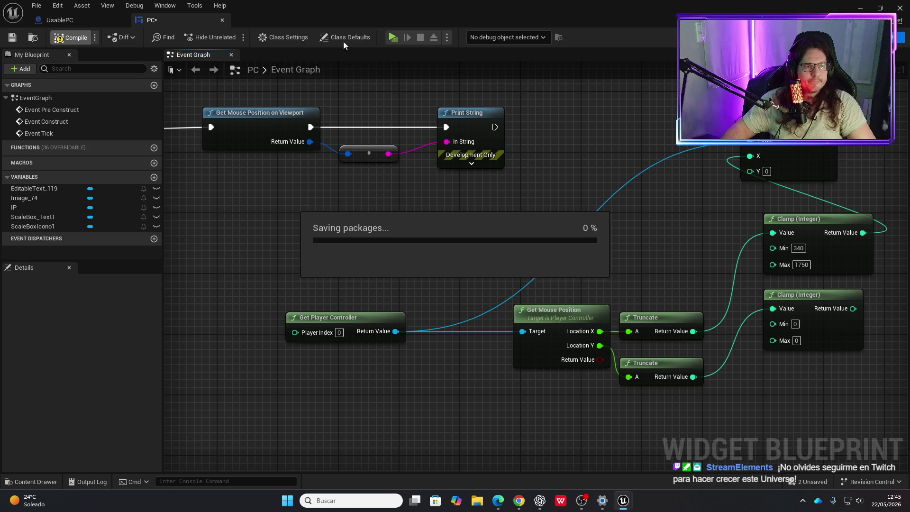
{"action": "left_click", "coordinate": [394, 38]}
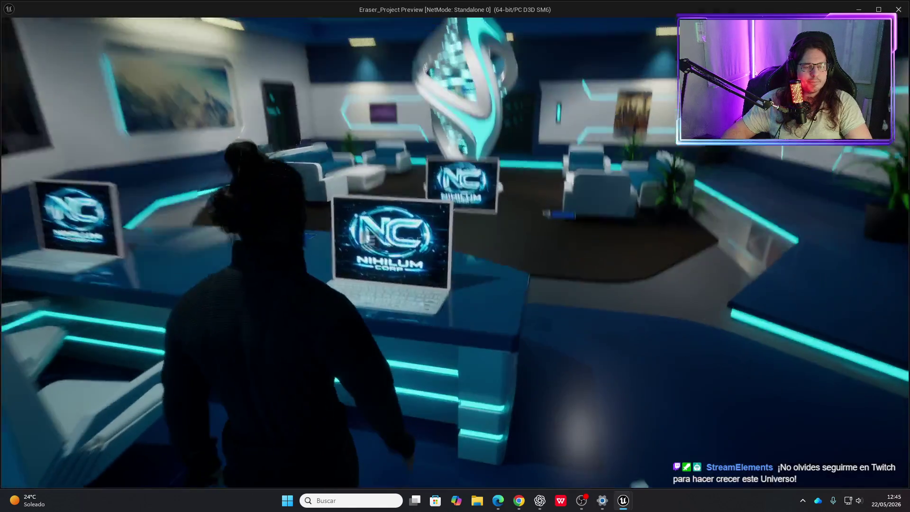
View the laptop screen in the standalone preview, then close the preview.
{"action": "key", "text": "e"}
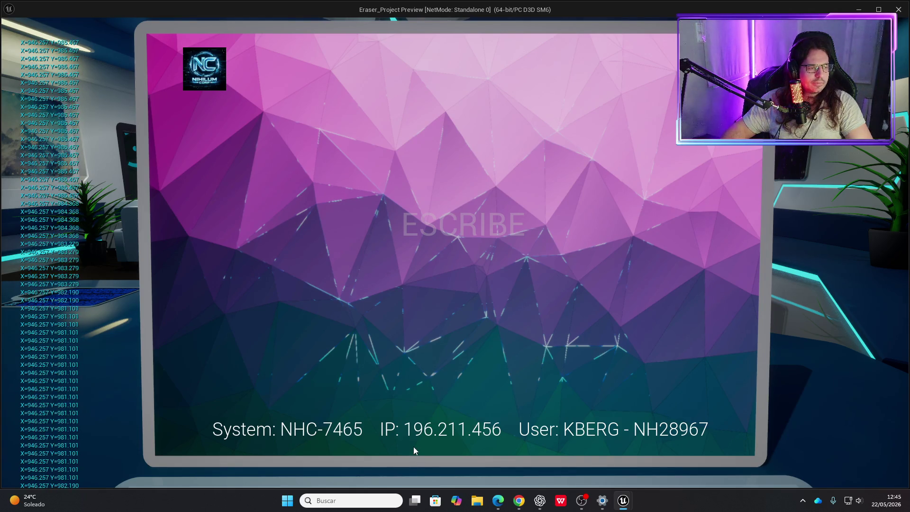
{"action": "key", "text": "Escape"}
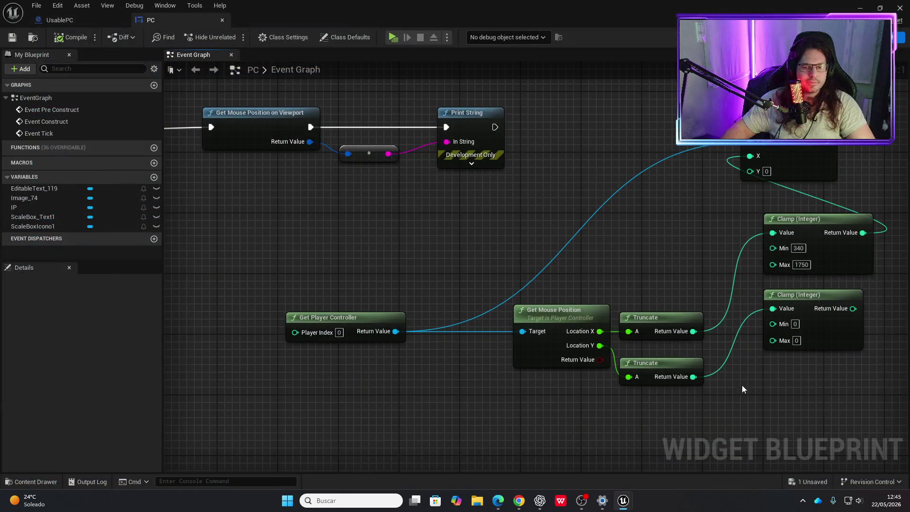
Set the second Clamp's Min to 40, wire it to Y, chain Print String, and test.
{"action": "left_click", "coordinate": [794, 325]}
{"action": "type", "text": "40"}
{"action": "key", "text": "Tab"}
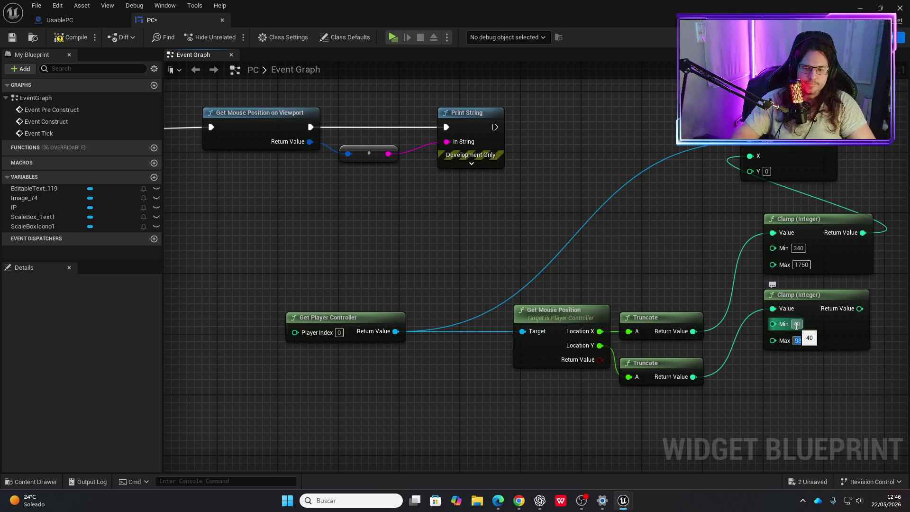
{"action": "key", "text": "Tab"}
{"action": "left_click_drag", "start_coordinate": [859, 309], "coordinate": [751, 171]}
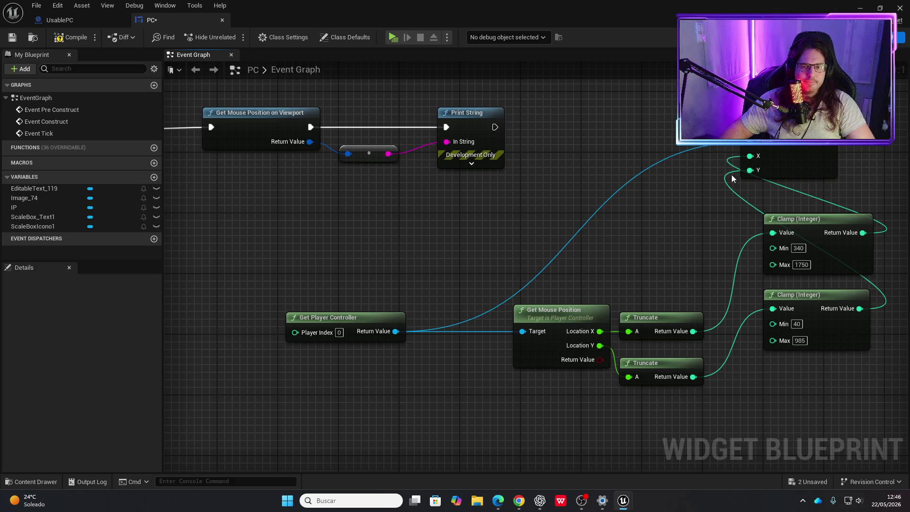
{"action": "left_click_drag", "start_coordinate": [494, 127], "coordinate": [747, 126]}
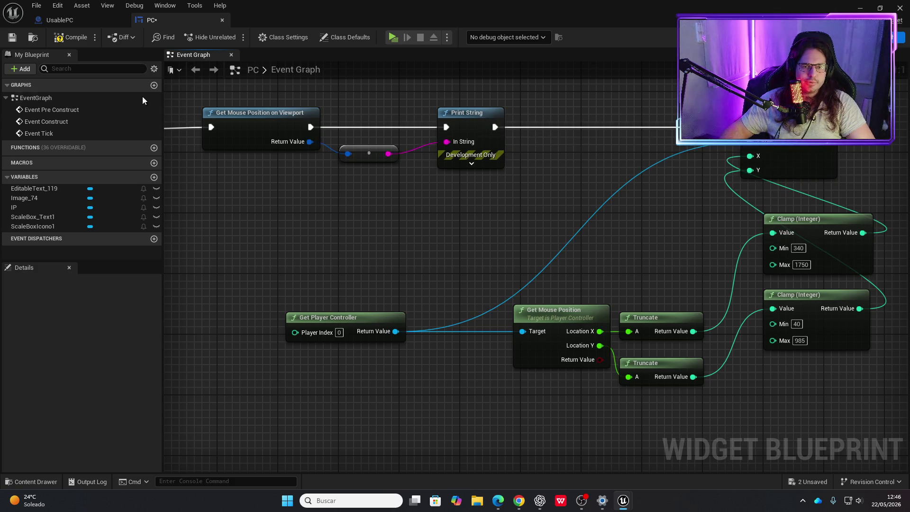
{"action": "left_click", "coordinate": [81, 37]}
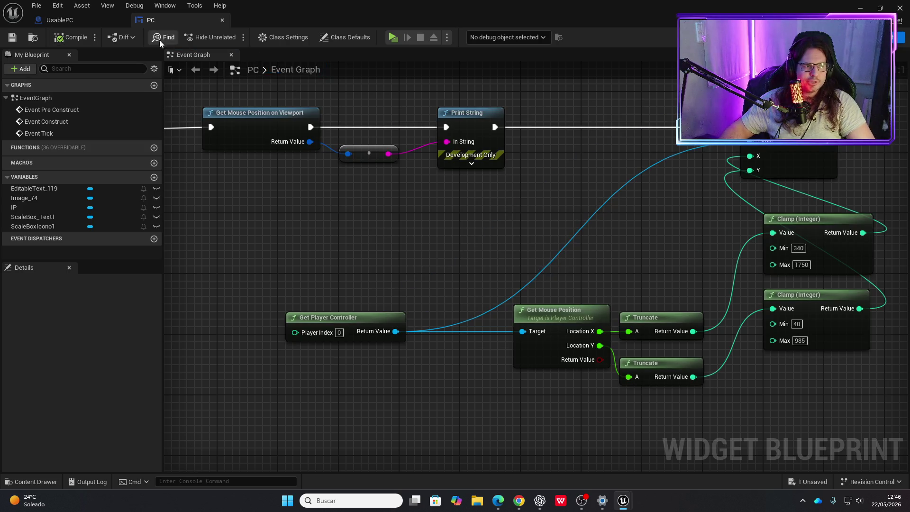
{"action": "left_click", "coordinate": [391, 37]}
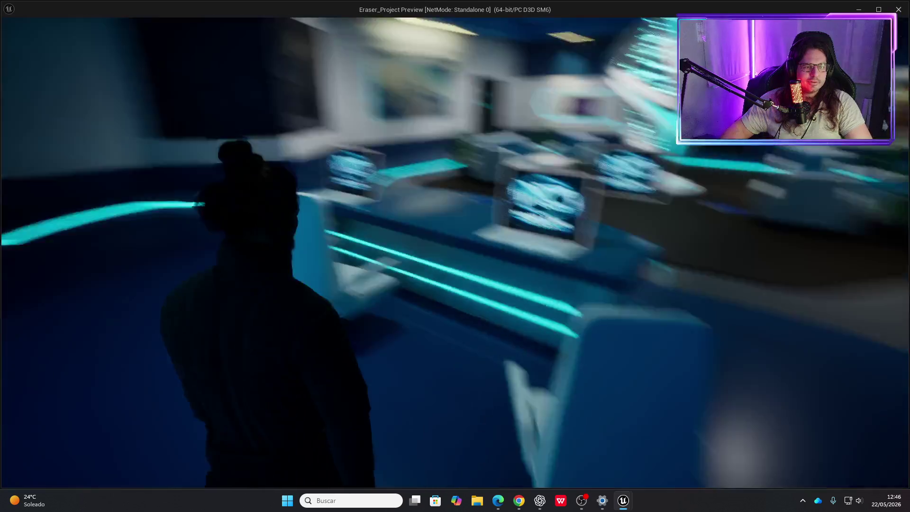
{"action": "key", "text": "e"}
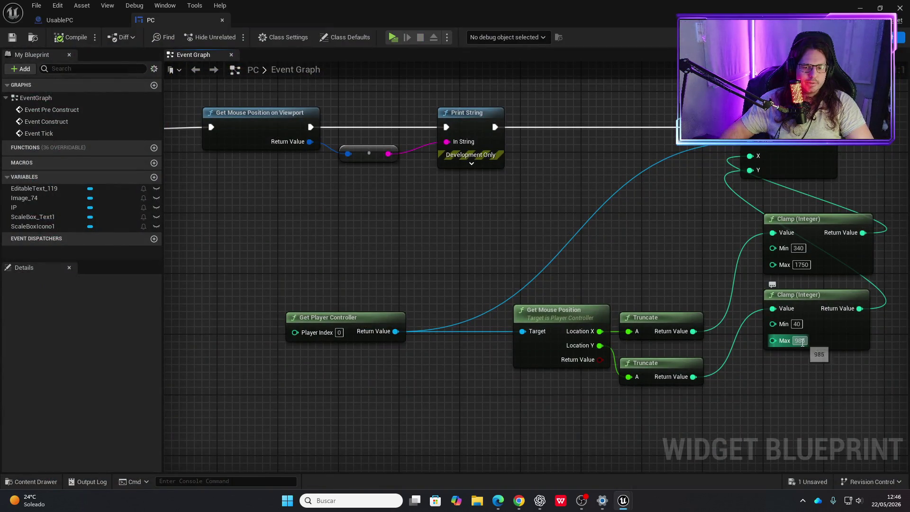
Set the second Clamp's Max to 900, then compile and relaunch the preview.
{"action": "type", "text": "94"}
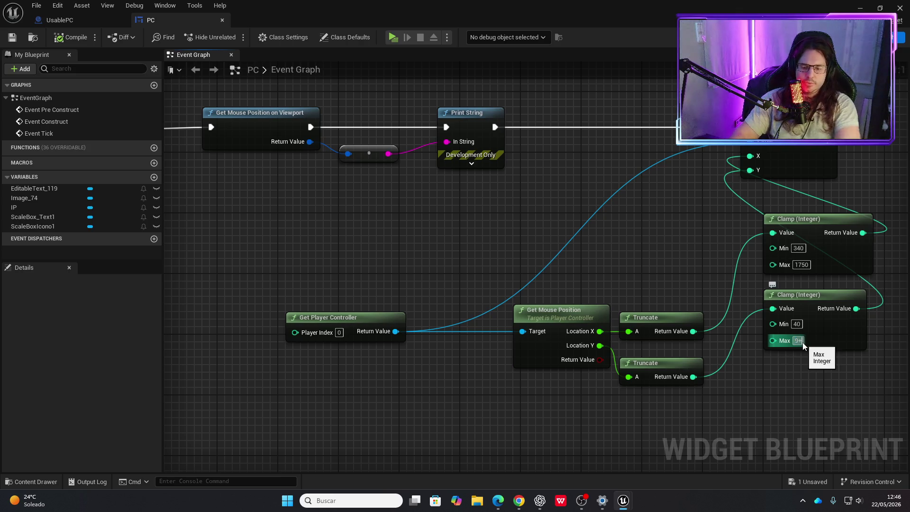
{"action": "type", "text": "0"}
{"action": "key", "text": "Return"}
{"action": "left_click", "coordinate": [50, 39]}
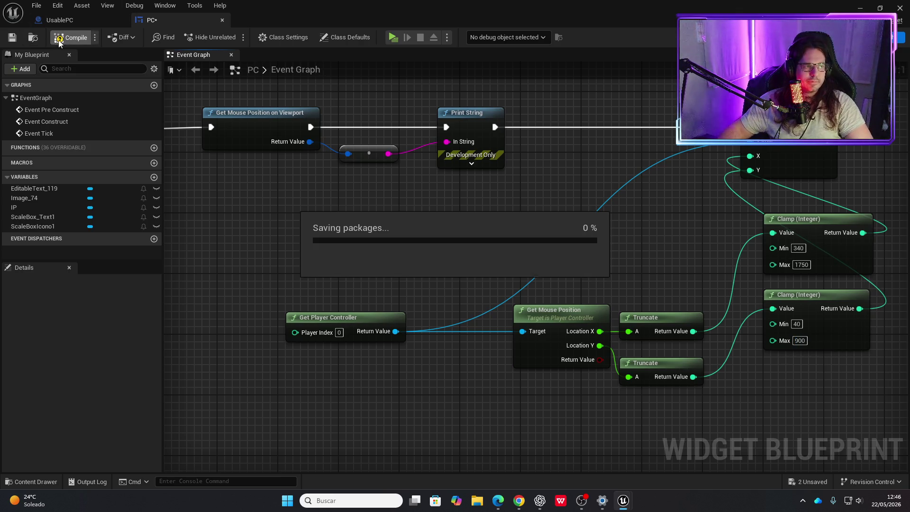
{"action": "left_click", "coordinate": [394, 39]}
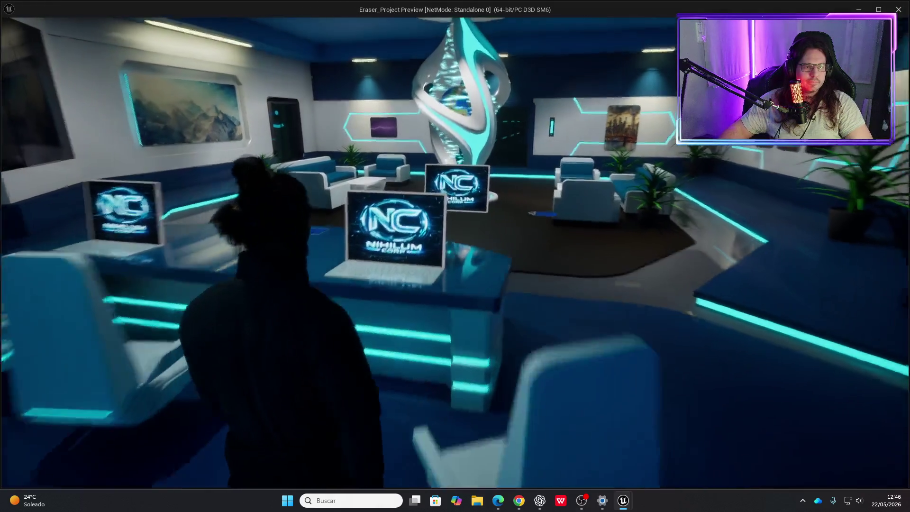
Change the X Clamp's Max to 1600, compile, and test it in game.
{"action": "key", "text": "e"}
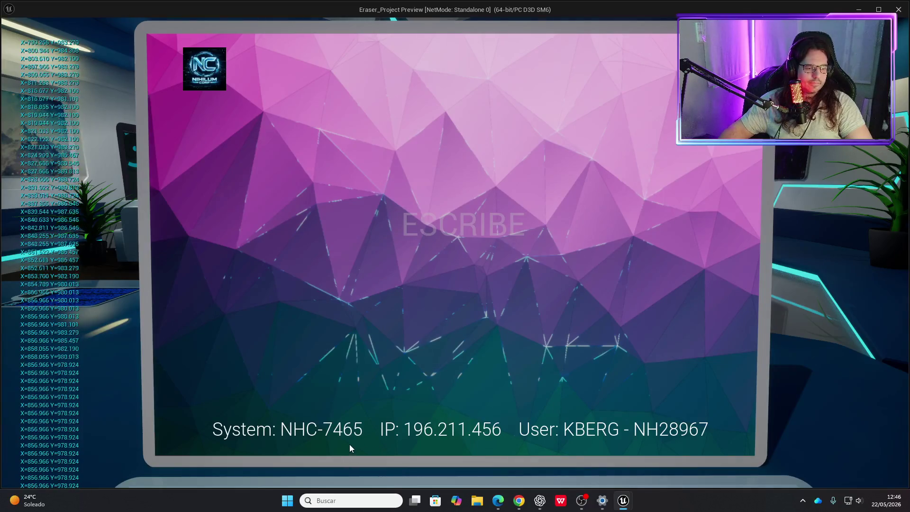
{"action": "key", "text": "Escape"}
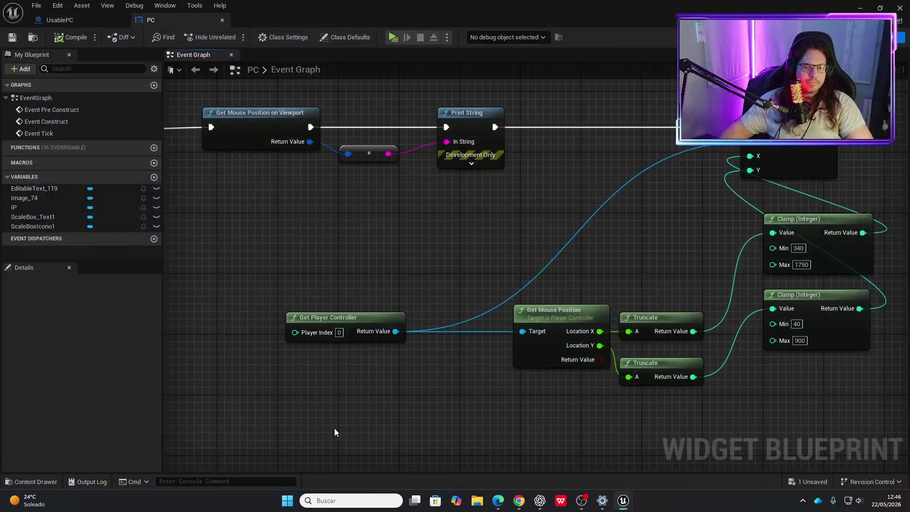
{"action": "left_click", "coordinate": [807, 265]}
{"action": "type", "text": "1600"}
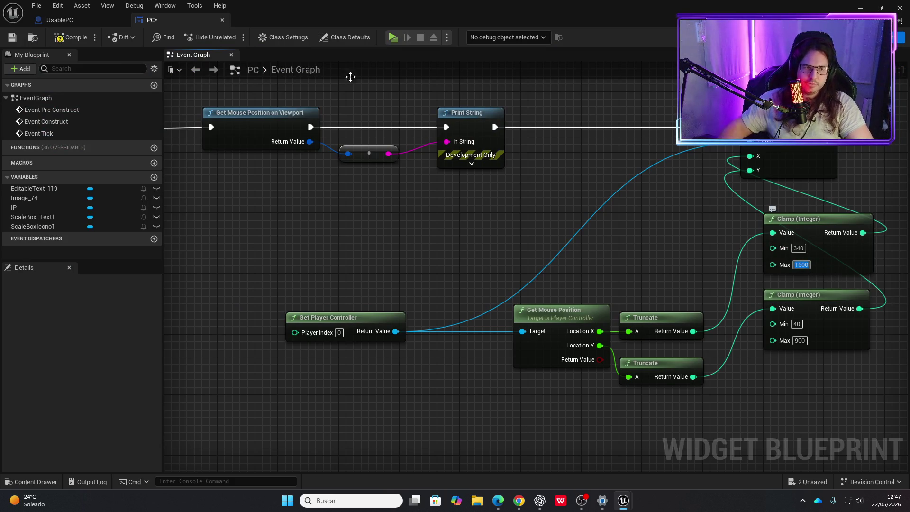
{"action": "left_click", "coordinate": [71, 37]}
{"action": "left_click", "coordinate": [392, 38]}
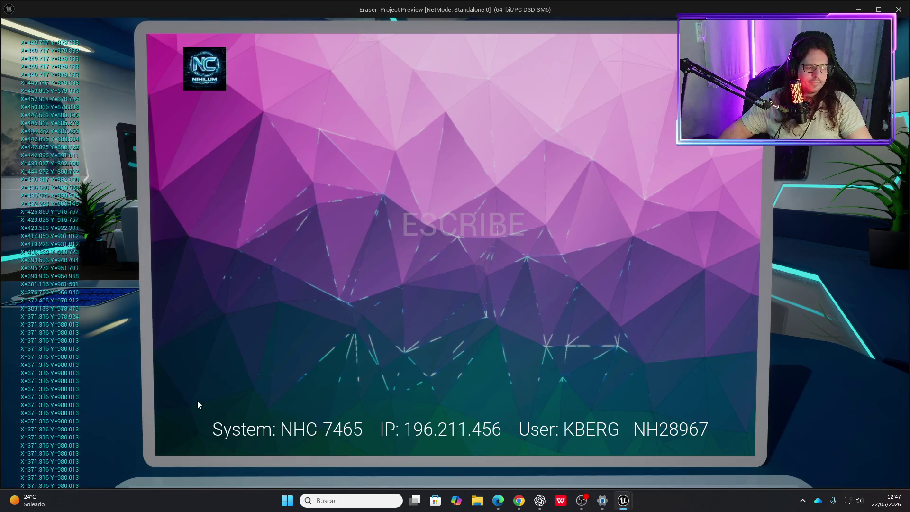
{"action": "key", "text": "Escape"}
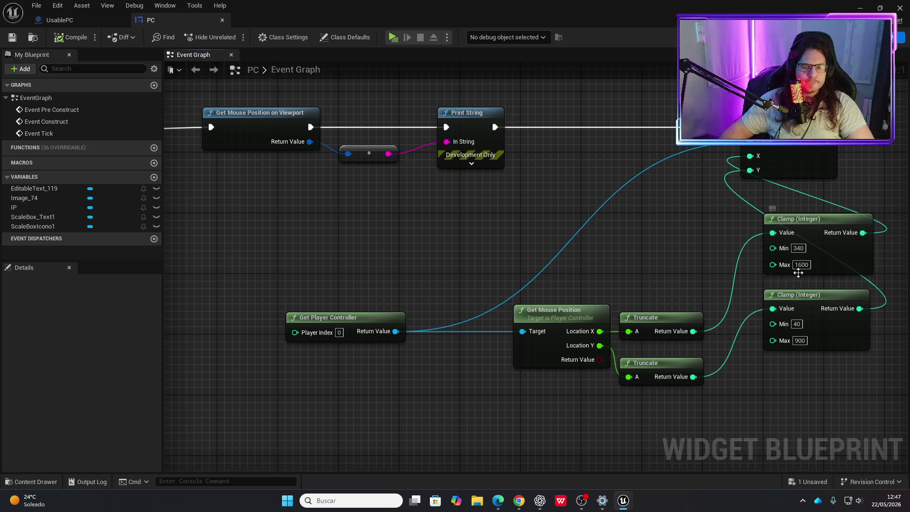
Lower the X Clamp's Max to 1550, then compile and relaunch the preview.
{"action": "left_click", "coordinate": [801, 265]}
{"action": "type", "text": "15"}
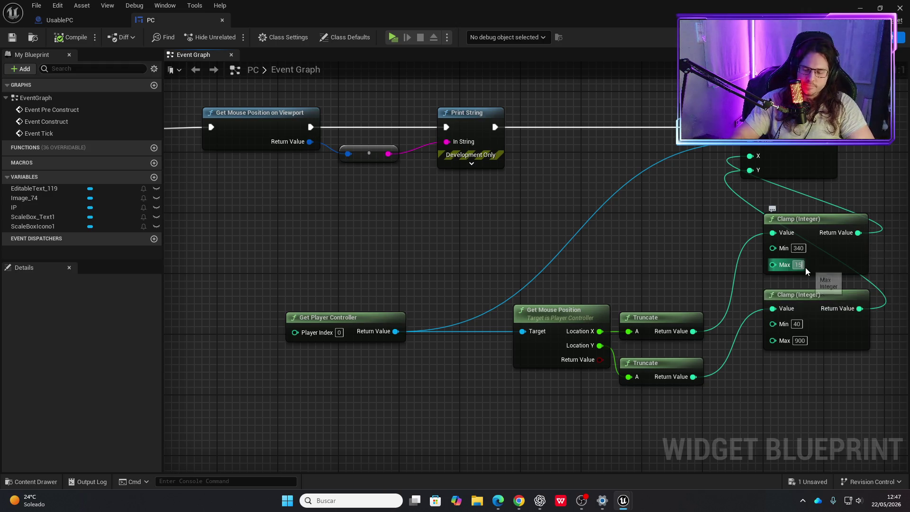
{"action": "type", "text": "50"}
{"action": "key", "text": "Return"}
{"action": "left_click", "coordinate": [59, 37]}
{"action": "left_click", "coordinate": [392, 37]}
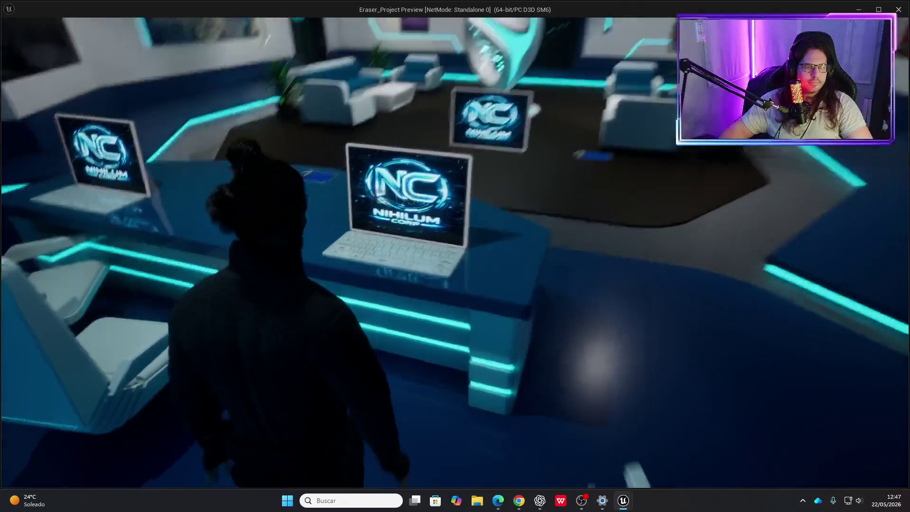
Type 'asdjakç' into the laptop's ESCRIBE field, erase it, and close the preview.
{"action": "key", "text": "e"}
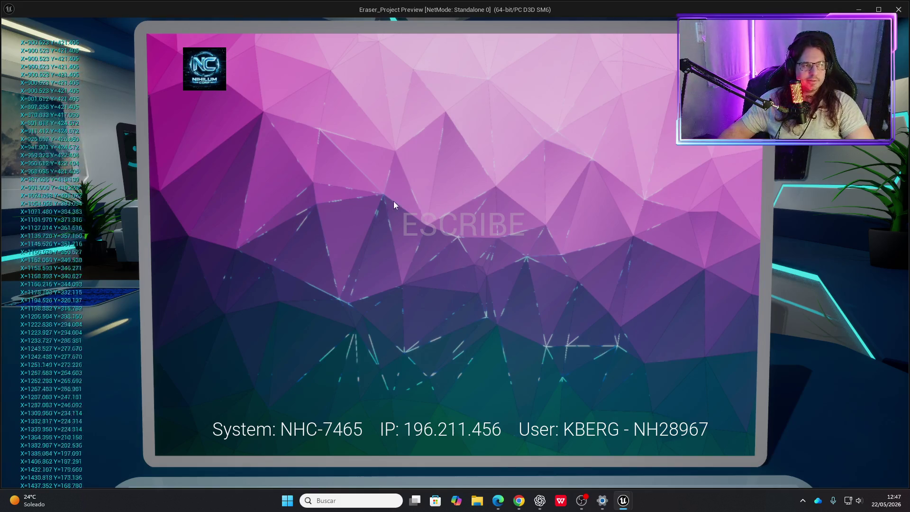
{"action": "type", "text": "asdjakç"}
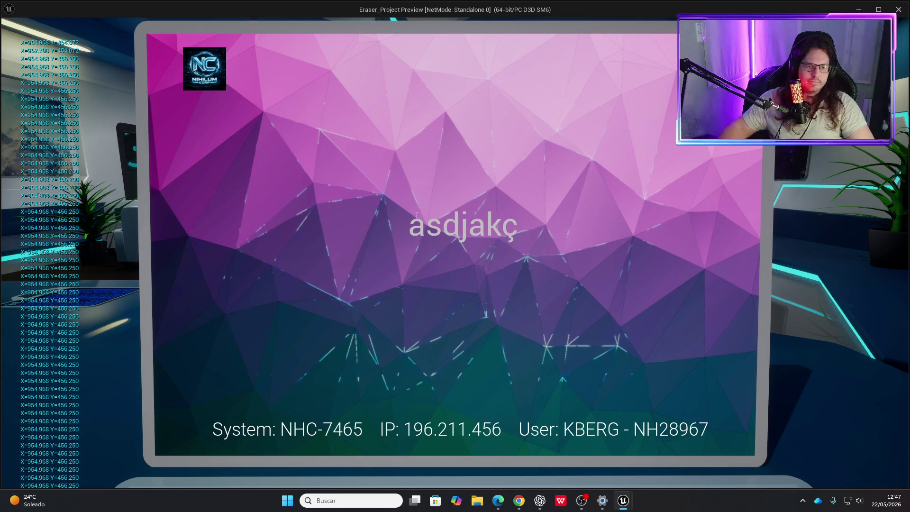
{"action": "left_click", "coordinate": [503, 226]}
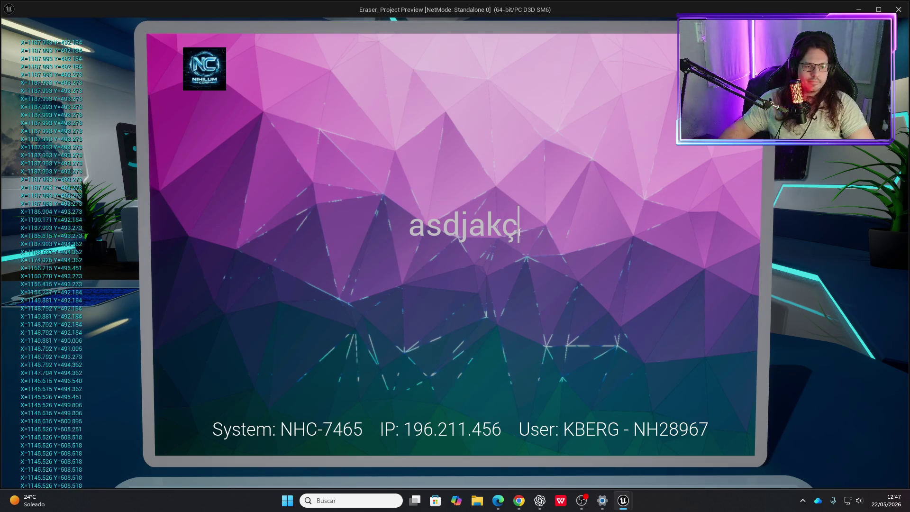
{"action": "key", "text": "BackSpace"}
{"action": "key", "text": "BackSpace"}
{"action": "key", "text": "BackSpace"}
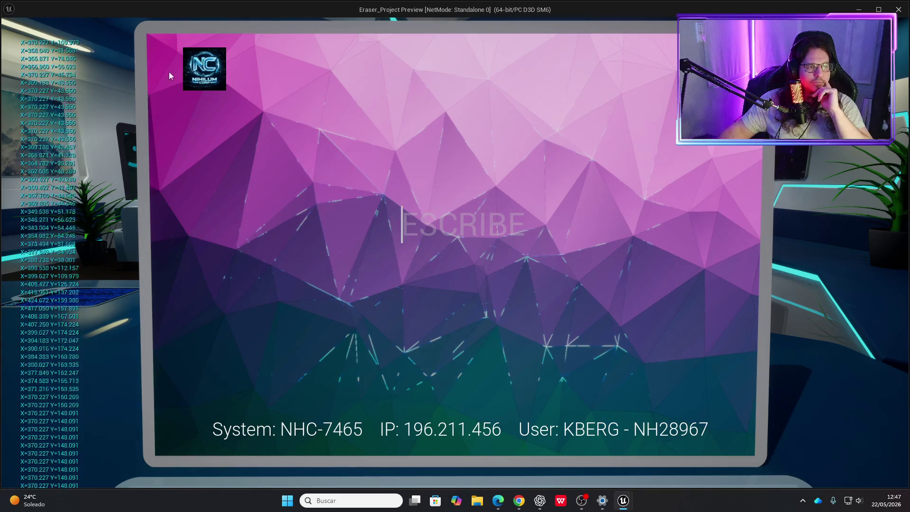
{"action": "key", "text": "Escape"}
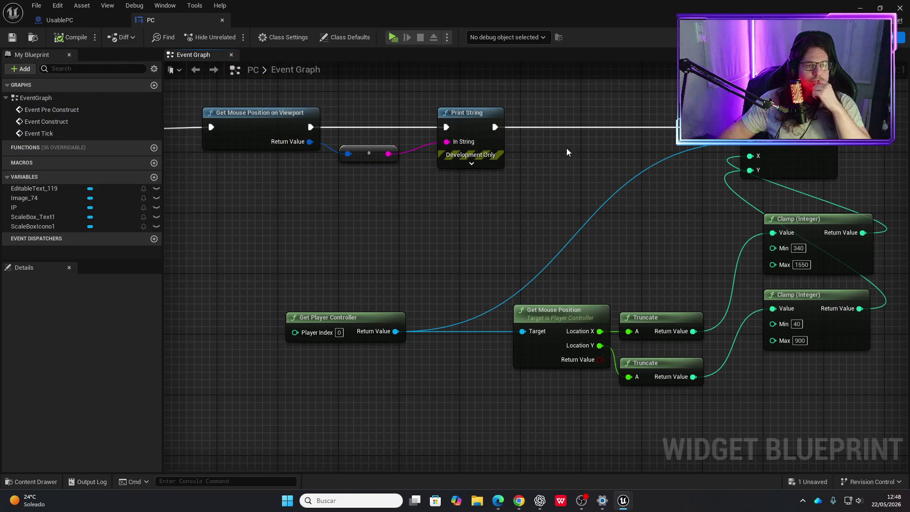
Check the Add to Viewport nodes in the UsablePC event graph, then return to PC.
{"action": "scroll", "coordinate": [490, 273], "scroll_direction": "down", "scroll_amount": 1}
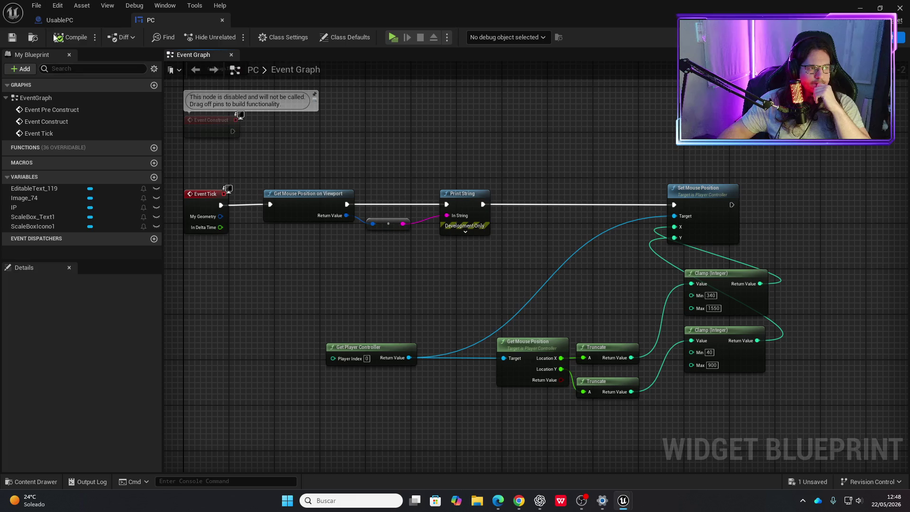
{"action": "left_click", "coordinate": [71, 23]}
{"action": "scroll", "coordinate": [280, 140], "scroll_direction": "down", "scroll_amount": 2}
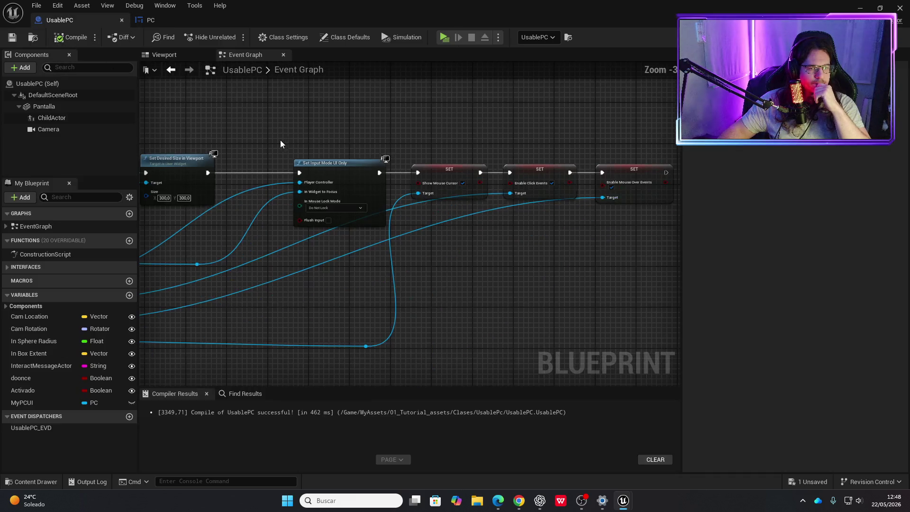
{"action": "left_click_drag", "start_coordinate": [350, 316], "coordinate": [445, 285]}
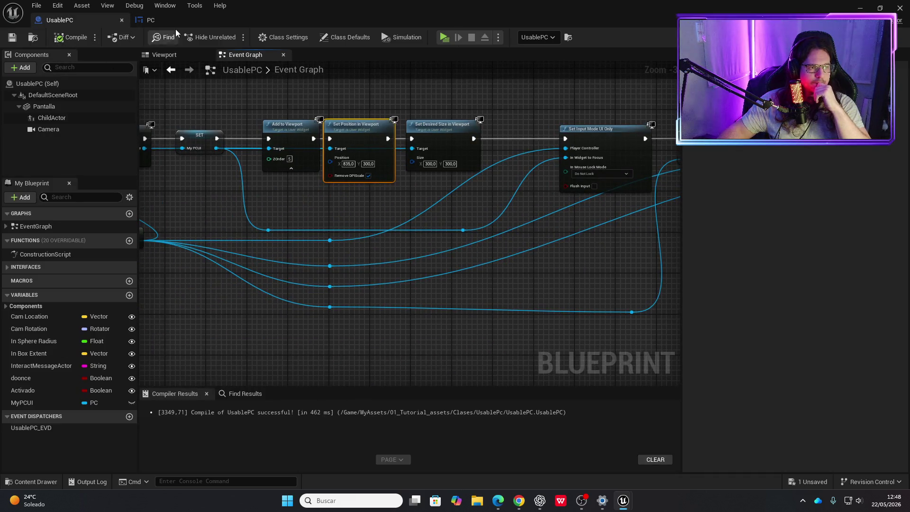
{"action": "left_click", "coordinate": [151, 20]}
Show the PC widget's Designer and frame the logo on the canvas.
{"action": "left_click", "coordinate": [899, 37]}
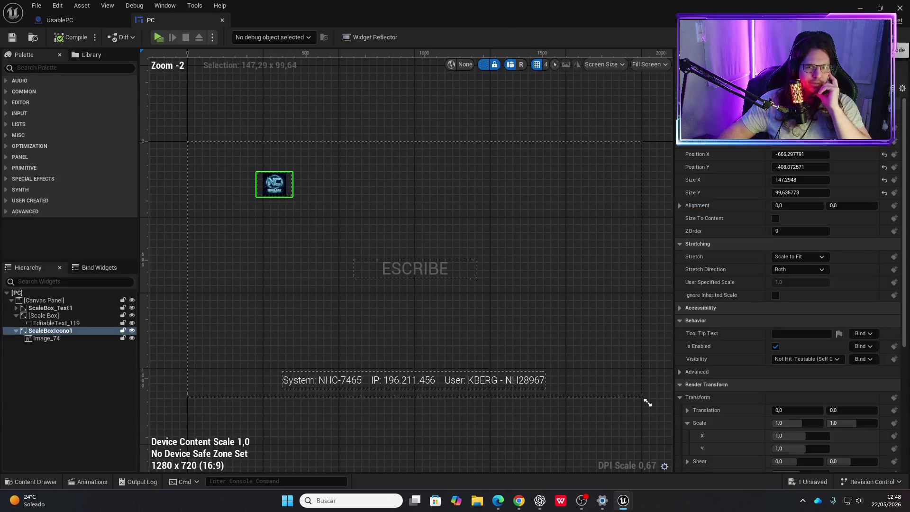
{"action": "scroll", "coordinate": [266, 195], "scroll_direction": "up", "scroll_amount": 5}
{"action": "mouse_move", "coordinate": [261, 224]}
{"action": "left_mouse_down"}
{"action": "mouse_move", "coordinate": [329, 280]}
{"action": "mouse_move", "coordinate": [400, 293]}
{"action": "mouse_move", "coordinate": [368, 270]}
{"action": "left_mouse_up"}
{"action": "scroll", "coordinate": [333, 252], "scroll_direction": "down", "scroll_amount": 1}
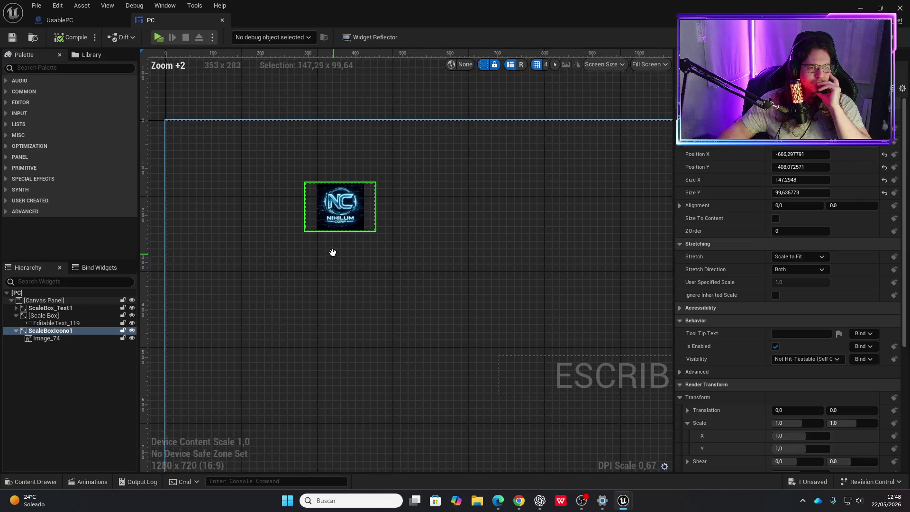
{"action": "scroll", "coordinate": [331, 244], "scroll_direction": "up", "scroll_amount": 1}
{"action": "scroll", "coordinate": [331, 244], "scroll_direction": "down", "scroll_amount": 1}
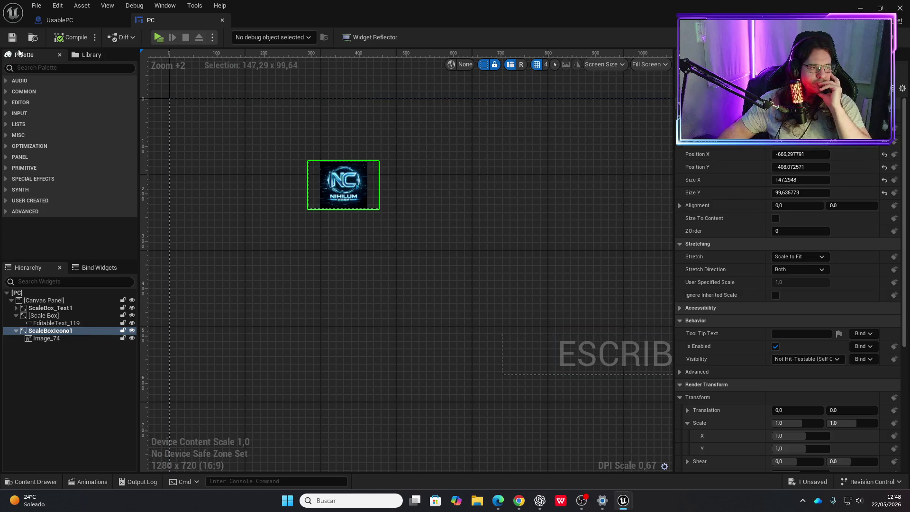
Add a Button from the Palette under the canvas panel and nest ScaleBoxIcono1 inside Button_250.
{"action": "type", "text": "butto"}
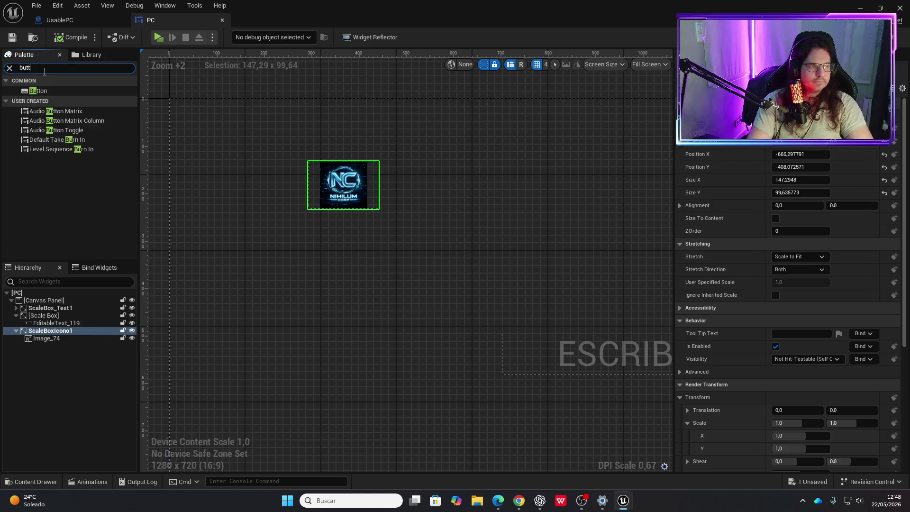
{"action": "left_click_drag", "start_coordinate": [38, 91], "coordinate": [65, 288]}
{"action": "left_click_drag", "start_coordinate": [54, 335], "coordinate": [50, 305]}
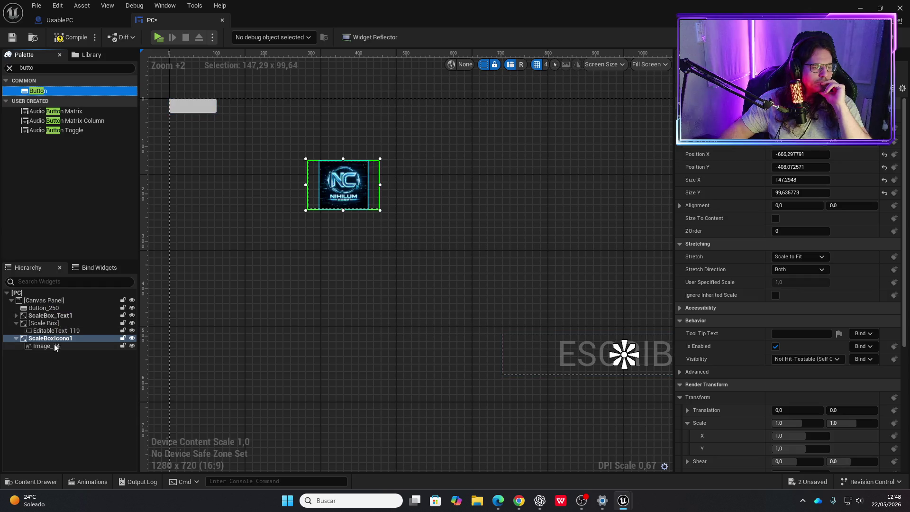
{"action": "left_click_drag", "start_coordinate": [48, 339], "coordinate": [48, 309]}
{"action": "left_click", "coordinate": [48, 309]}
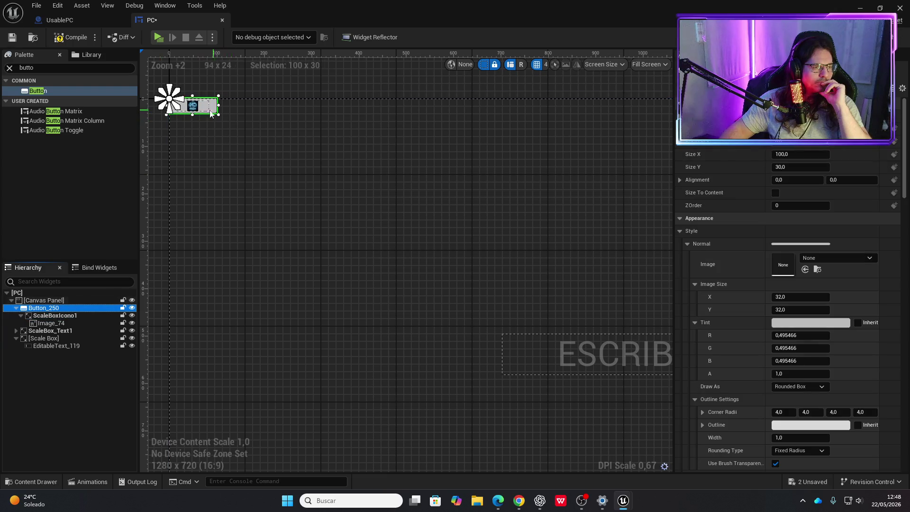
Reposition the logo button on the canvas, compile, and launch the game.
{"action": "mouse_move", "coordinate": [212, 114]}
{"action": "left_mouse_down"}
{"action": "mouse_move", "coordinate": [245, 130]}
{"action": "mouse_move", "coordinate": [245, 155]}
{"action": "mouse_move", "coordinate": [255, 146]}
{"action": "mouse_move", "coordinate": [326, 148]}
{"action": "left_mouse_up"}
{"action": "left_click", "coordinate": [71, 37]}
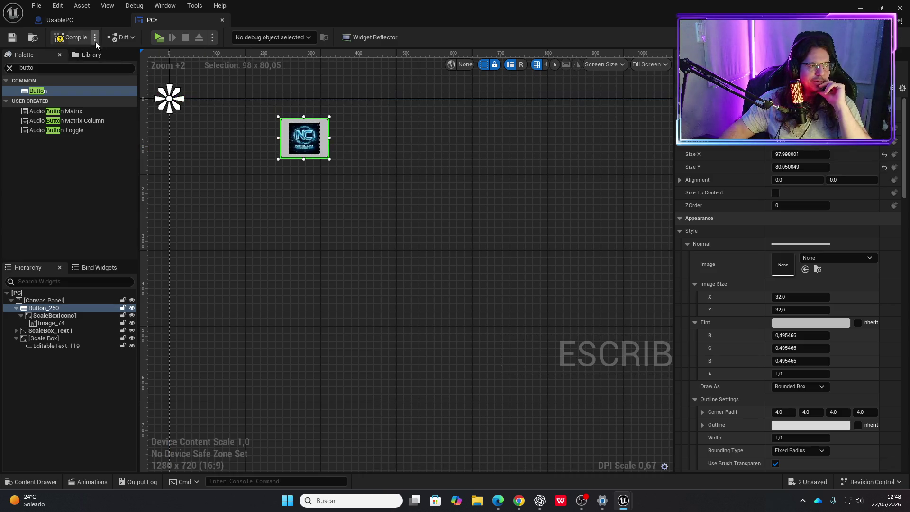
{"action": "left_click", "coordinate": [158, 38]}
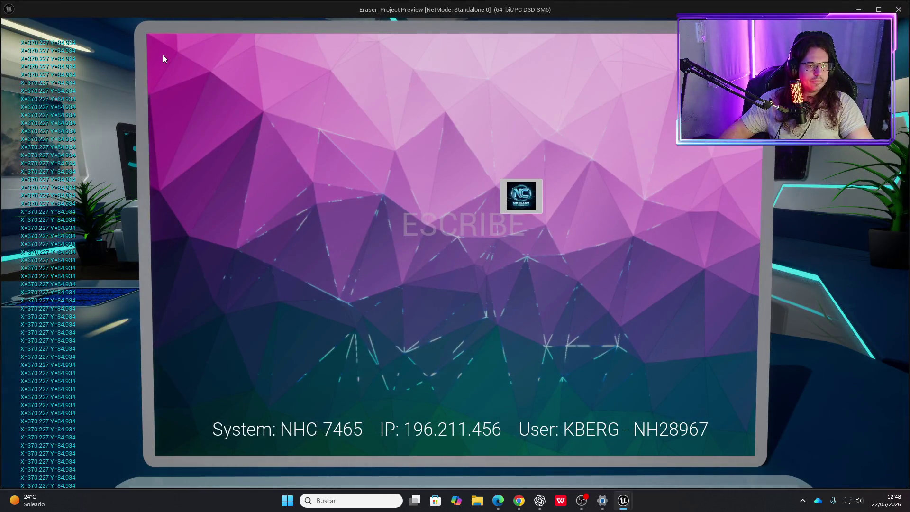
Move the logo button up and left on the canvas, compile, and test it.
{"action": "key", "text": "Escape"}
{"action": "left_click_drag", "start_coordinate": [325, 158], "coordinate": [223, 146]}
{"action": "left_click", "coordinate": [74, 38]}
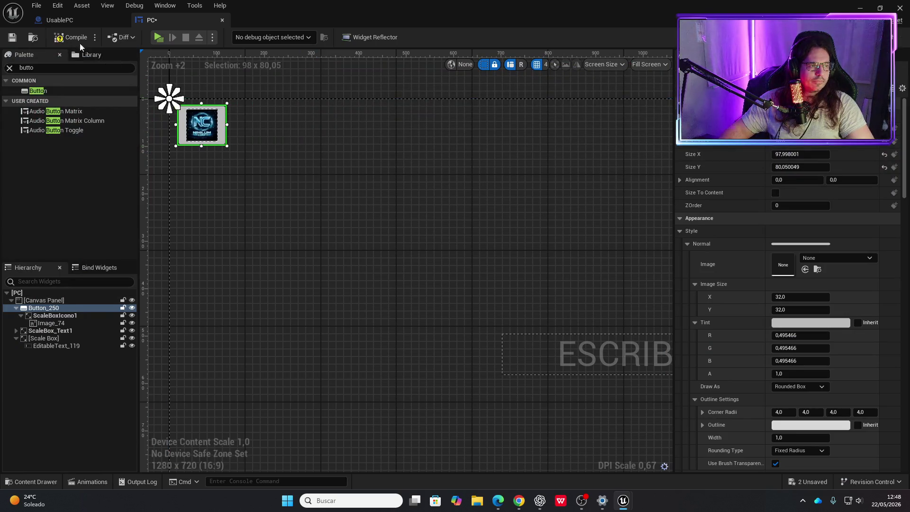
{"action": "left_click", "coordinate": [158, 38]}
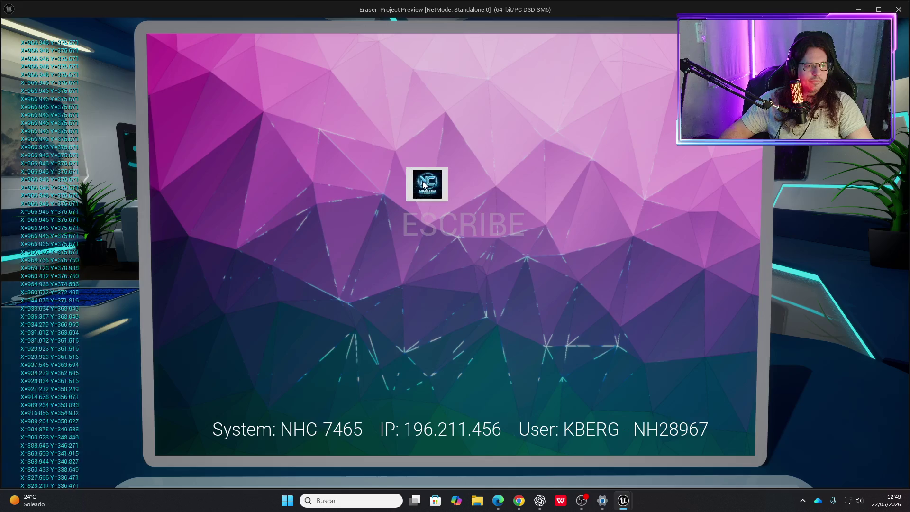
{"action": "key", "text": "Escape"}
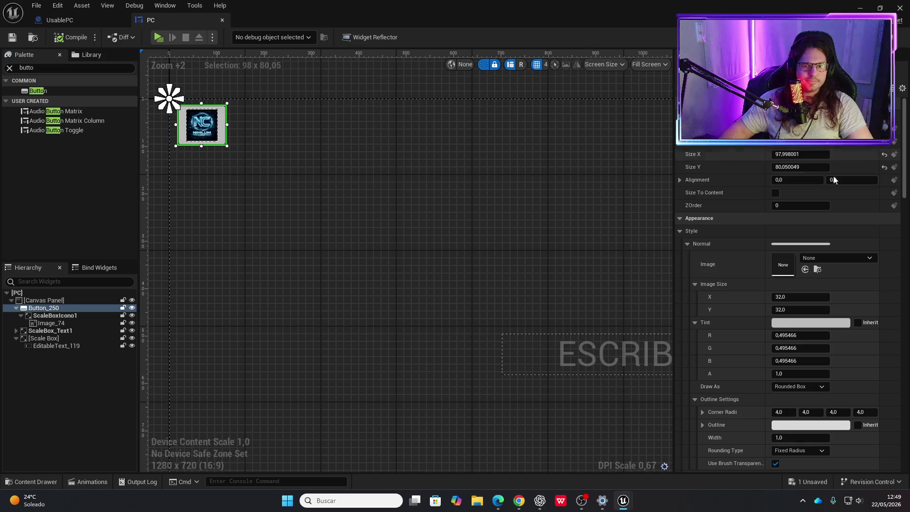
Anchor the logo button to the centre, compile, and test in game.
{"action": "left_click", "coordinate": [801, 116]}
{"action": "left_click", "coordinate": [823, 172]}
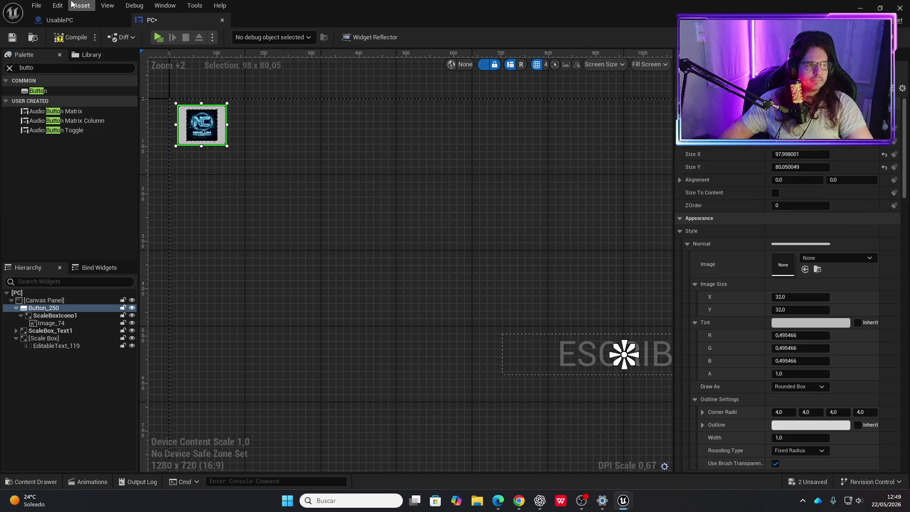
{"action": "left_click", "coordinate": [71, 36]}
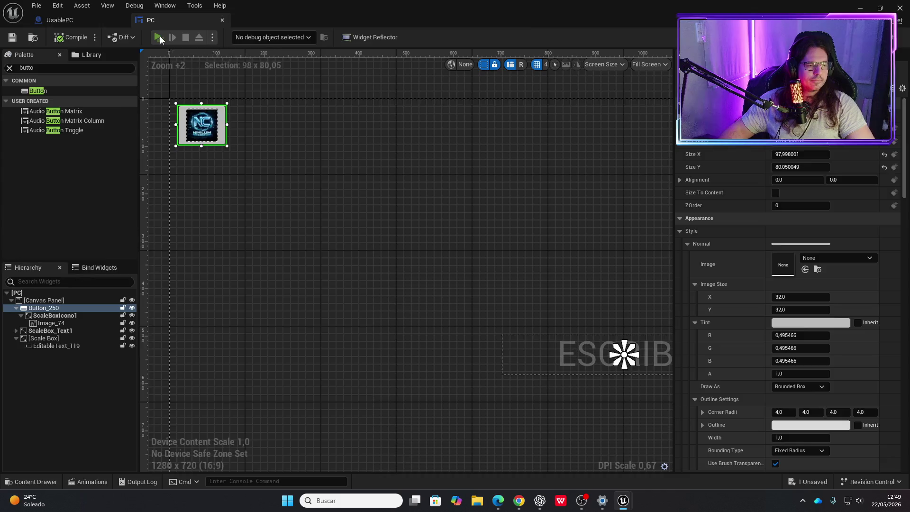
{"action": "left_click", "coordinate": [160, 37]}
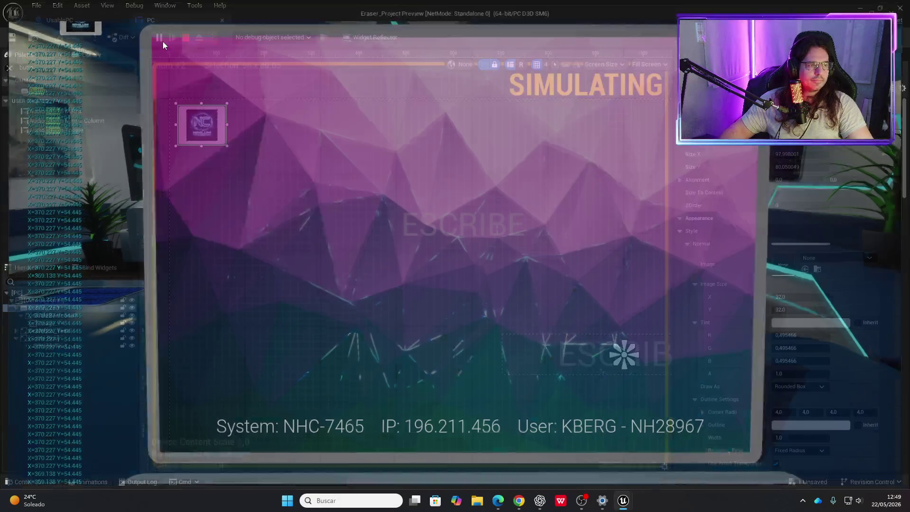
Move the logo button down and right, then check it on the laptop screen.
{"action": "left_click_drag", "start_coordinate": [222, 143], "coordinate": [317, 184]}
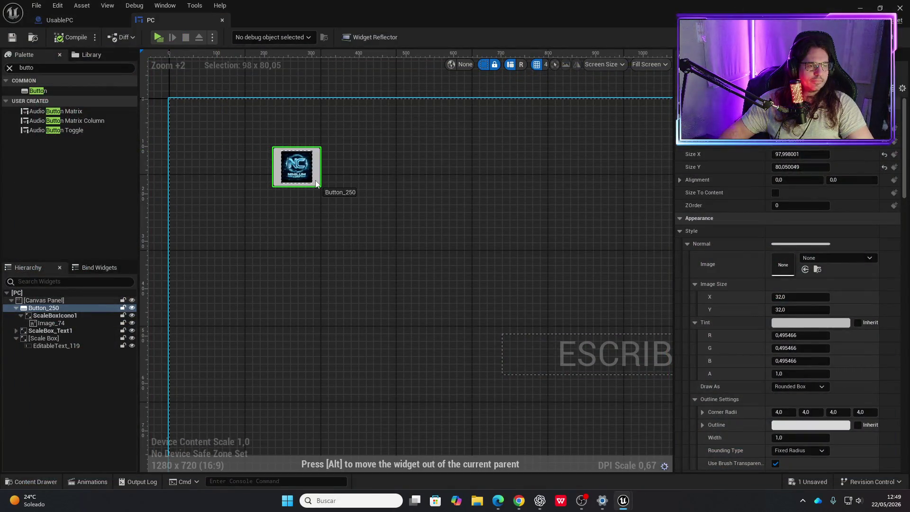
{"action": "left_click", "coordinate": [160, 37]}
{"action": "key", "text": "e"}
{"action": "key", "text": "Escape"}
Nudge the logo button slightly right and down and retest it on the laptop.
{"action": "left_click_drag", "start_coordinate": [320, 183], "coordinate": [348, 189]}
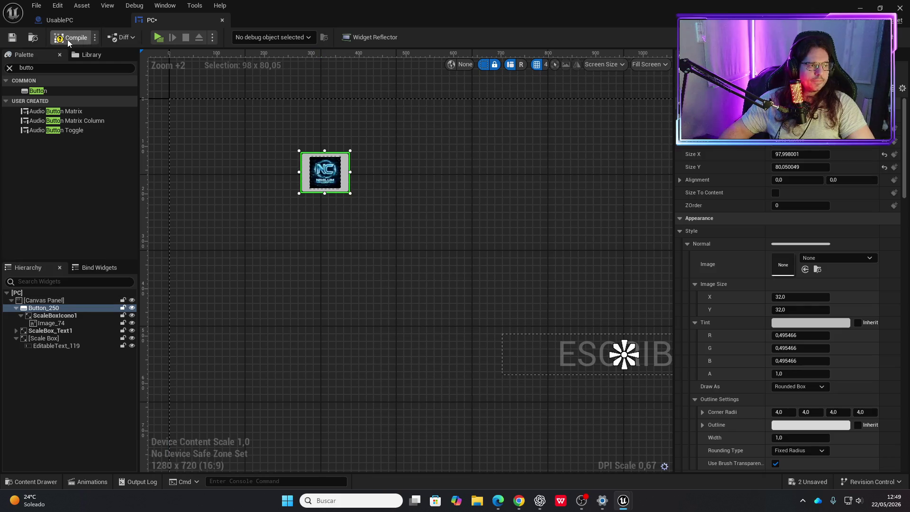
{"action": "left_click", "coordinate": [159, 38]}
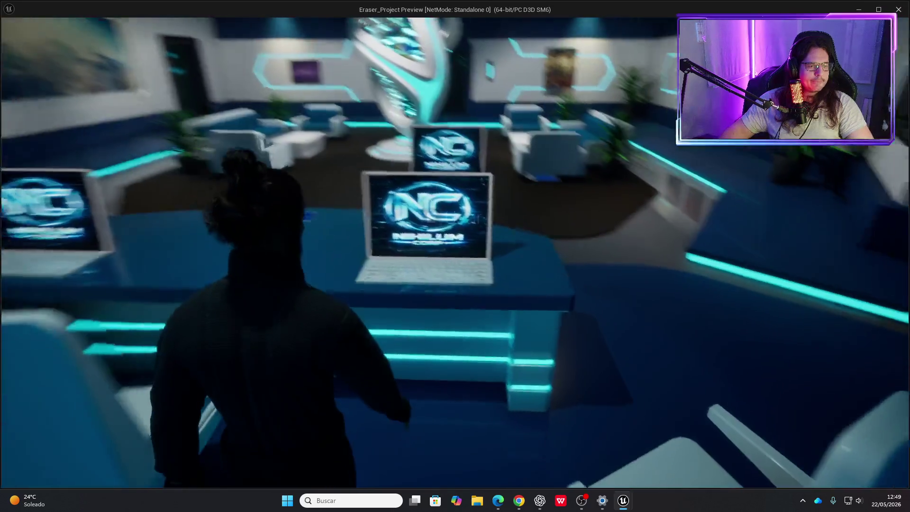
{"action": "key", "text": "e"}
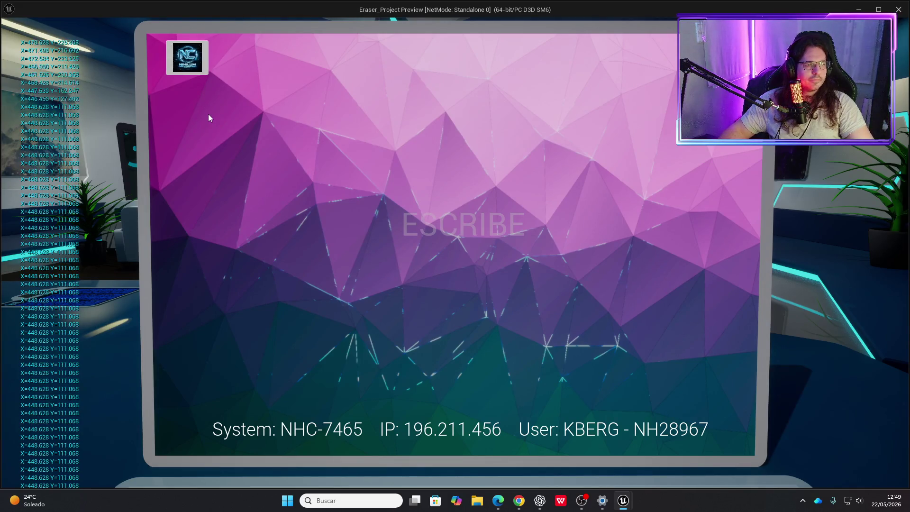
{"action": "key", "text": "Escape"}
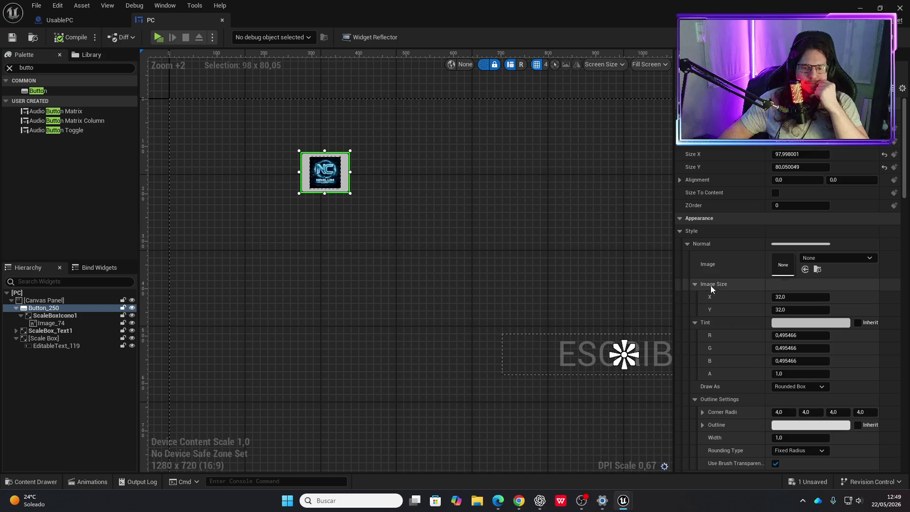
Collapse the Hovered style and leave the button's Normal style settings expanded.
{"action": "scroll", "coordinate": [709, 257], "scroll_direction": "down", "scroll_amount": 1}
{"action": "scroll", "coordinate": [711, 294], "scroll_direction": "down", "scroll_amount": 3}
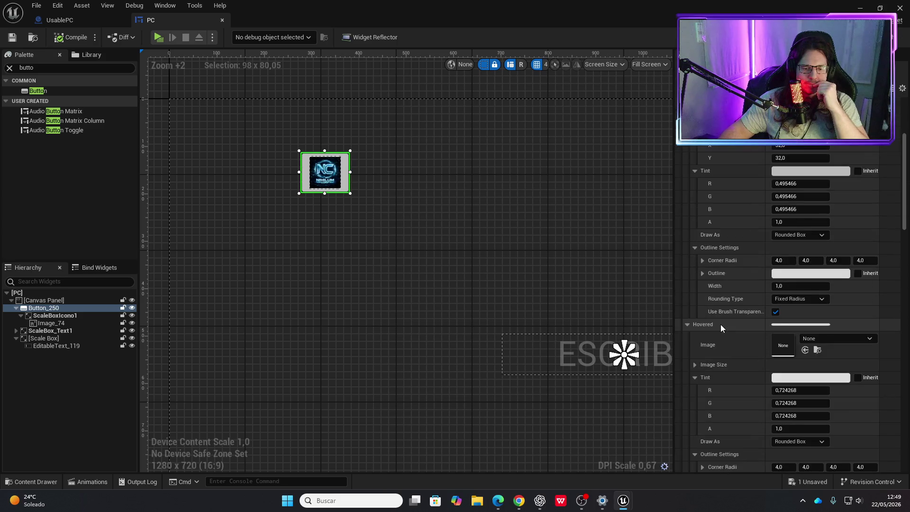
{"action": "scroll", "coordinate": [726, 328], "scroll_direction": "up", "scroll_amount": 4}
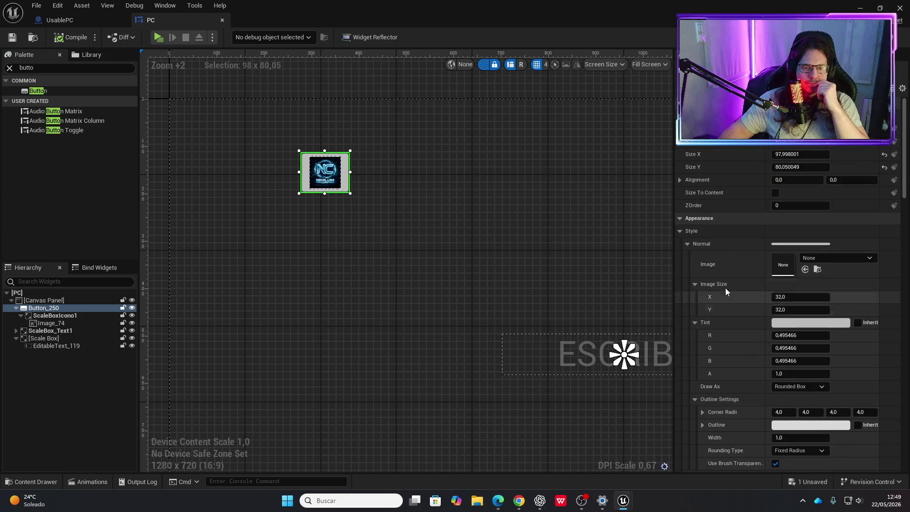
{"action": "left_click", "coordinate": [688, 244]}
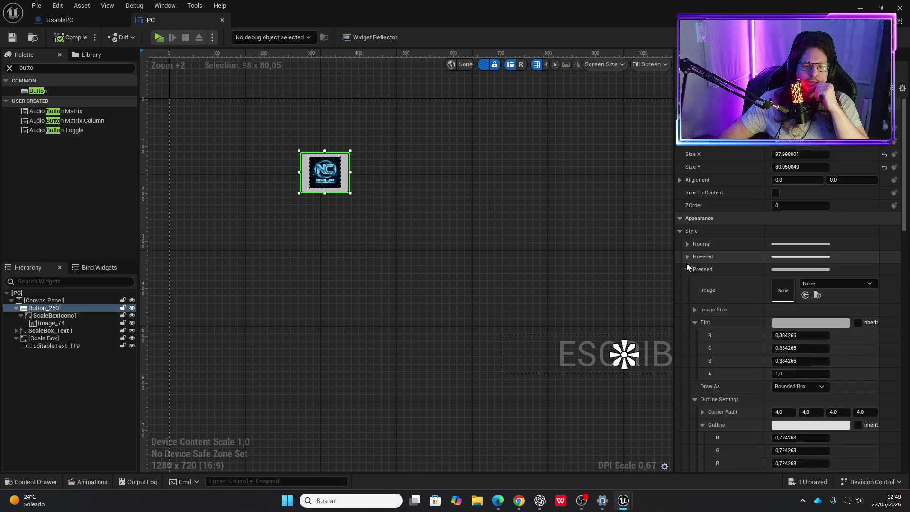
{"action": "left_click", "coordinate": [686, 264]}
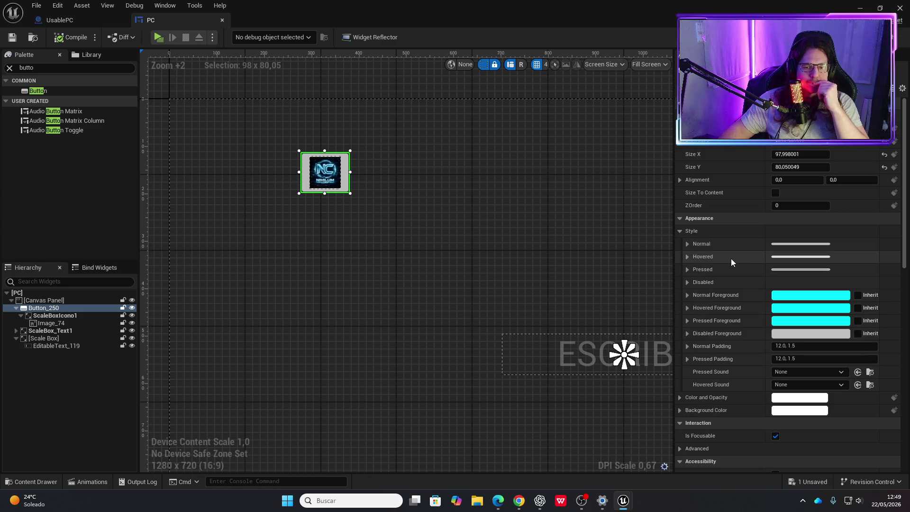
{"action": "left_click", "coordinate": [687, 244]}
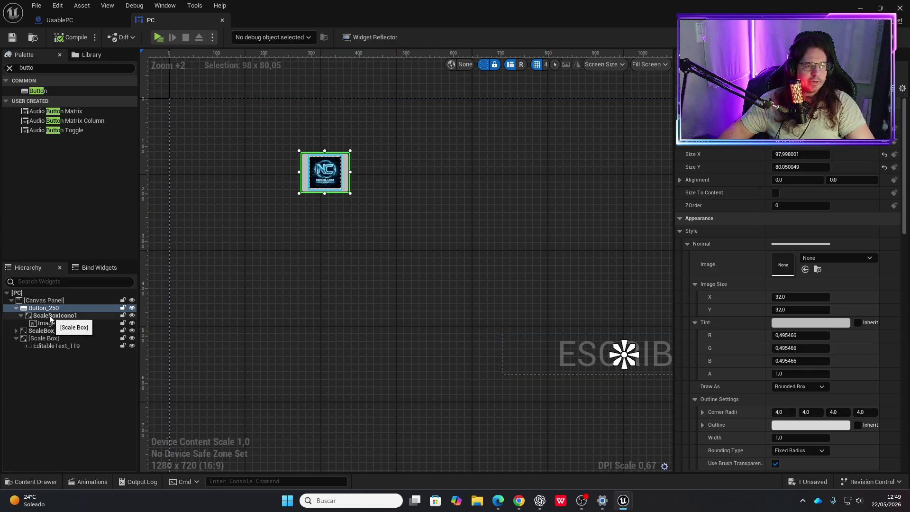
Assign the Nihilum_Corp texture from MyAssets/01_Tutorial_assets/Textures as the Normal image.
{"action": "key", "text": "ctrl+space"}
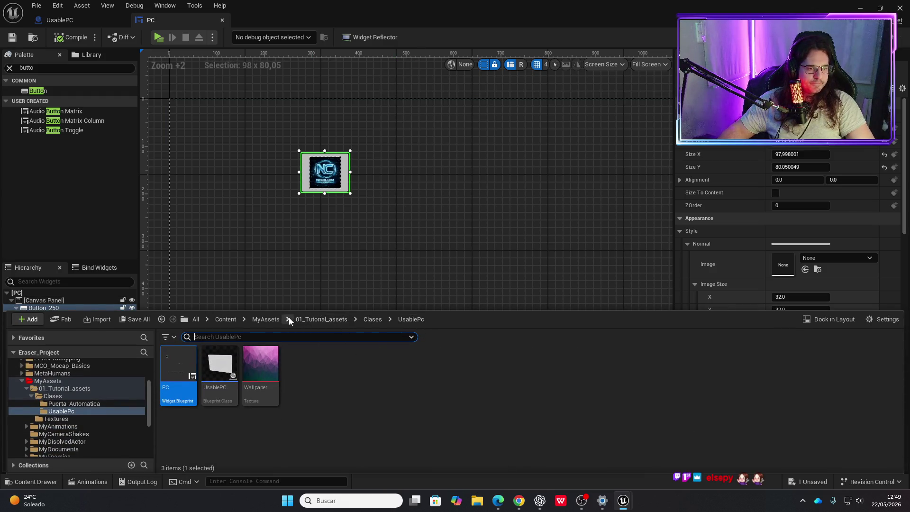
{"action": "left_click", "coordinate": [334, 322]}
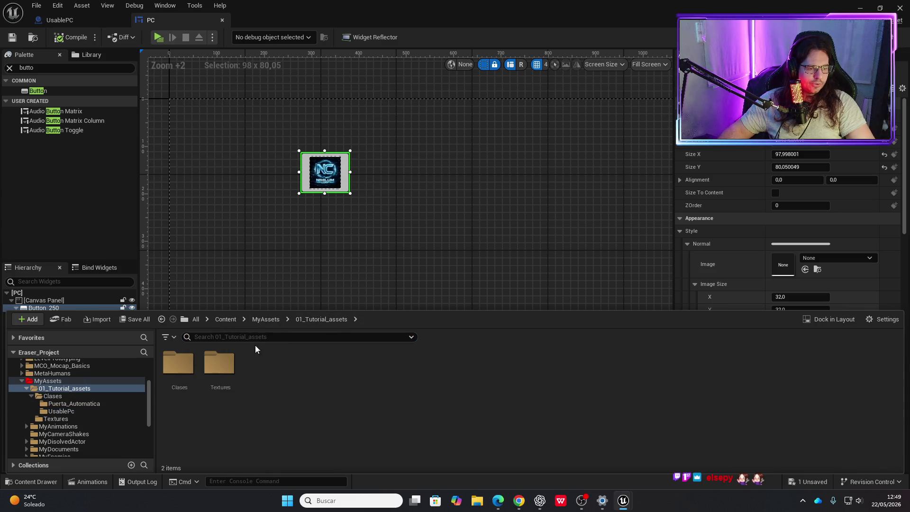
{"action": "left_click", "coordinate": [268, 319]}
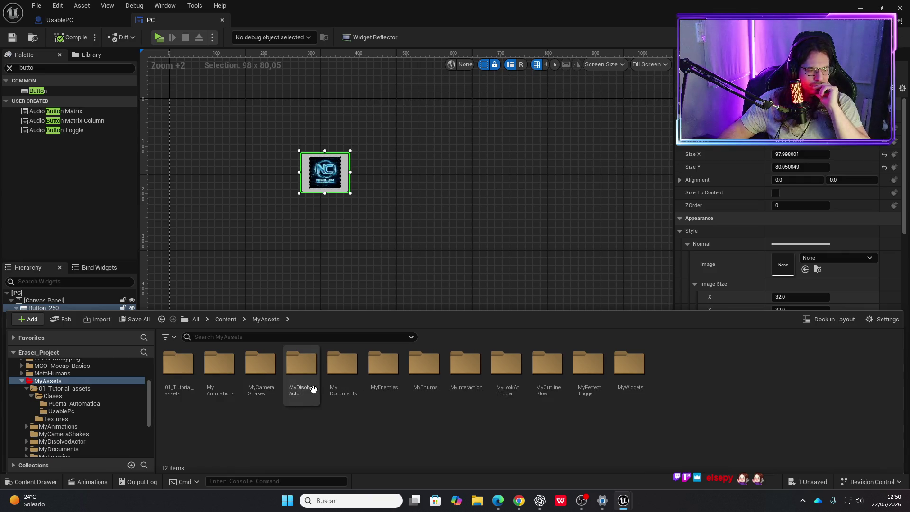
{"action": "double_click", "coordinate": [194, 385]}
{"action": "double_click", "coordinate": [227, 386]}
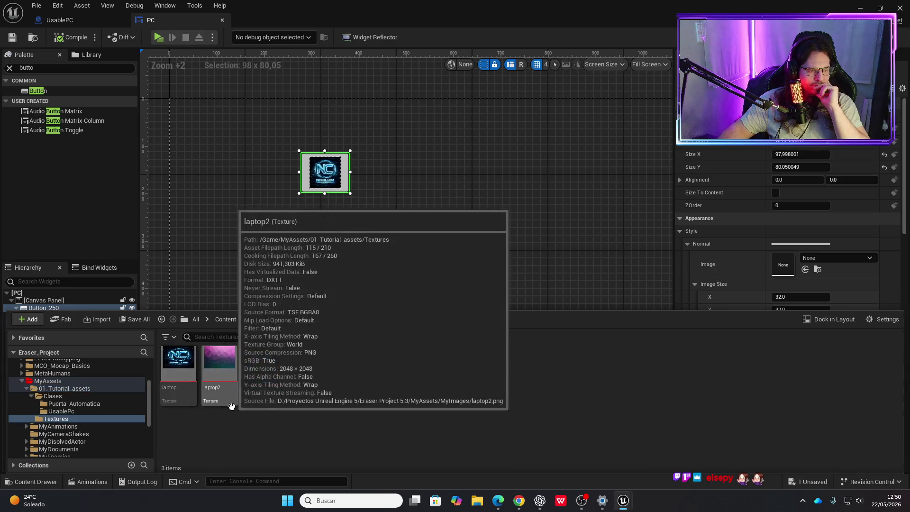
{"action": "left_click", "coordinate": [264, 368]}
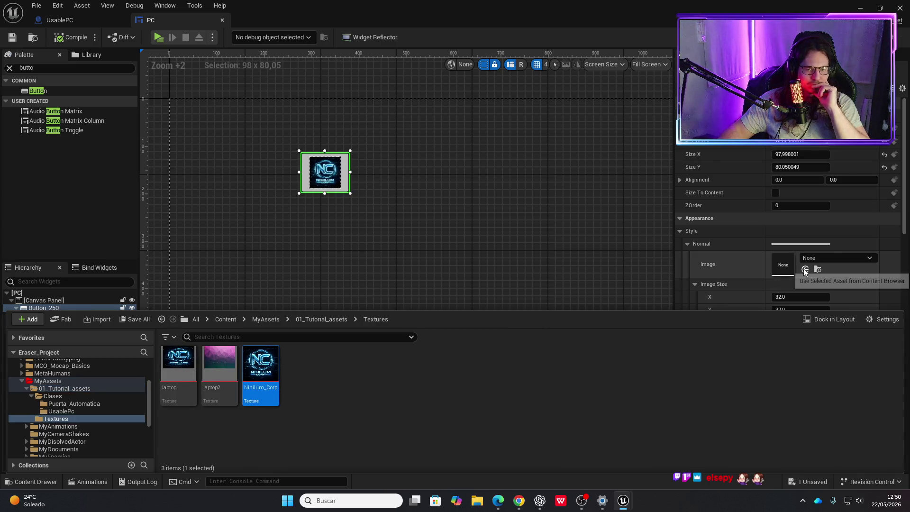
{"action": "left_click", "coordinate": [805, 270]}
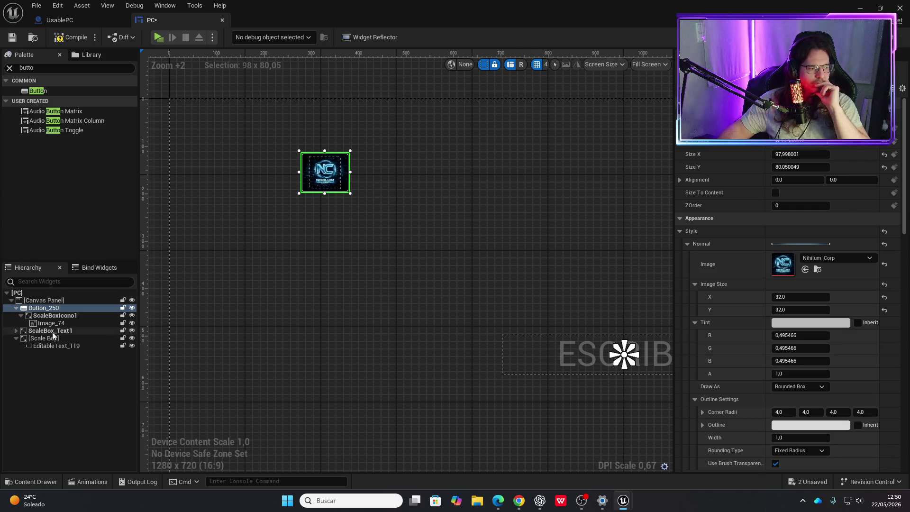
{"action": "left_click", "coordinate": [56, 315]}
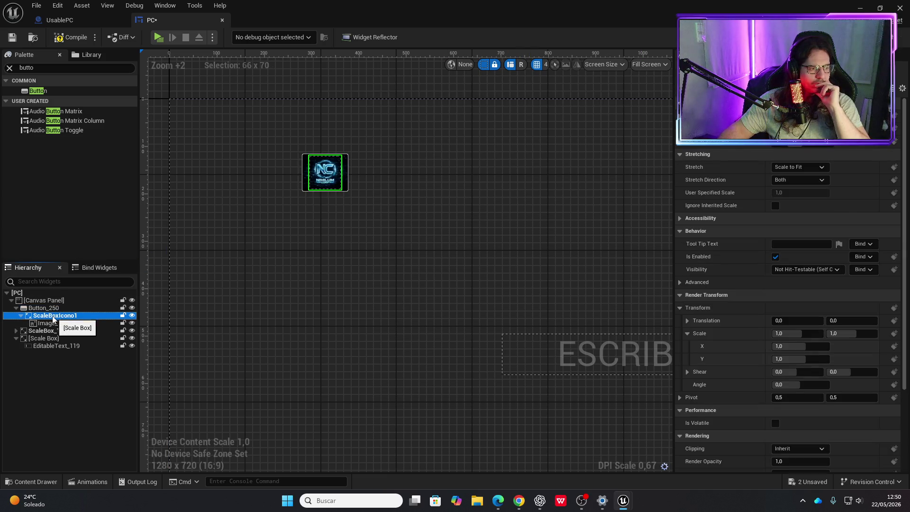
Move the logo scale box out under the canvas panel and shrink the logo button to 89×79.
{"action": "left_click", "coordinate": [56, 316]}
{"action": "left_click_drag", "start_coordinate": [56, 301], "coordinate": [53, 337]}
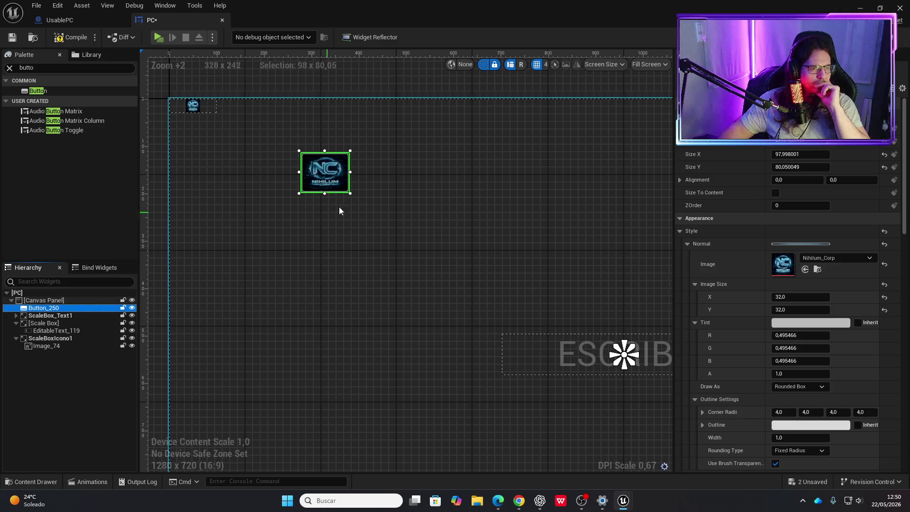
{"action": "left_click_drag", "start_coordinate": [349, 193], "coordinate": [346, 193]}
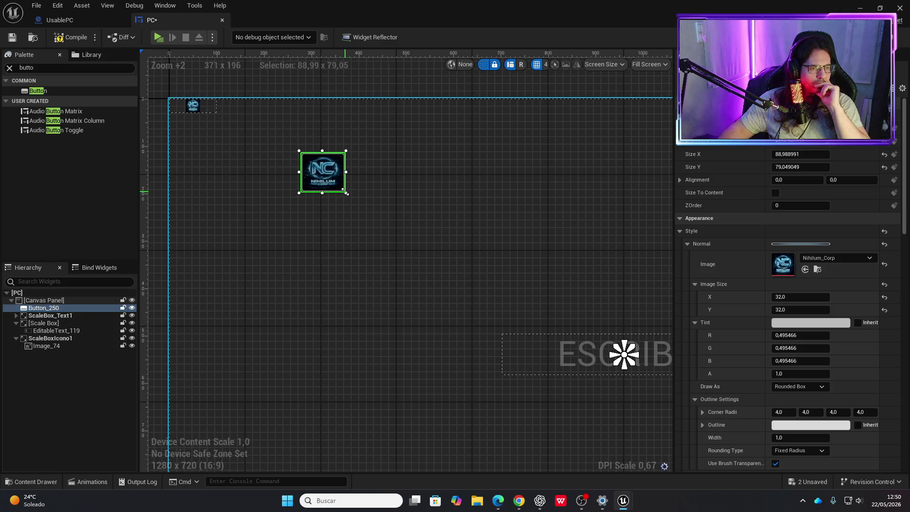
Delete the ScaleBoxIcono1 logo box from the Hierarchy.
{"action": "left_click", "coordinate": [205, 108]}
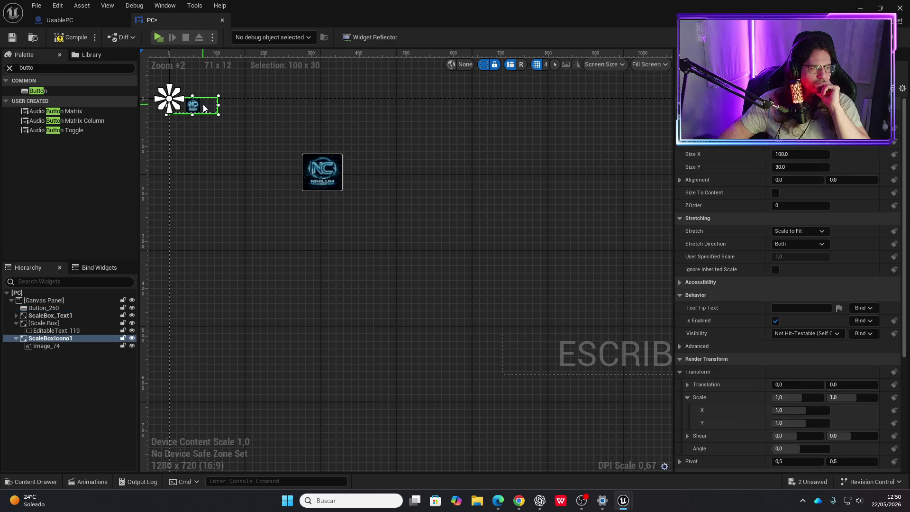
{"action": "right_click", "coordinate": [59, 339]}
{"action": "left_click", "coordinate": [100, 396]}
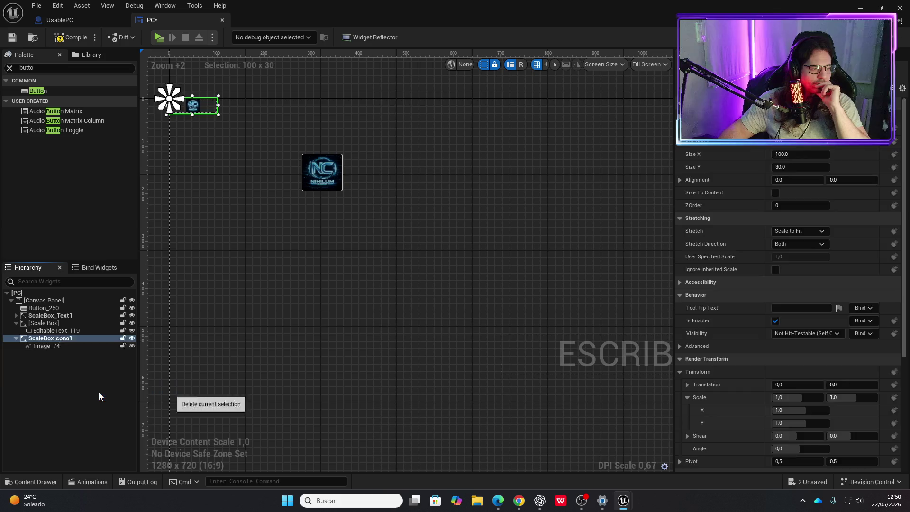
Reposition the NC logo button, compile the PC widget and launch the game preview.
{"action": "mouse_move", "coordinate": [331, 188]}
{"action": "left_mouse_down"}
{"action": "mouse_move", "coordinate": [310, 177]}
{"action": "mouse_move", "coordinate": [319, 181]}
{"action": "left_mouse_up"}
{"action": "left_click", "coordinate": [71, 37]}
{"action": "left_click", "coordinate": [158, 37]}
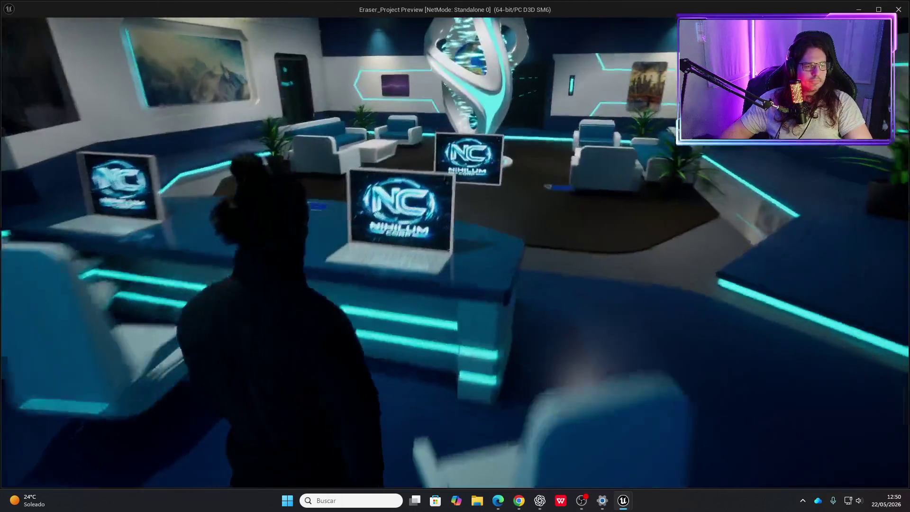
Check the laptop screen in game, then nudge the logo button slightly right and down.
{"action": "key", "text": "e"}
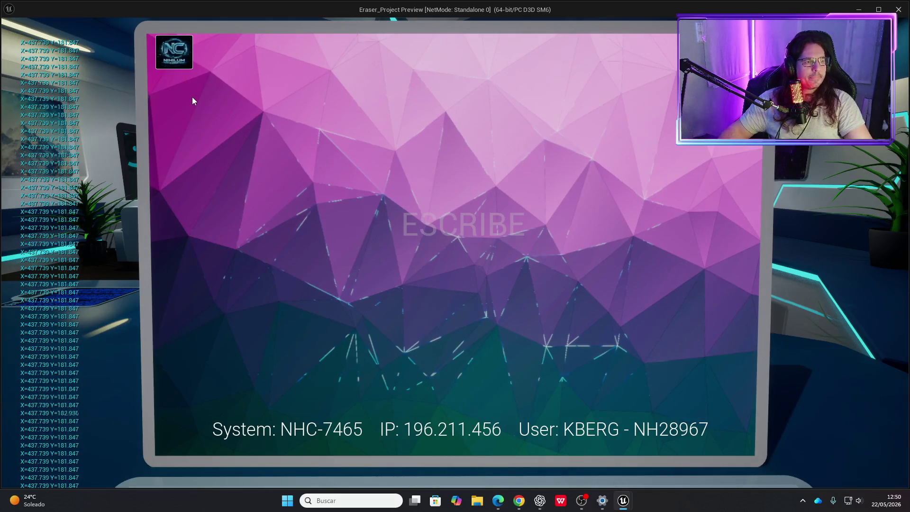
{"action": "key", "text": "Escape"}
{"action": "left_click_drag", "start_coordinate": [333, 192], "coordinate": [336, 195]}
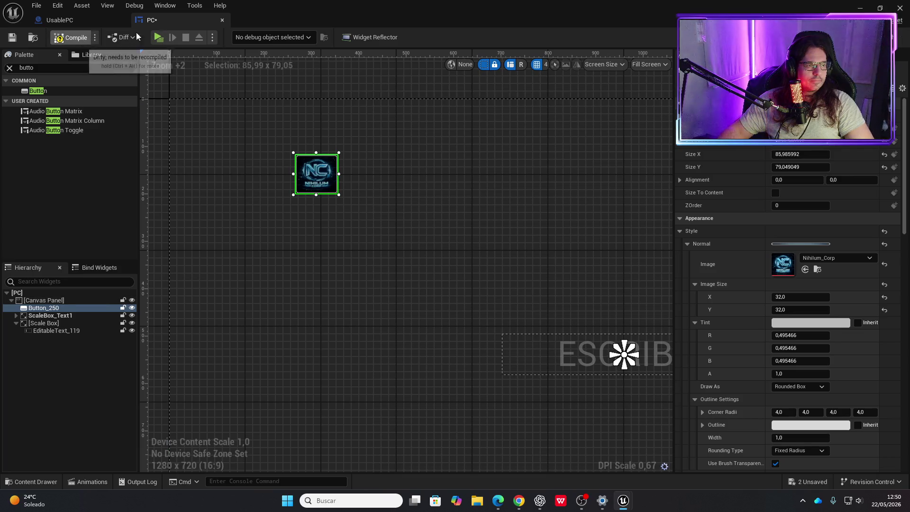
Replay the game to verify the logo button on the laptop screen, then exit.
{"action": "left_click", "coordinate": [159, 37]}
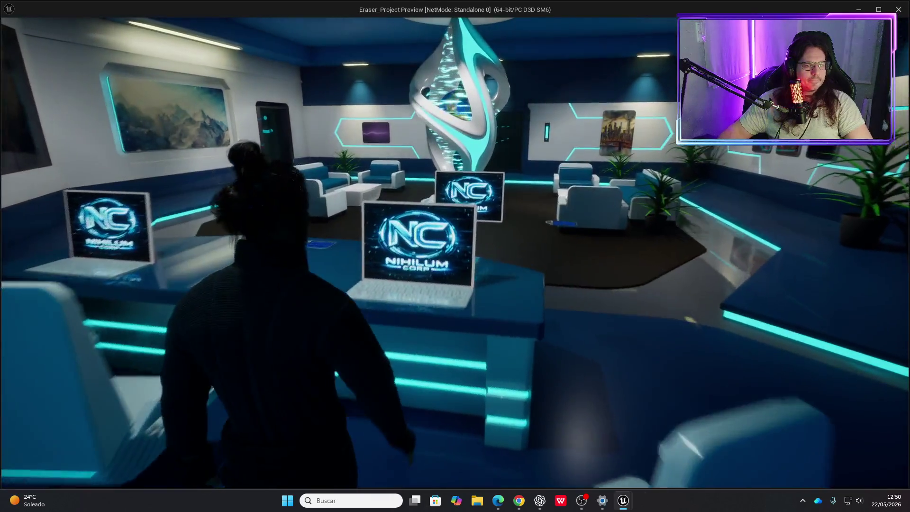
{"action": "key", "text": "e"}
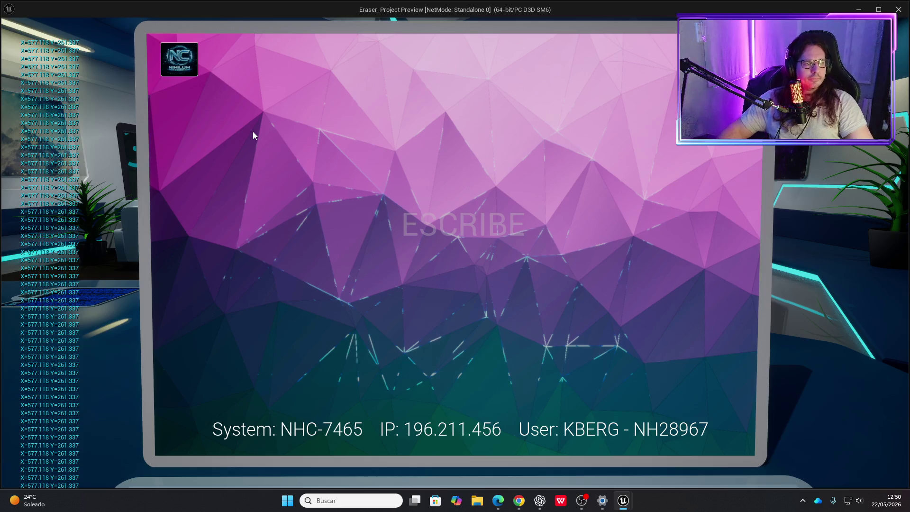
{"action": "key", "text": "Escape"}
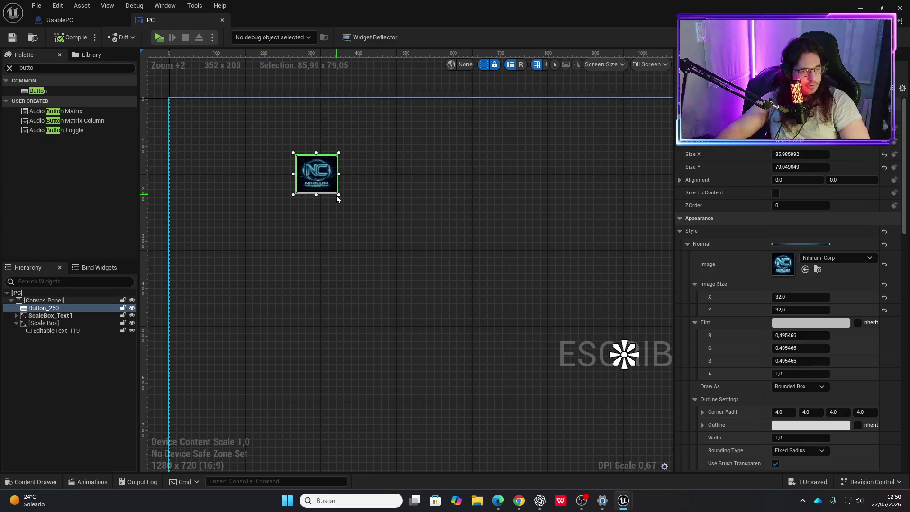
{"action": "scroll", "coordinate": [362, 217], "scroll_direction": "down", "scroll_amount": 3}
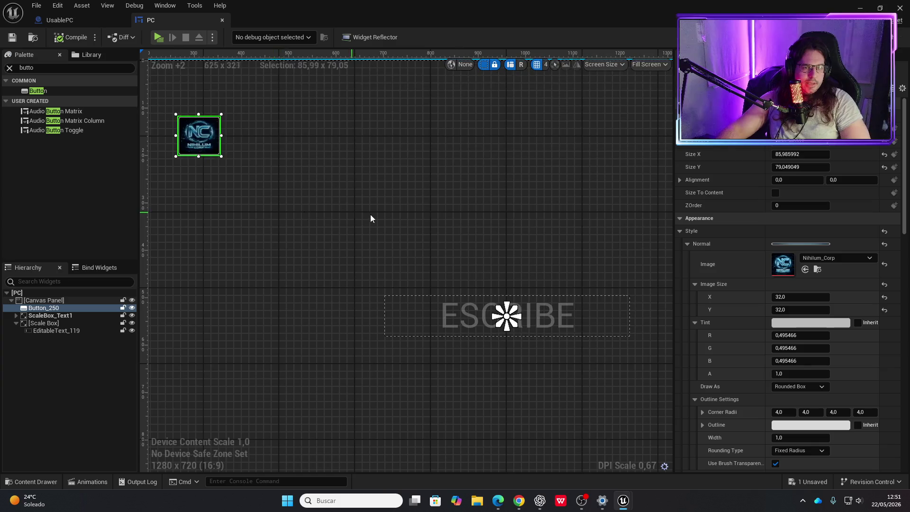
{"action": "mouse_move", "coordinate": [354, 227]}
{"action": "left_mouse_down"}
{"action": "mouse_move", "coordinate": [335, 218]}
{"action": "mouse_move", "coordinate": [386, 215]}
{"action": "mouse_move", "coordinate": [373, 219]}
{"action": "left_mouse_up"}
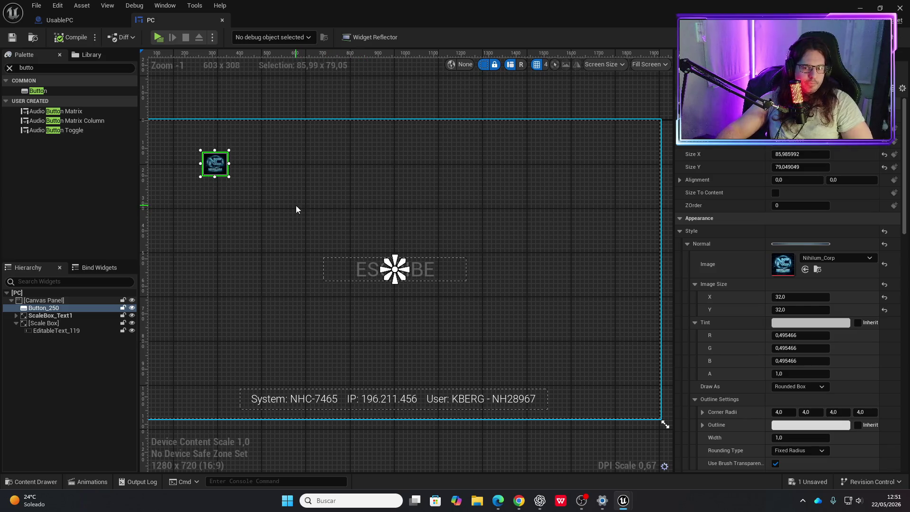
{"action": "scroll", "coordinate": [246, 202], "scroll_direction": "up", "scroll_amount": 5}
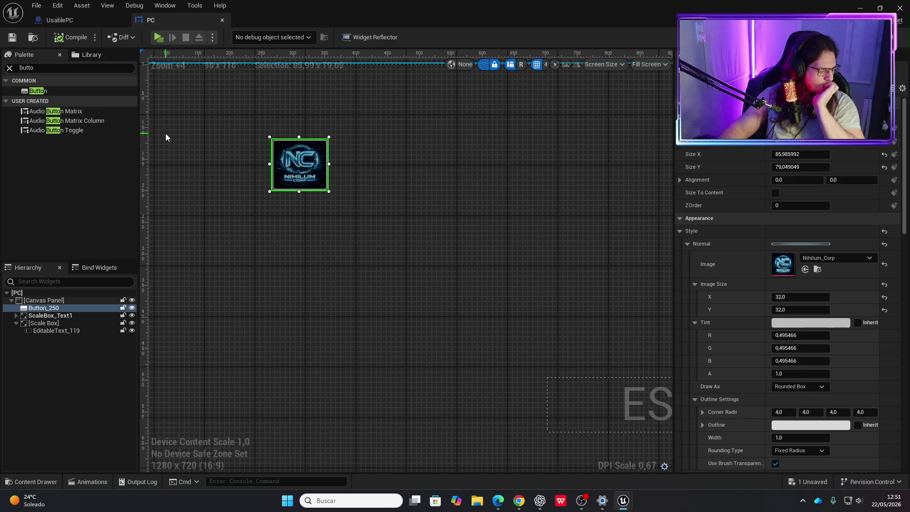
{"action": "scroll", "coordinate": [194, 152], "scroll_direction": "down", "scroll_amount": 1}
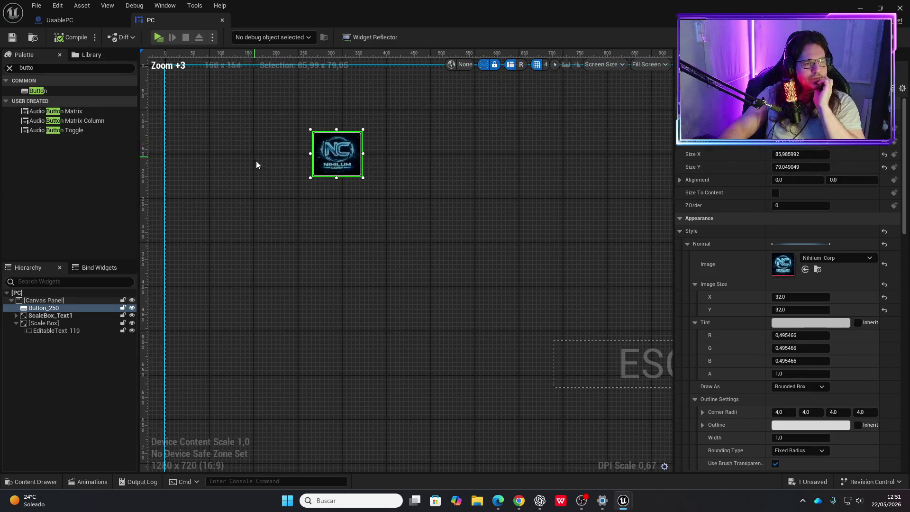
{"action": "left_click_drag", "start_coordinate": [256, 162], "coordinate": [246, 195]}
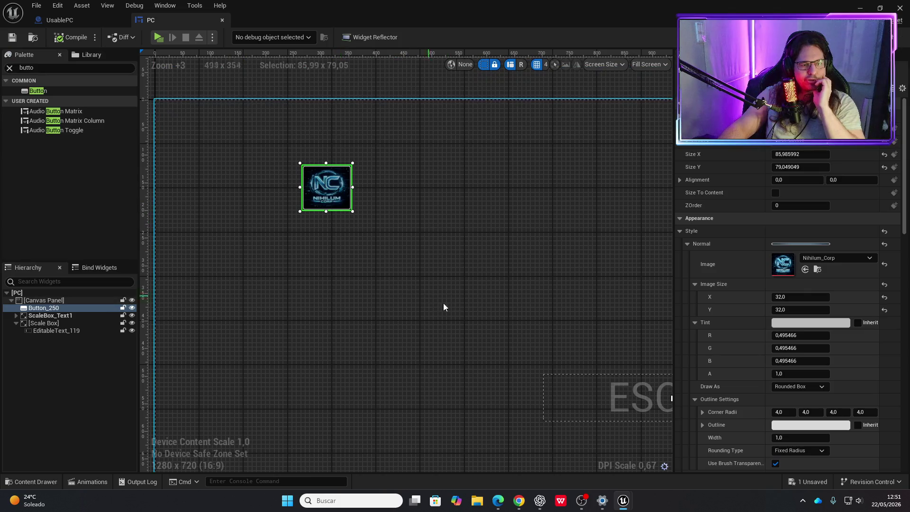
{"action": "mouse_move", "coordinate": [519, 501]}
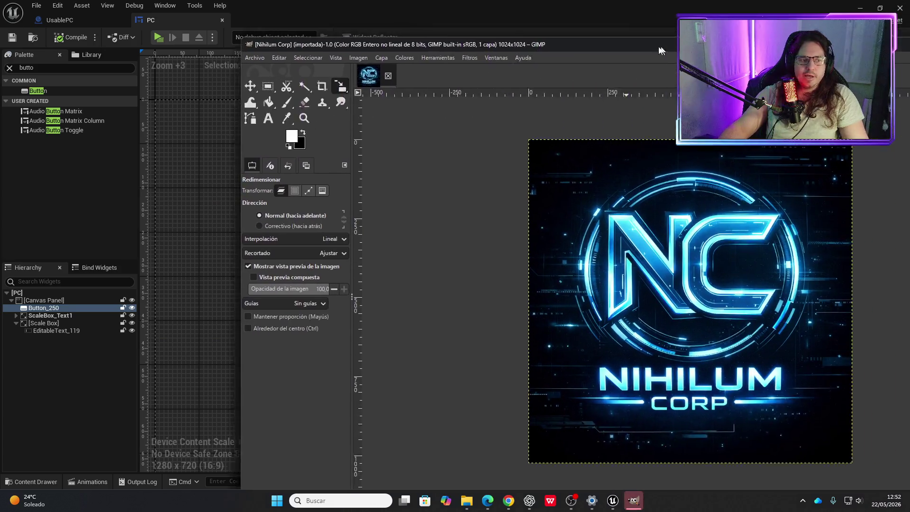
Maximize GIMP and open the Colores > Tono-Saturación adjustment.
{"action": "double_click", "coordinate": [667, 47]}
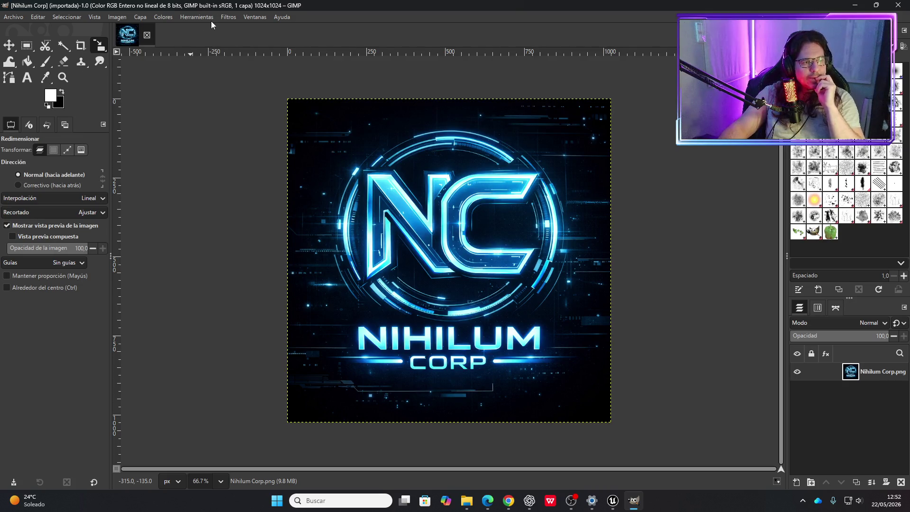
{"action": "left_click", "coordinate": [228, 18]}
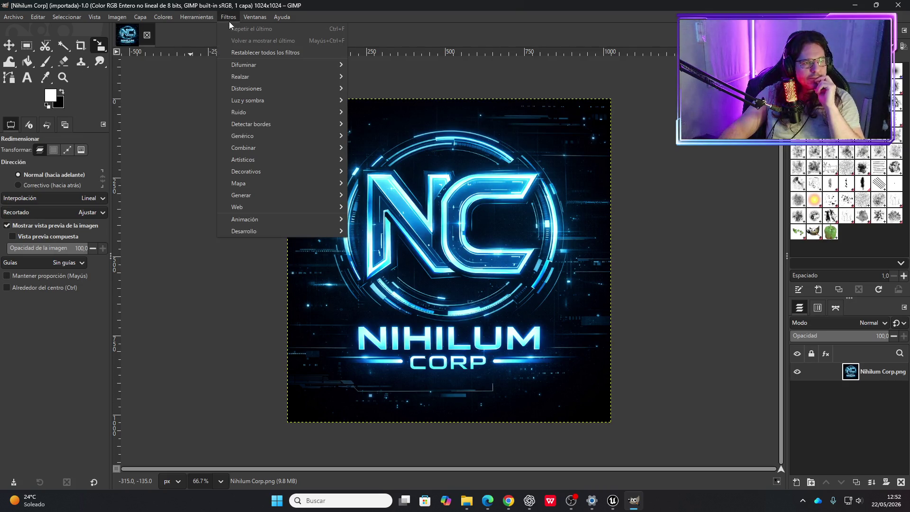
{"action": "mouse_move", "coordinate": [164, 17]}
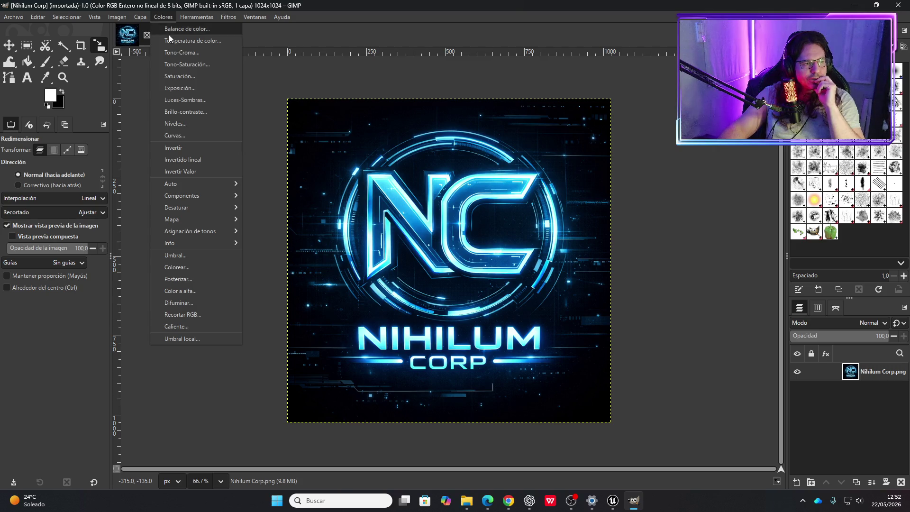
{"action": "left_click", "coordinate": [186, 62]}
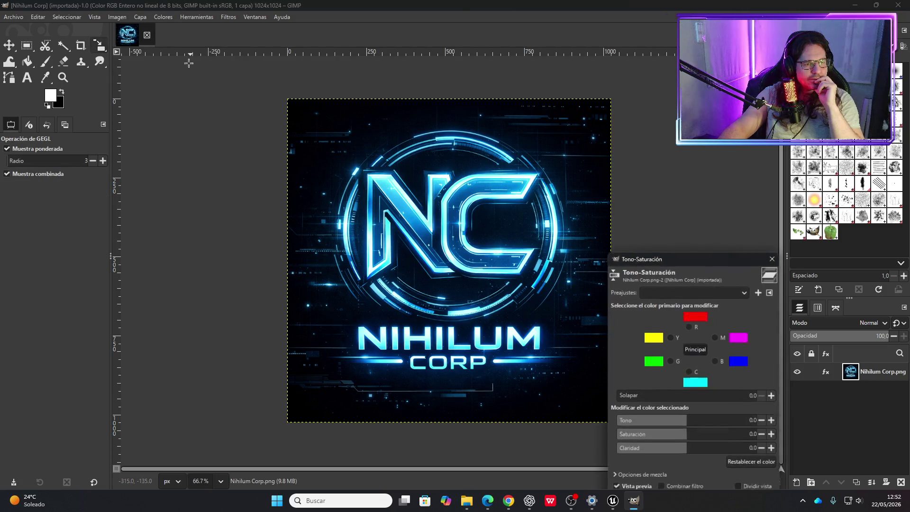
Shift the logo's hue toward purple, brighten it, and apply the change.
{"action": "left_click", "coordinate": [706, 422]}
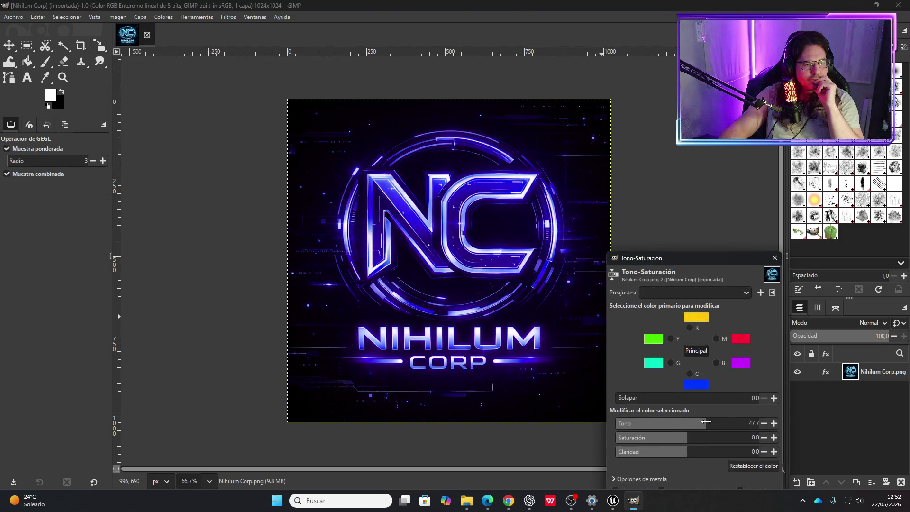
{"action": "mouse_move", "coordinate": [707, 422]}
{"action": "left_mouse_down"}
{"action": "mouse_move", "coordinate": [721, 419]}
{"action": "mouse_move", "coordinate": [701, 437]}
{"action": "mouse_move", "coordinate": [732, 427]}
{"action": "left_mouse_up"}
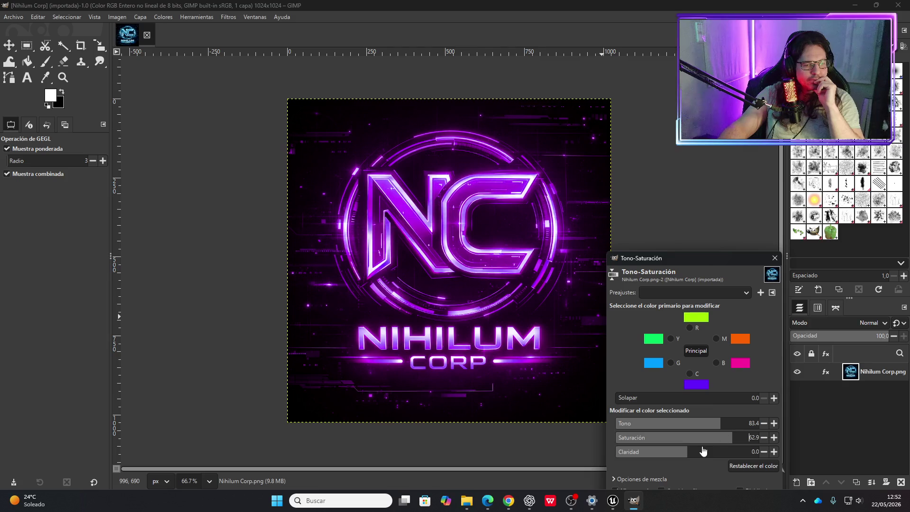
{"action": "left_click_drag", "start_coordinate": [689, 453], "coordinate": [700, 449]}
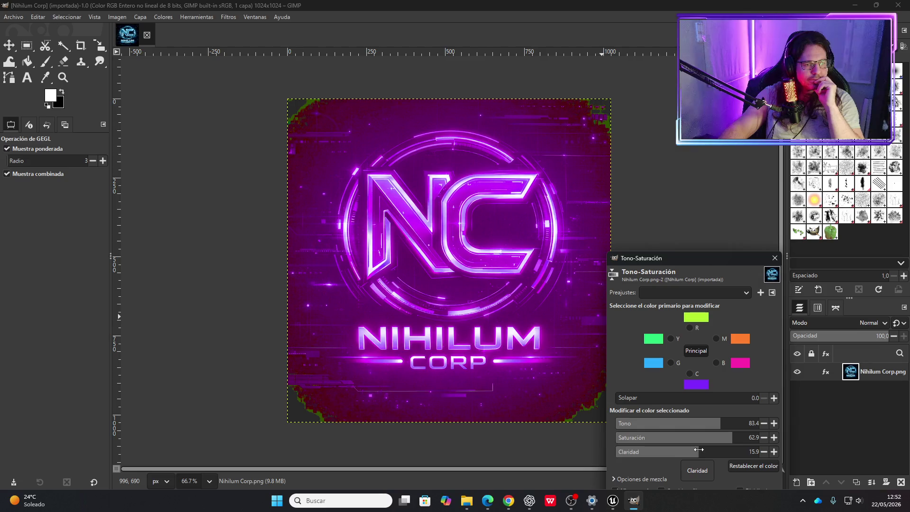
{"action": "left_click_drag", "start_coordinate": [715, 260], "coordinate": [732, 142]}
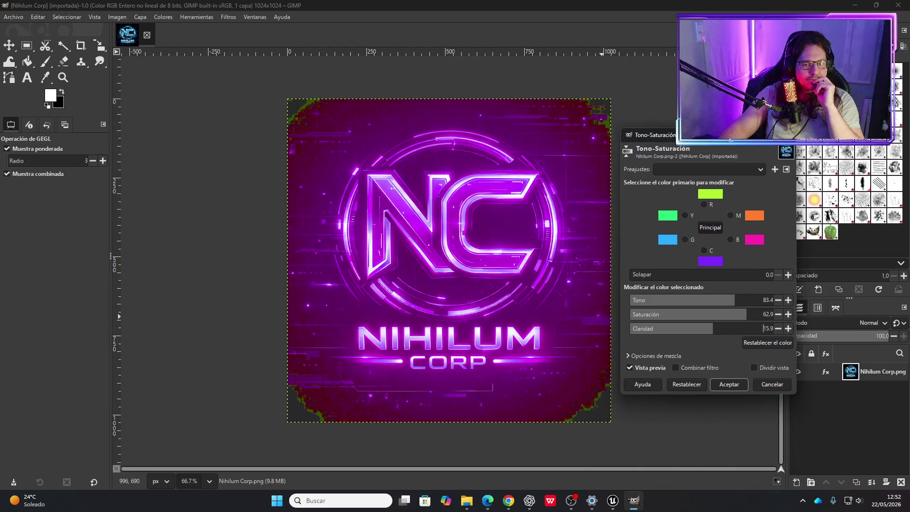
{"action": "left_click", "coordinate": [738, 382]}
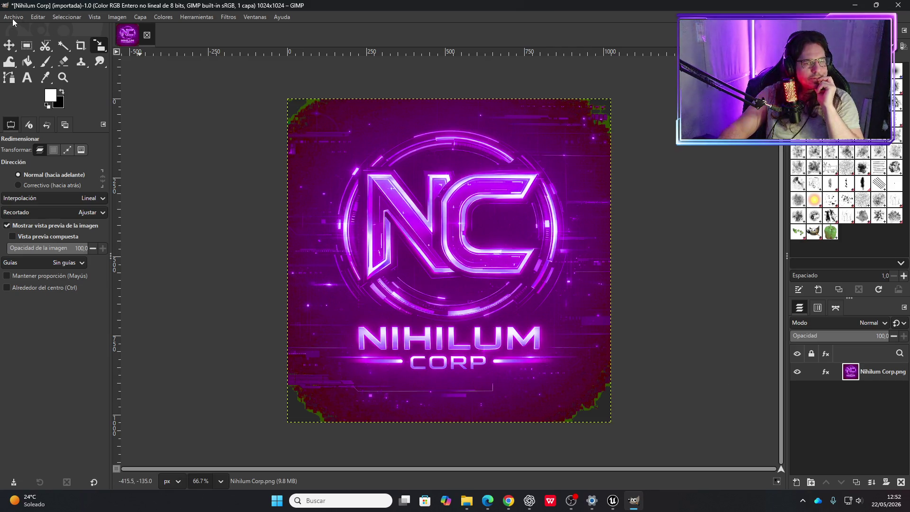
Undo the recolour and reopen Tono-Saturación to preview the logo in purple again.
{"action": "key", "text": "ctrl+z"}
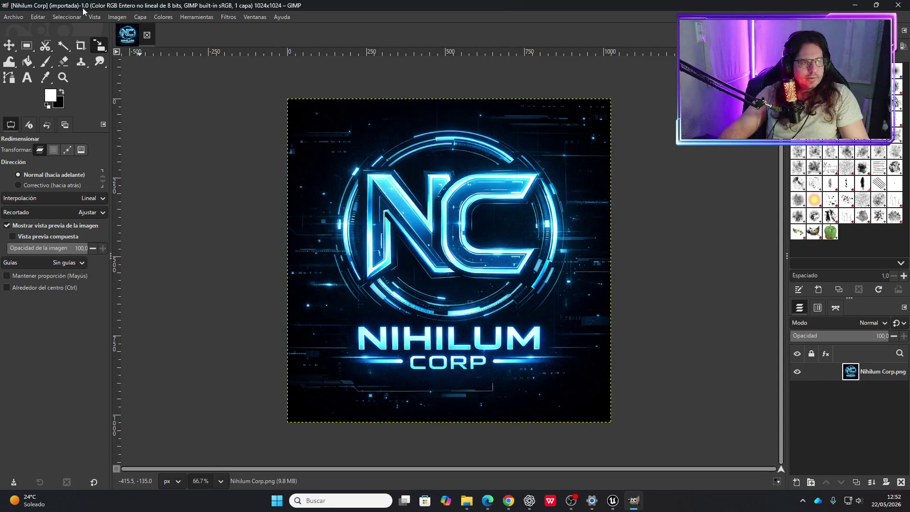
{"action": "left_click", "coordinate": [199, 18]}
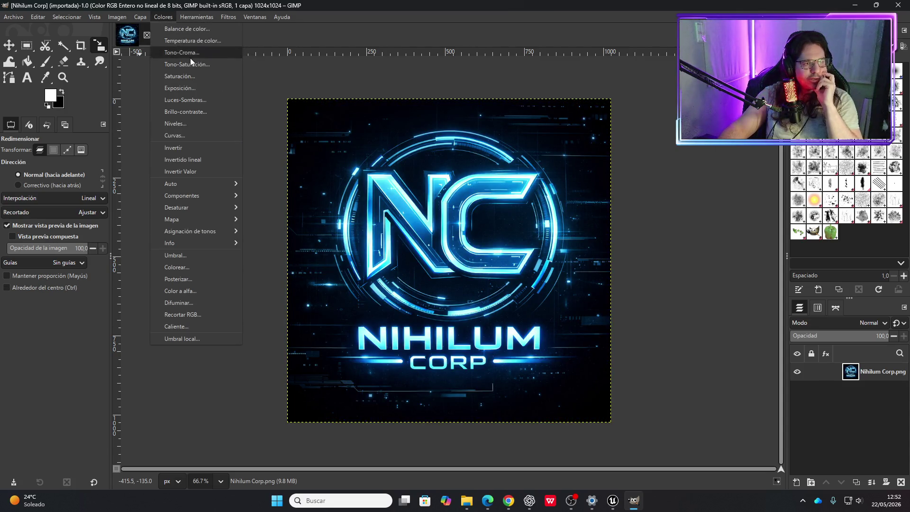
{"action": "left_click", "coordinate": [191, 64]}
{"action": "mouse_move", "coordinate": [709, 302]}
{"action": "left_mouse_down"}
{"action": "mouse_move", "coordinate": [744, 297]}
{"action": "mouse_move", "coordinate": [715, 314]}
{"action": "mouse_move", "coordinate": [713, 329]}
{"action": "left_mouse_up"}
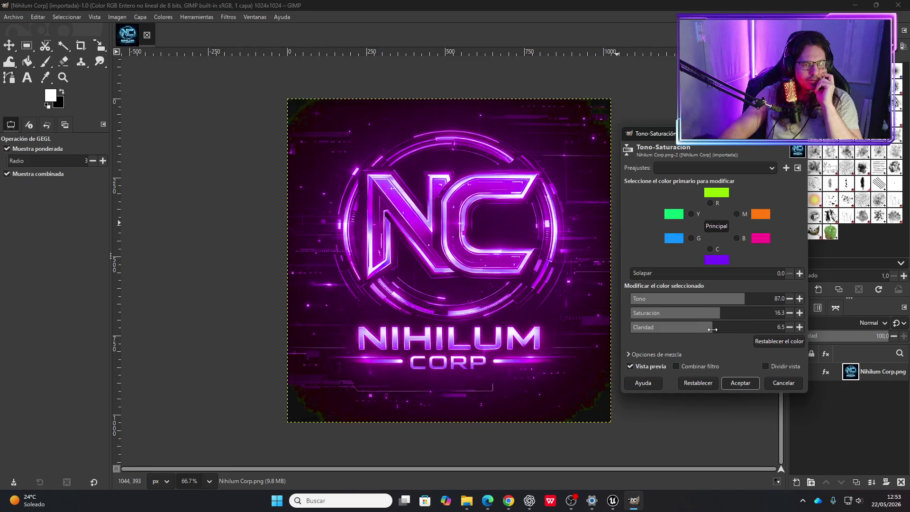